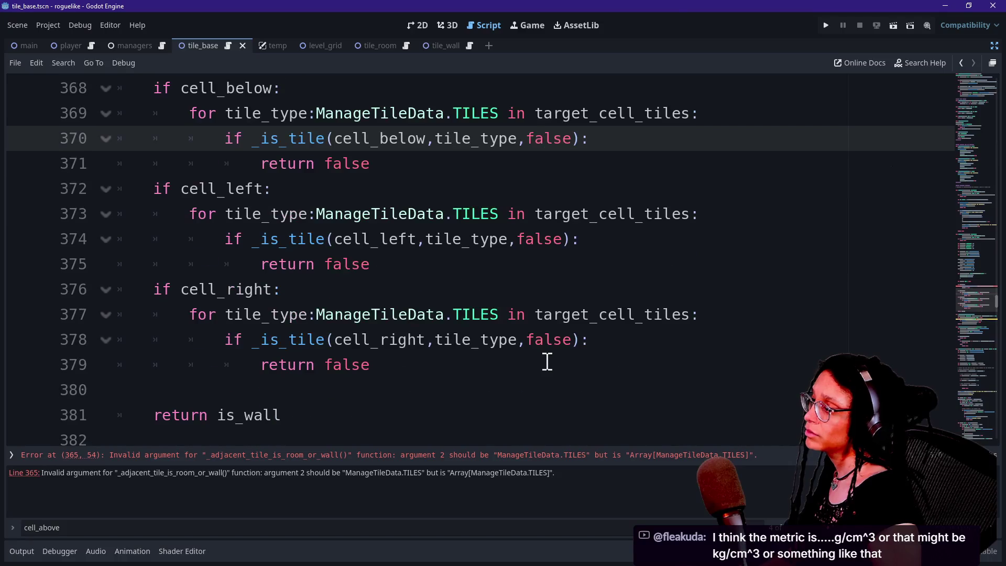
# Change the target_cell_tiles parameter type on line 384 to Array[ManageTileData.TILES]
pyautogui.scroll(-2, 546, 362)
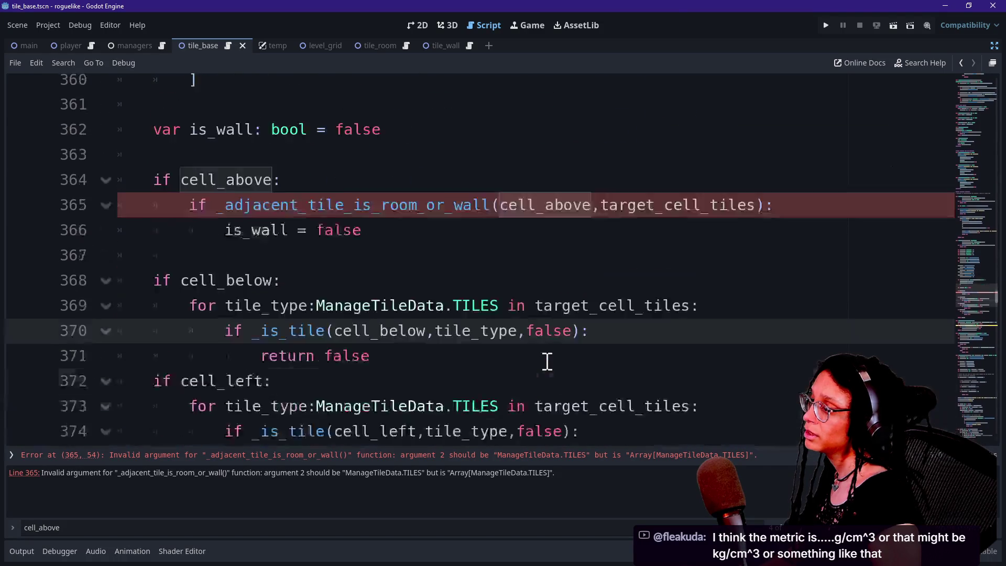
pyautogui.click(547, 362)
pyautogui.scroll(-1, 547, 361)
pyautogui.scroll(-5, 342, 286)
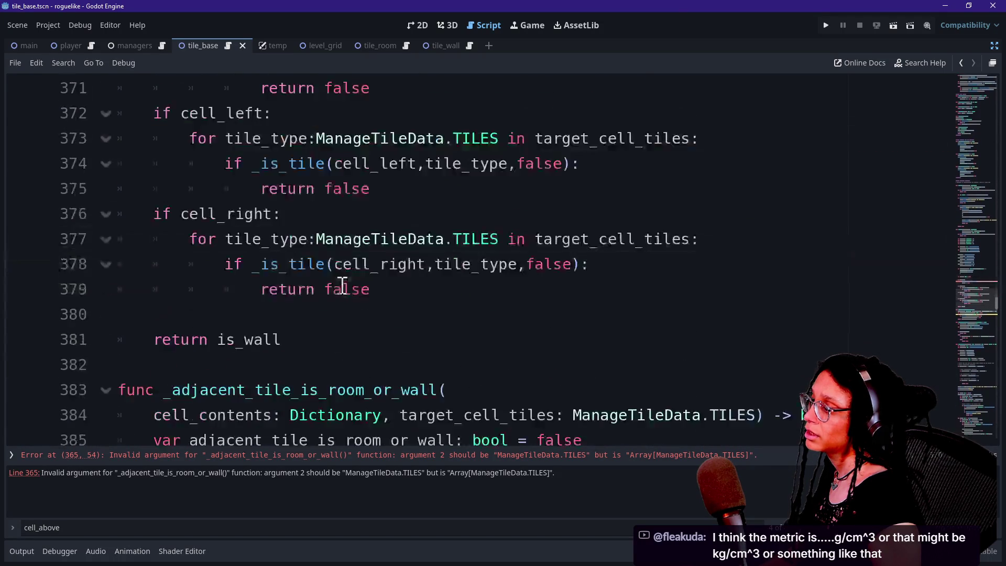
pyautogui.click(571, 264)
pyautogui.write('Array[')
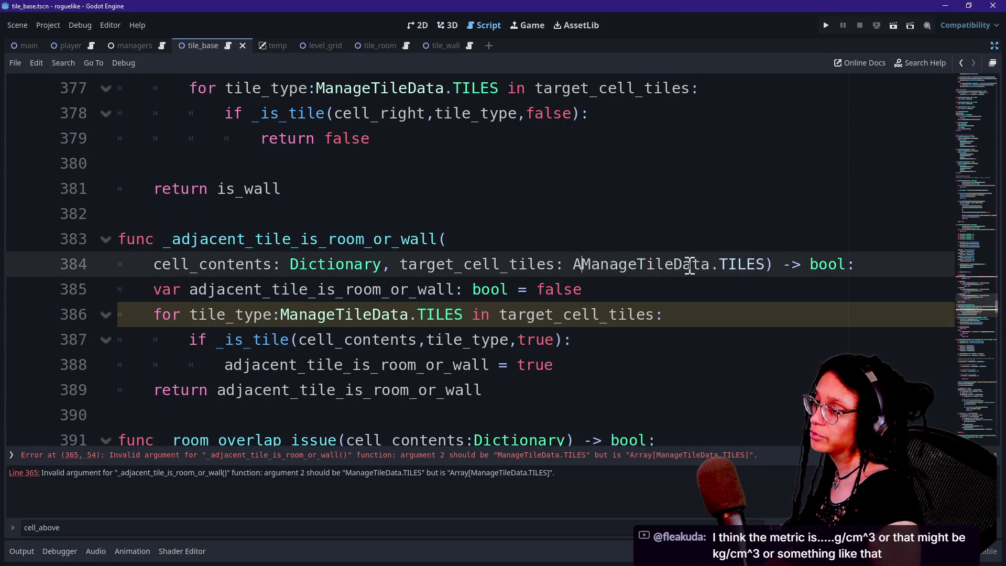
pyautogui.click(812, 264)
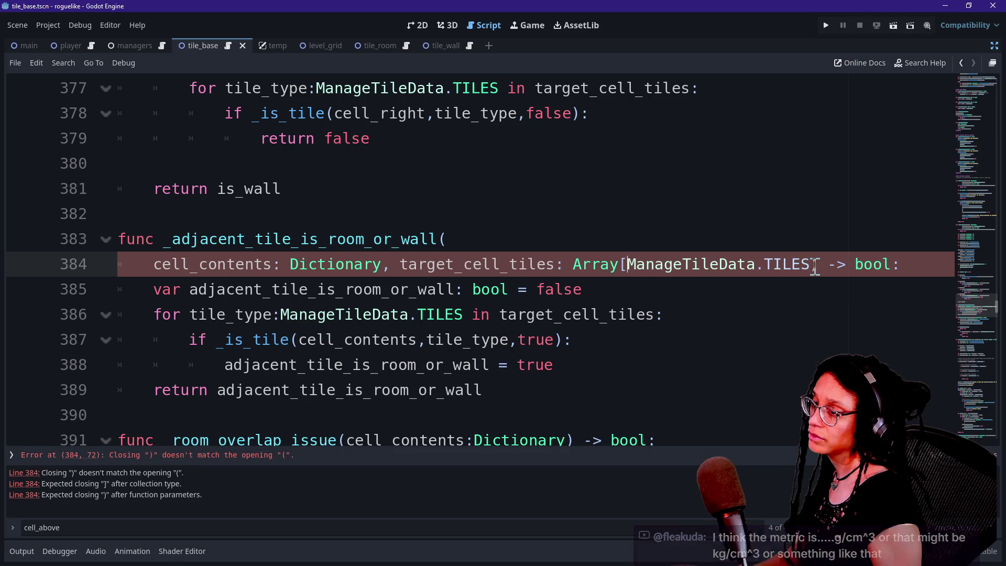
pyautogui.write(']')
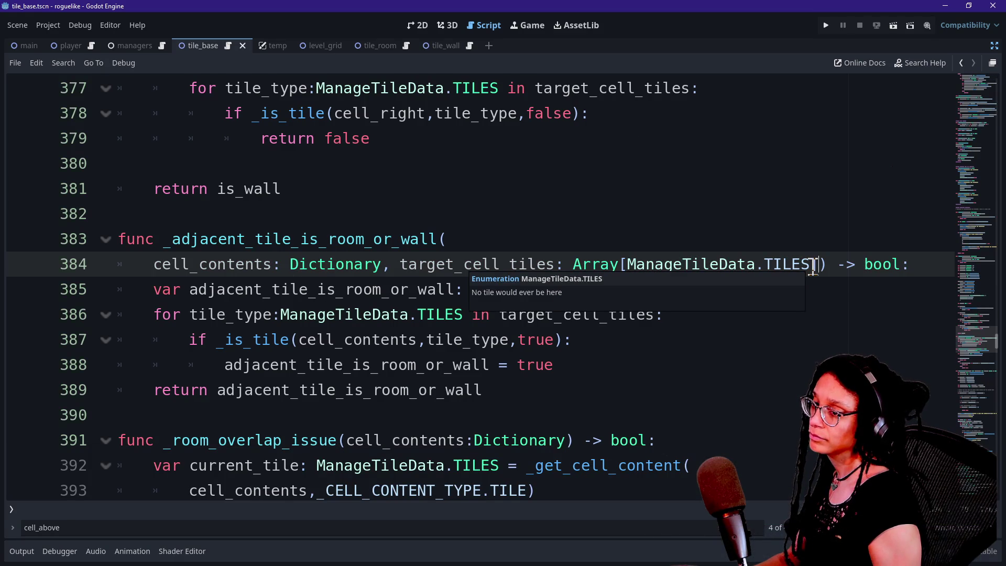
# Save the scene and its script with Ctrl+S
pyautogui.scroll(3, 660, 355)
pyautogui.hotkey('ctrl', 's')
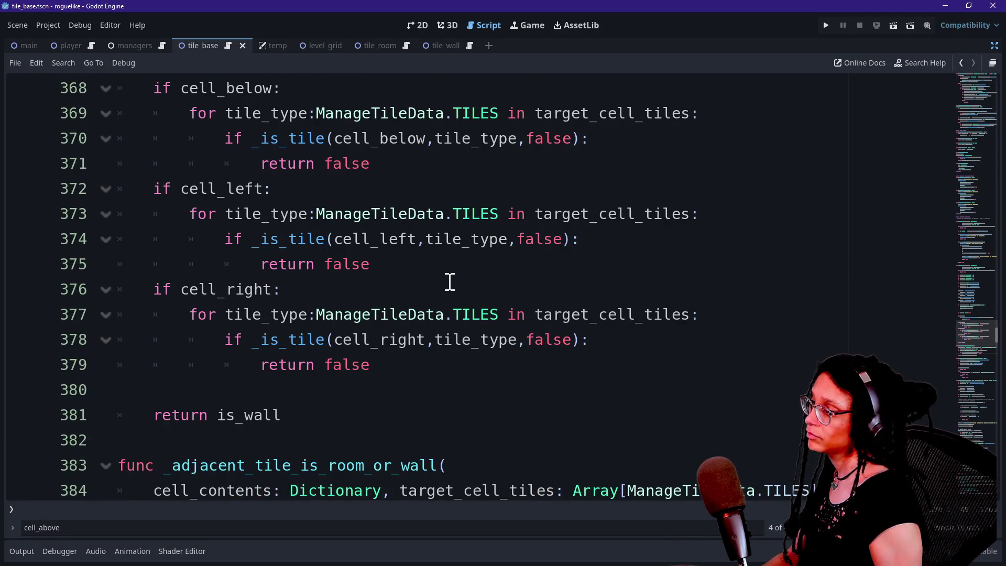
pyautogui.click(423, 374)
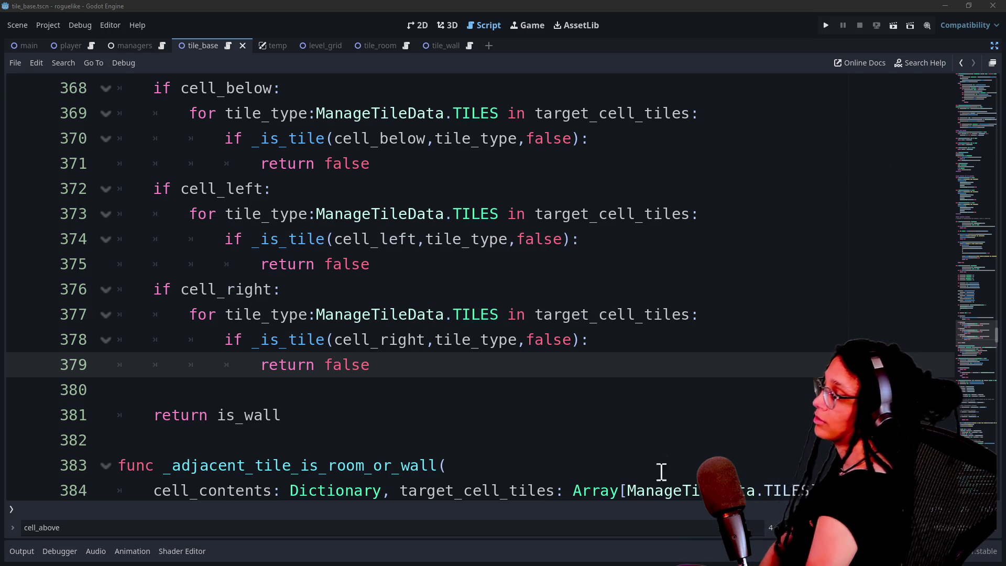
pyautogui.click(487, 360)
pyautogui.press('Up')
pyautogui.press('Up')
pyautogui.press('Up')
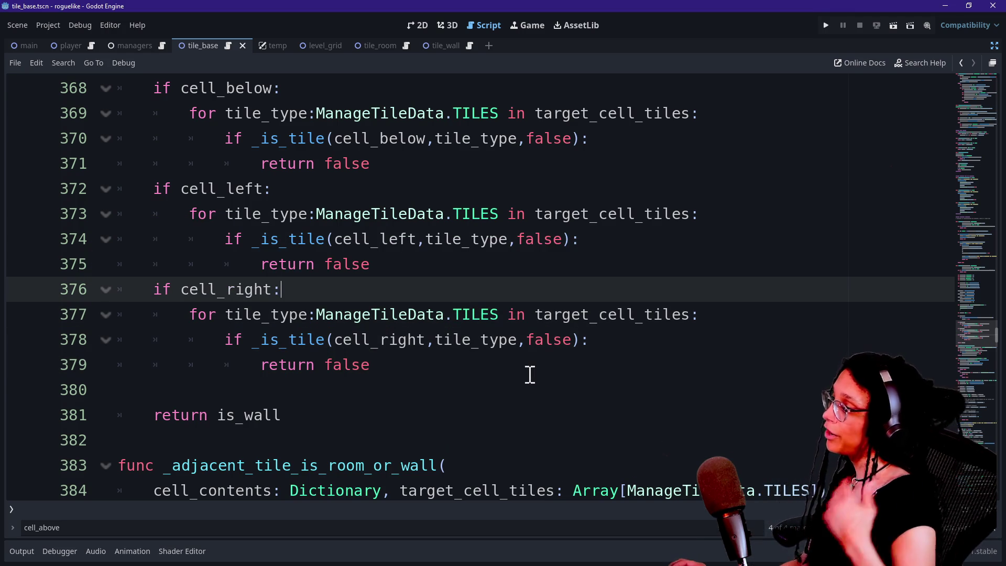
pyautogui.press('Up')
pyautogui.press('Up')
pyautogui.press('Up')
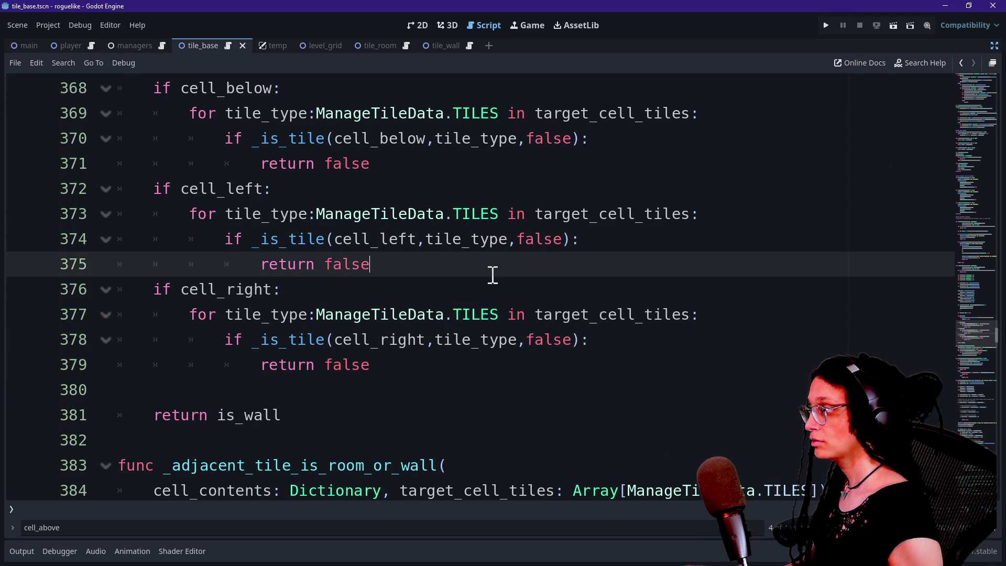
pyautogui.scroll(1, 493, 274)
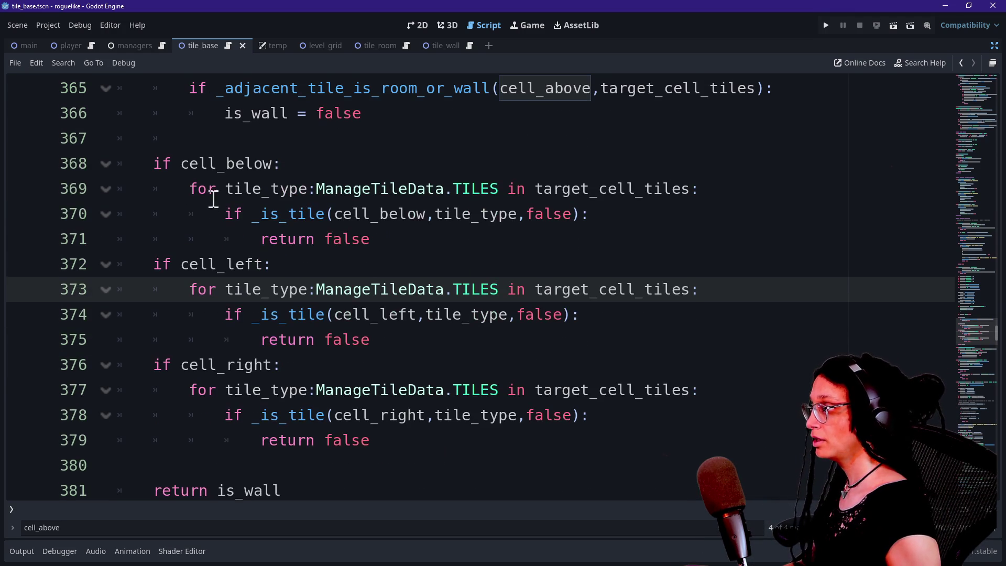
pyautogui.scroll(3, 340, 223)
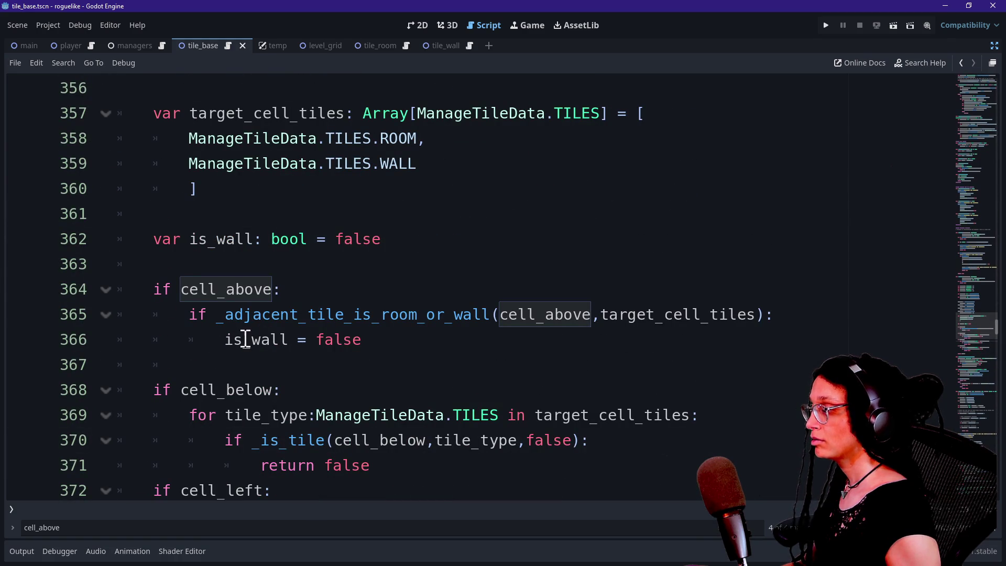
pyautogui.moveTo(219, 339)
pyautogui.mouseDown()
pyautogui.moveTo(362, 331)
pyautogui.moveTo(219, 344)
pyautogui.mouseUp()
pyautogui.click(385, 336)
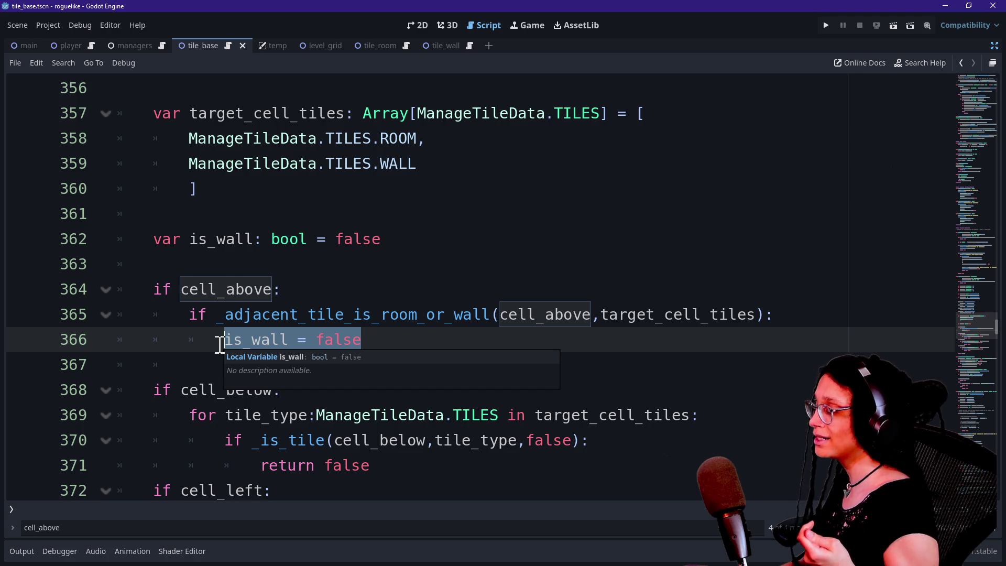
pyautogui.click(219, 344)
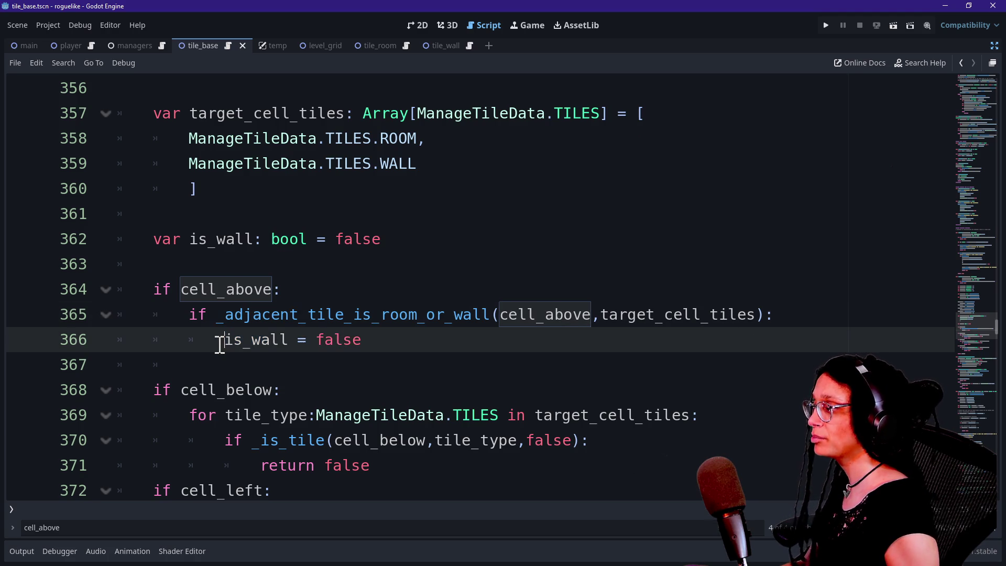
pyautogui.press('Down')
pyautogui.press('Down')
pyautogui.press('Down')
pyautogui.press('Up')
pyautogui.press('Up')
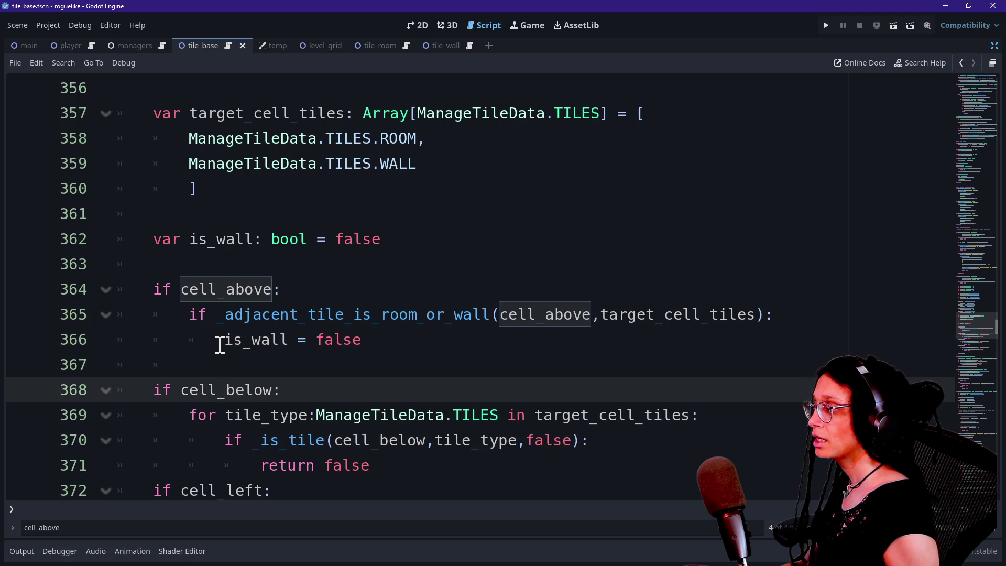
pyautogui.press('Down')
pyautogui.press('Down')
pyautogui.press('Down')
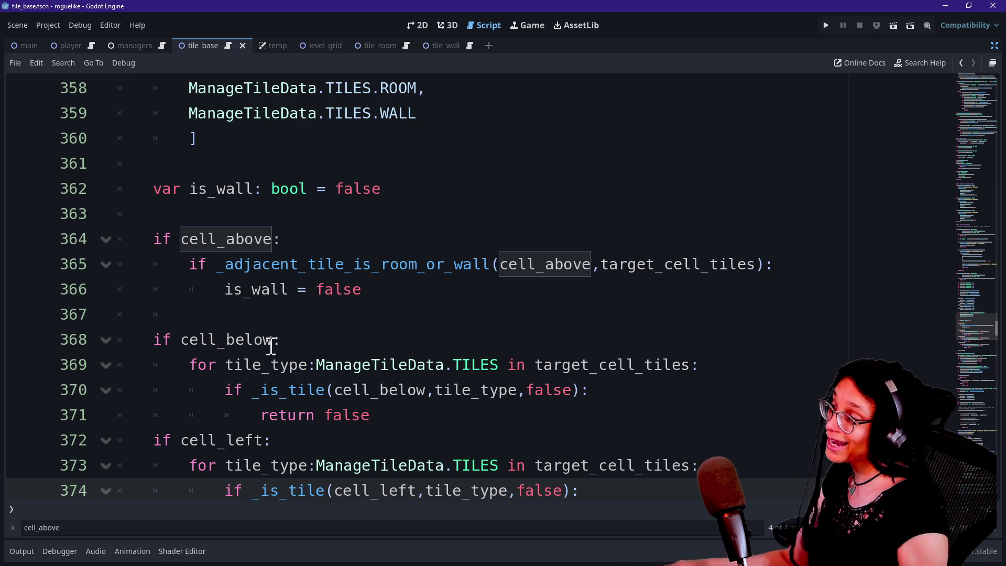
# Insert not_ so the cell_above branch calls _adjacent_tile_is_not_room_or_wall
pyautogui.click(379, 264)
pyautogui.write('not_')
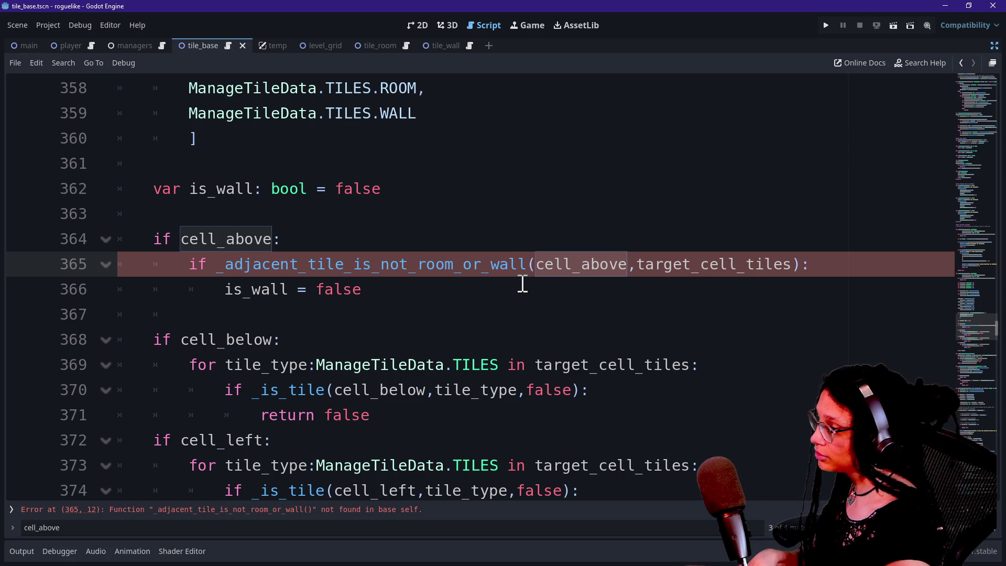
pyautogui.click(522, 283)
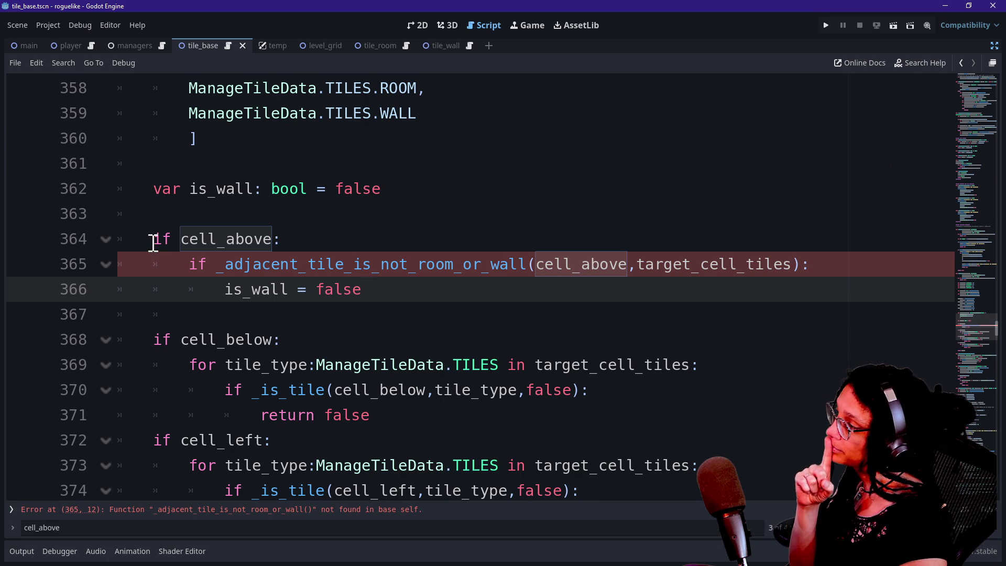
# Inspect the cell_above and cell_below if lines, ending at cell_above on line 364
pyautogui.moveTo(152, 239); pyautogui.dragTo(272, 239)
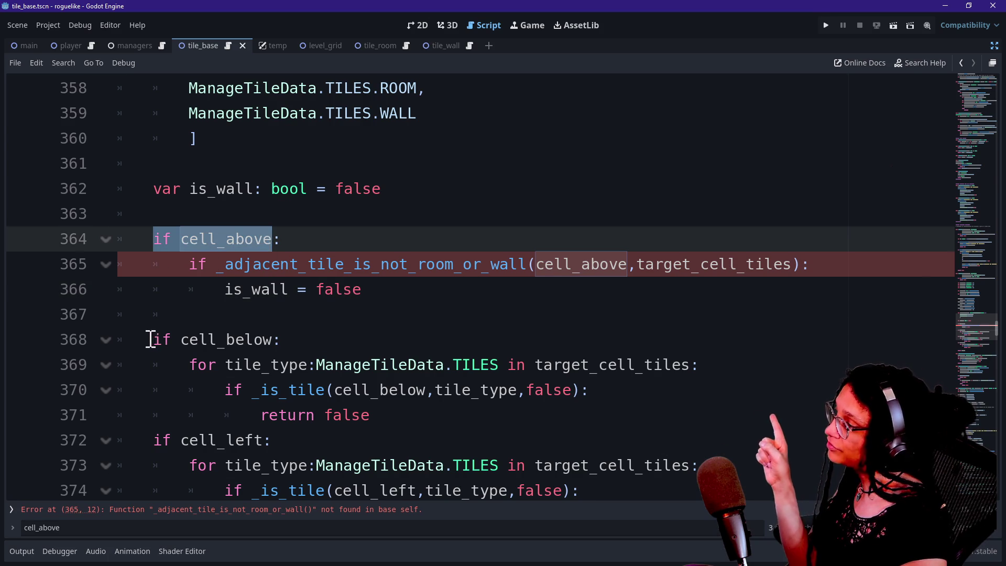
pyautogui.moveTo(150, 340); pyautogui.dragTo(403, 328)
pyautogui.moveTo(150, 440); pyautogui.dragTo(171, 440)
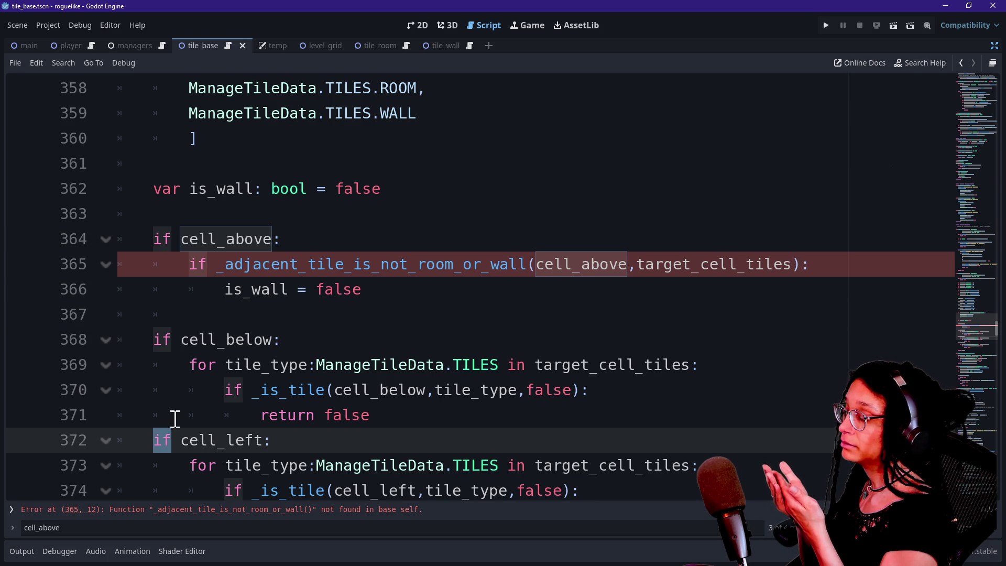
pyautogui.moveTo(152, 340); pyautogui.dragTo(329, 336)
pyautogui.moveTo(152, 239); pyautogui.dragTo(300, 240)
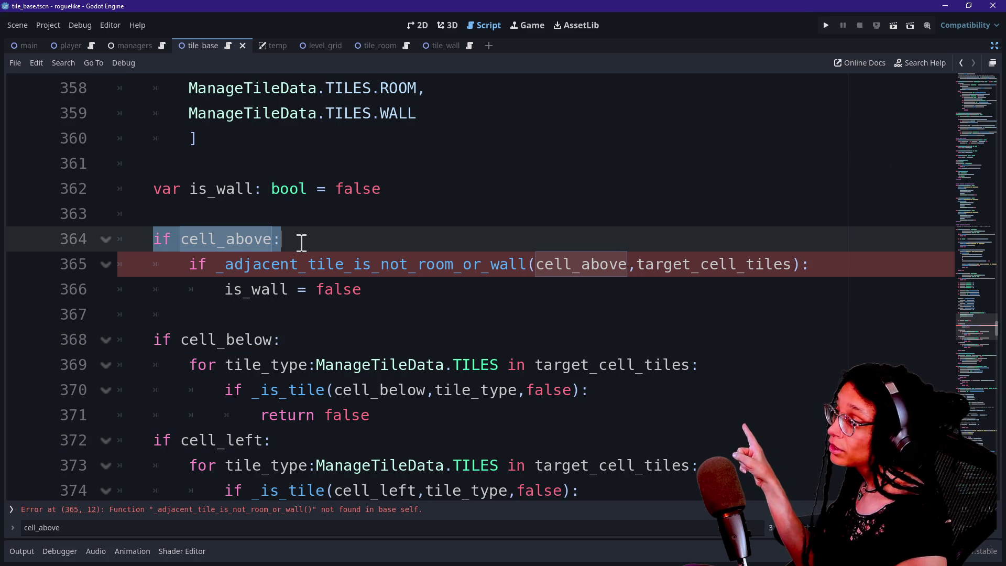
pyautogui.click(194, 278)
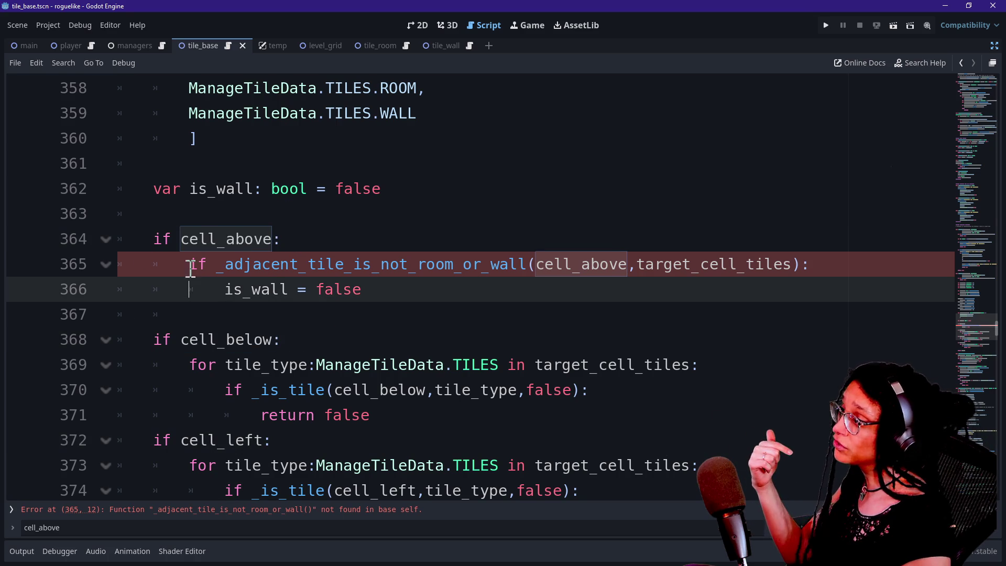
pyautogui.click(190, 239)
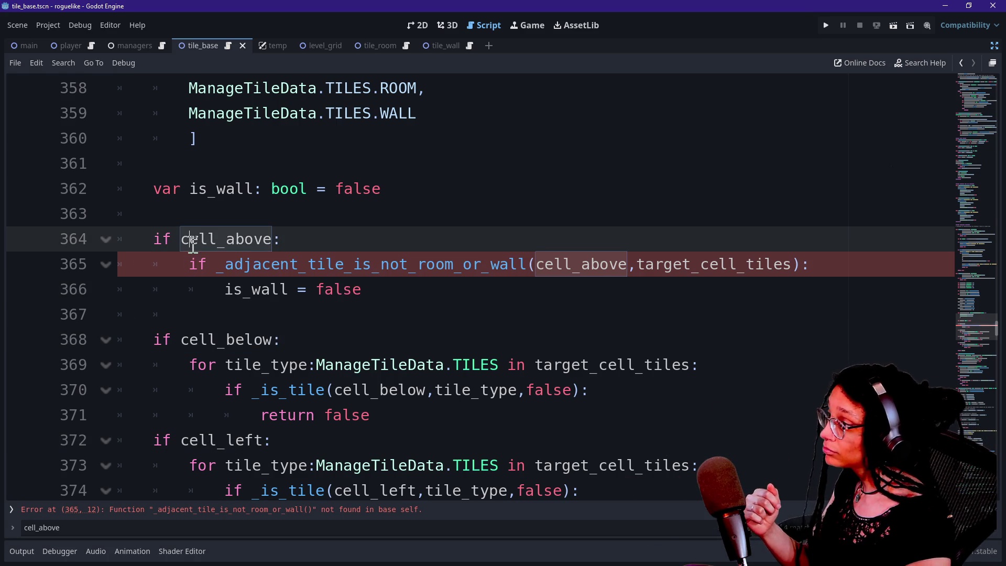
pyautogui.click(270, 240)
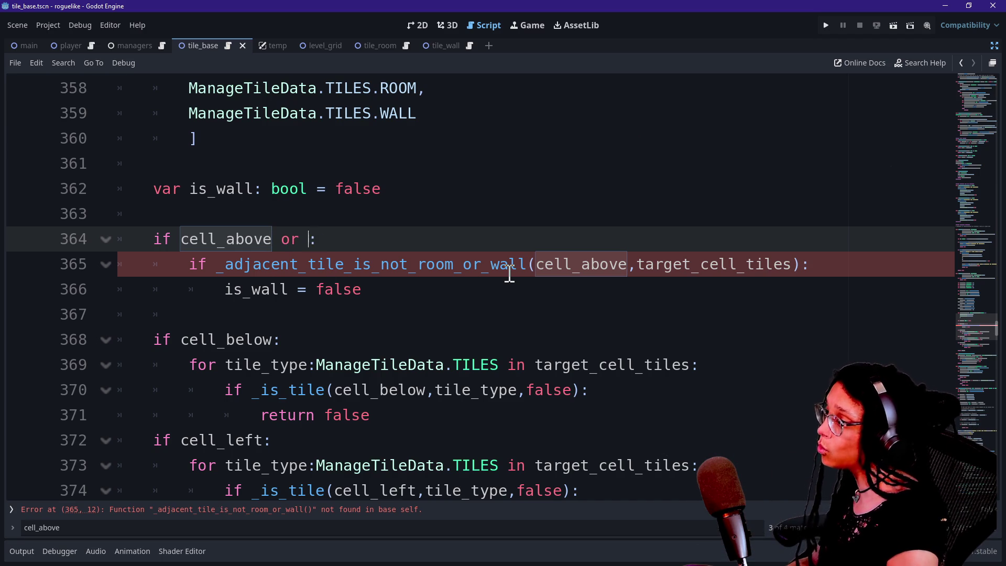
# Complete the line 364 or-condition with the remaining neighbours, including cell_below and cell_right
pyautogui.write('_b')
pyautogui.press('BackSpace')
pyautogui.press('Down')
pyautogui.press('Return')
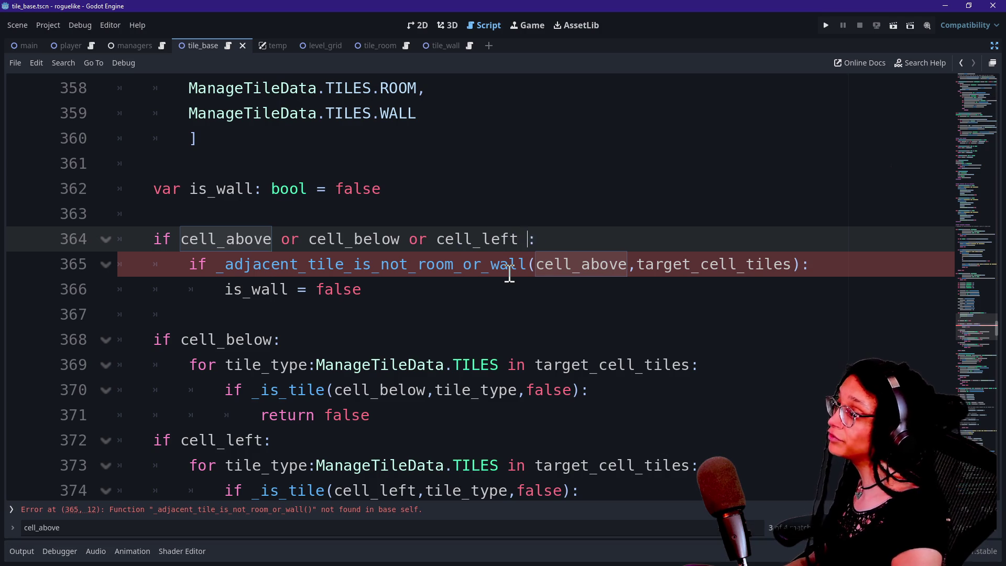
pyautogui.write('or cell_ri')
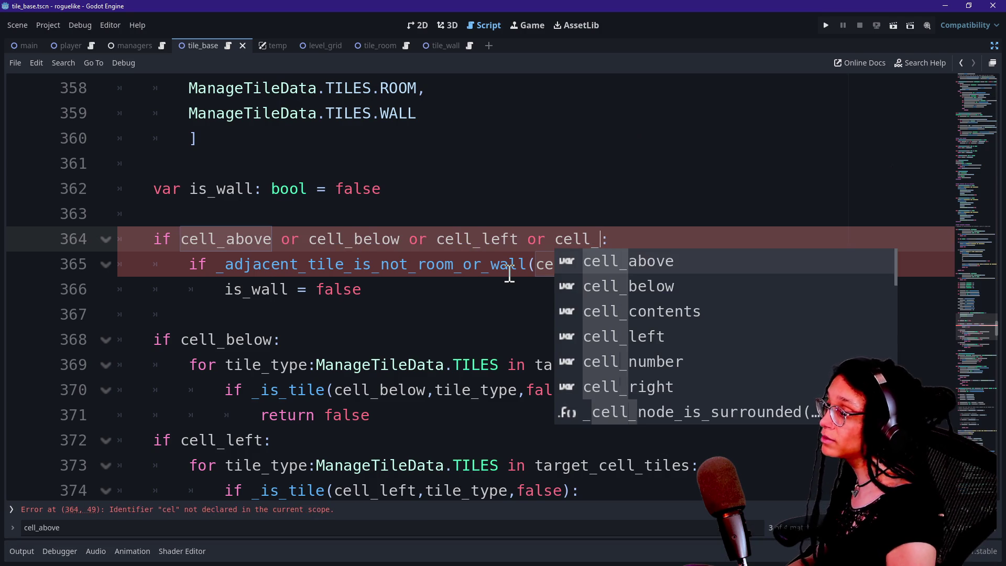
pyautogui.press('Return')
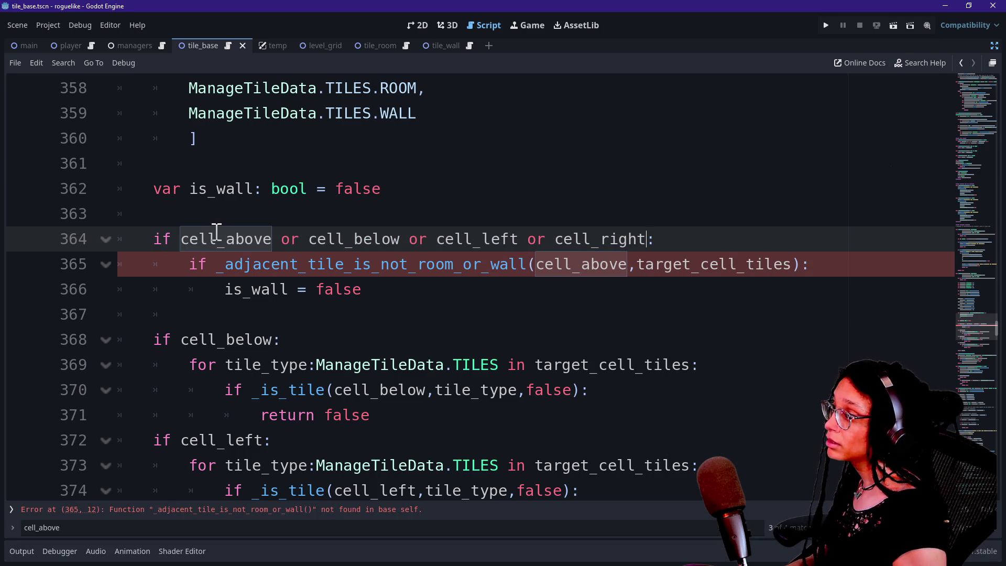
pyautogui.write('not')
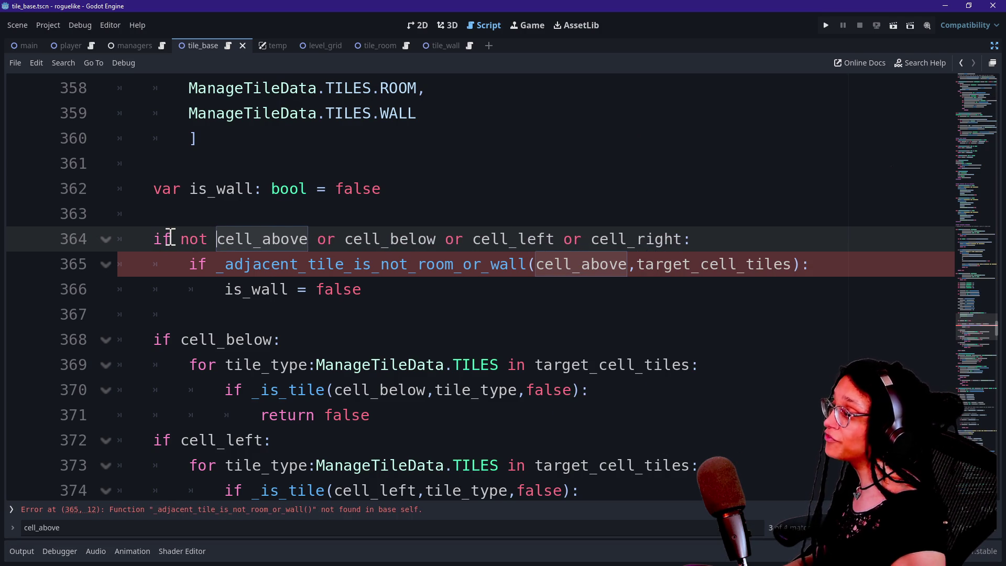
# Put not before cell_below, cell_left and cell_right in the line 364 condition
pyautogui.moveTo(157, 240); pyautogui.dragTo(680, 239)
pyautogui.click(210, 244)
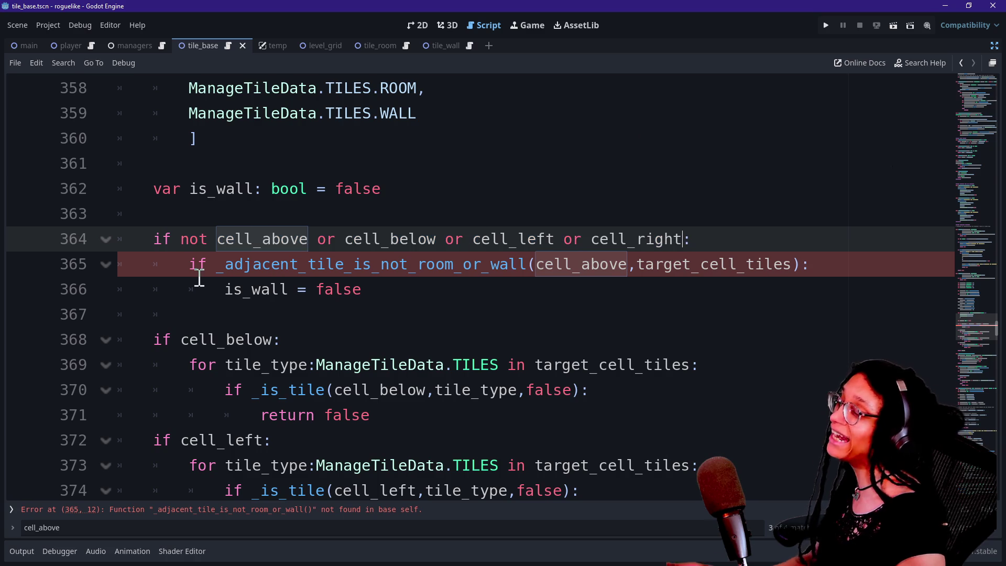
pyautogui.click(338, 240)
pyautogui.write('not')
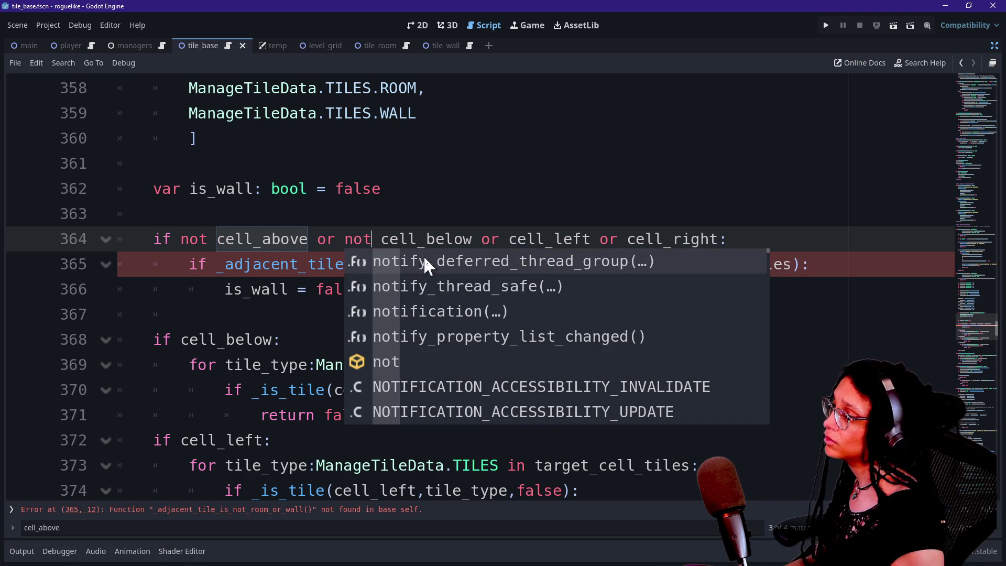
pyautogui.click(501, 238)
pyautogui.write('not')
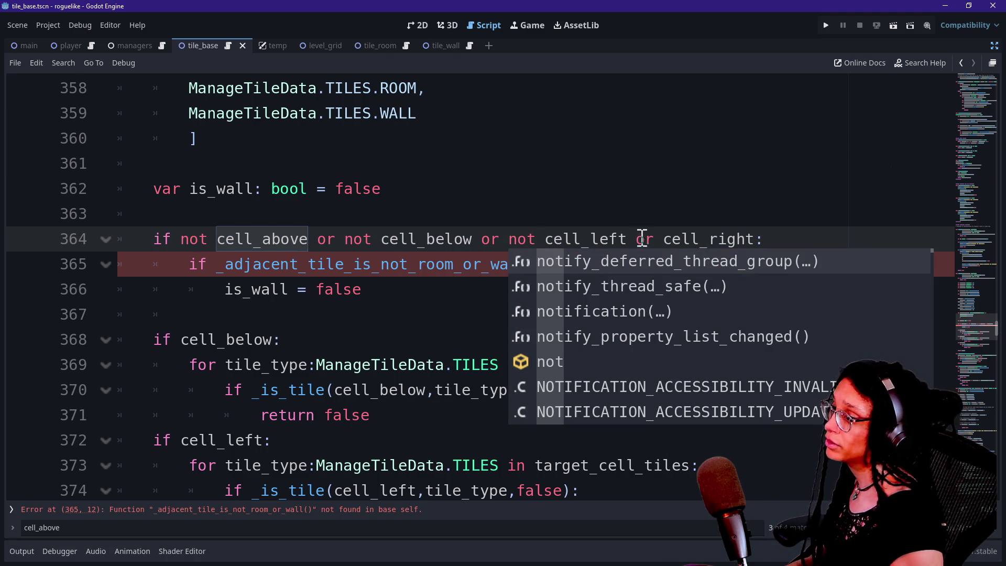
pyautogui.click(650, 240)
pyautogui.write('not')
# Add 'return true' as the body of the line 364 condition
pyautogui.click(819, 239)
pyautogui.press('Return')
pyautogui.write('retur')
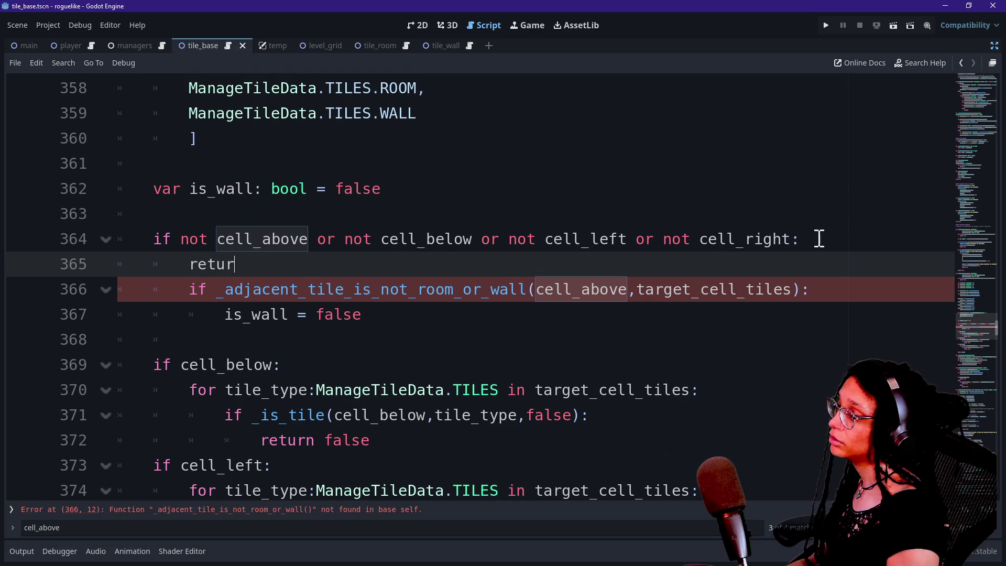
pyautogui.write('n true')
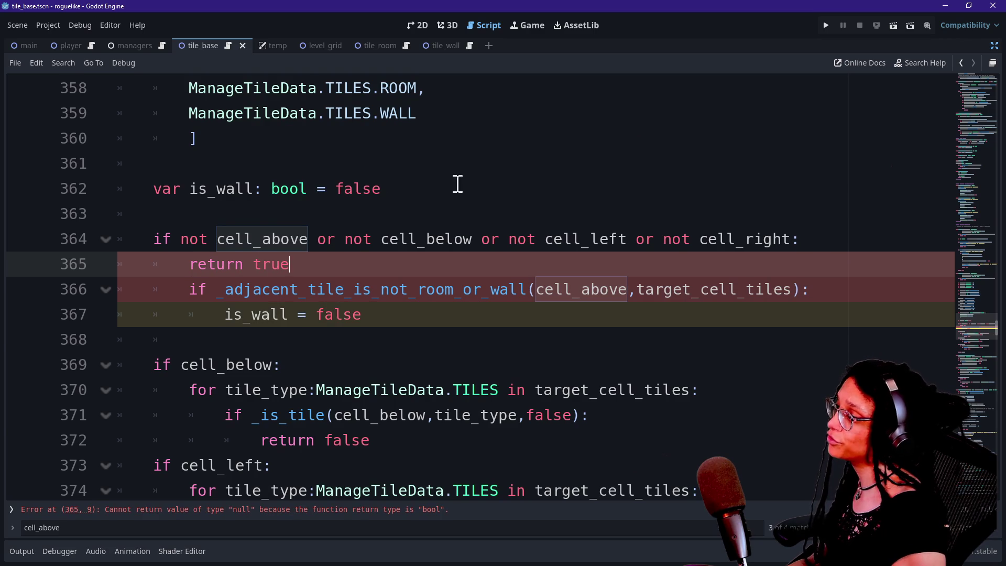
pyautogui.press('Return')
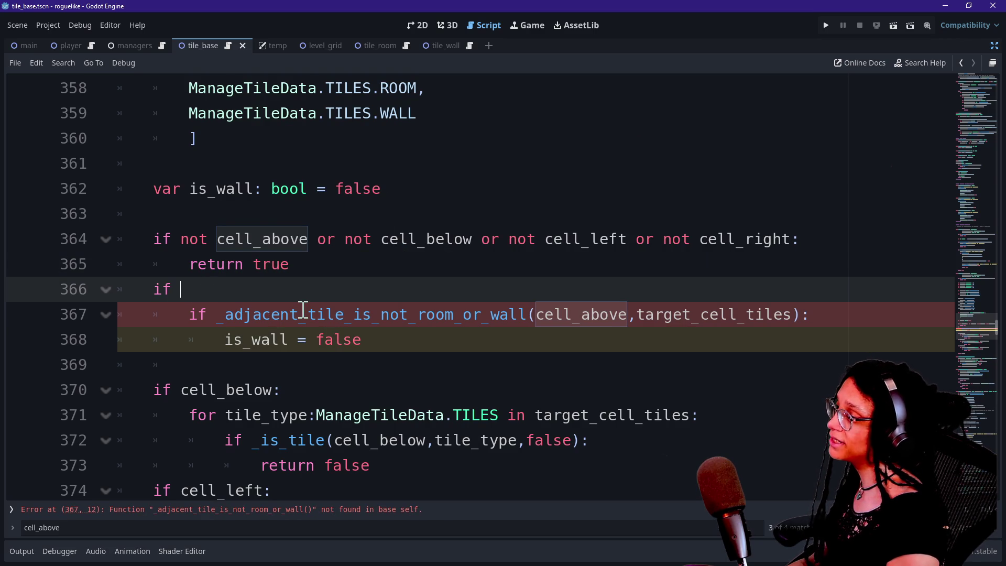
pyautogui.press('BackSpace')
pyautogui.press('BackSpace')
pyautogui.press('BackSpace')
# Dedent the adjacent-tile check and its body to a top-level if
pyautogui.keyDown('shift'); pyautogui.click(269, 337); pyautogui.keyUp('shift')
pyautogui.hotkey('shift', 'Tab')
pyautogui.click(180, 295)
pyautogui.press('Down')
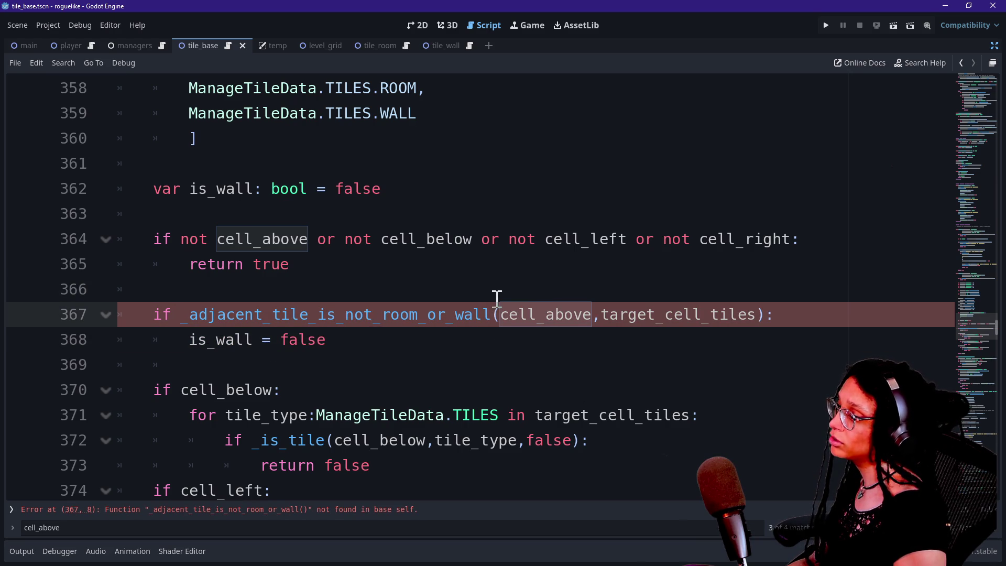
# Replace 'is_wall = false' on line 368 with 'return true'
pyautogui.click(171, 322)
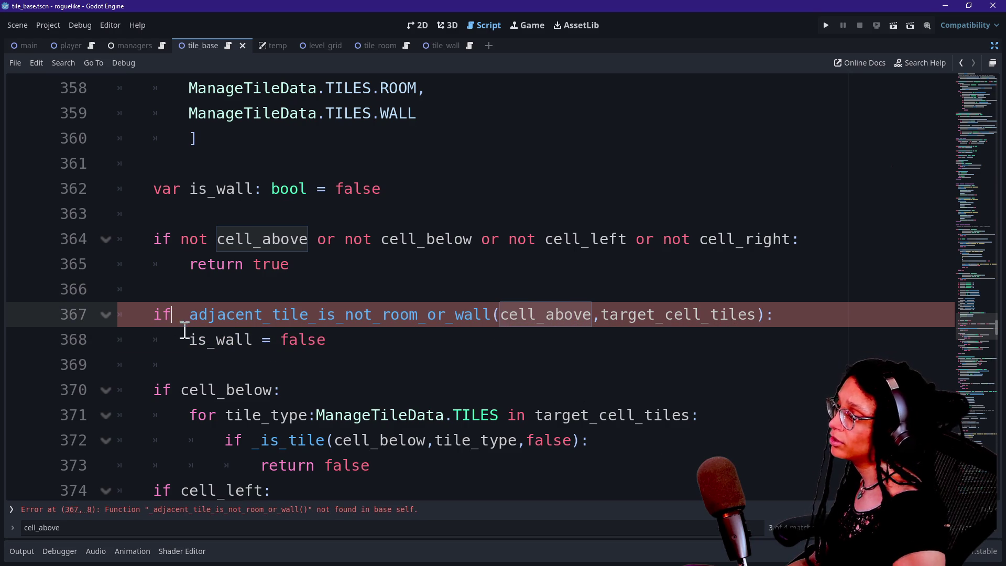
pyautogui.click(184, 330)
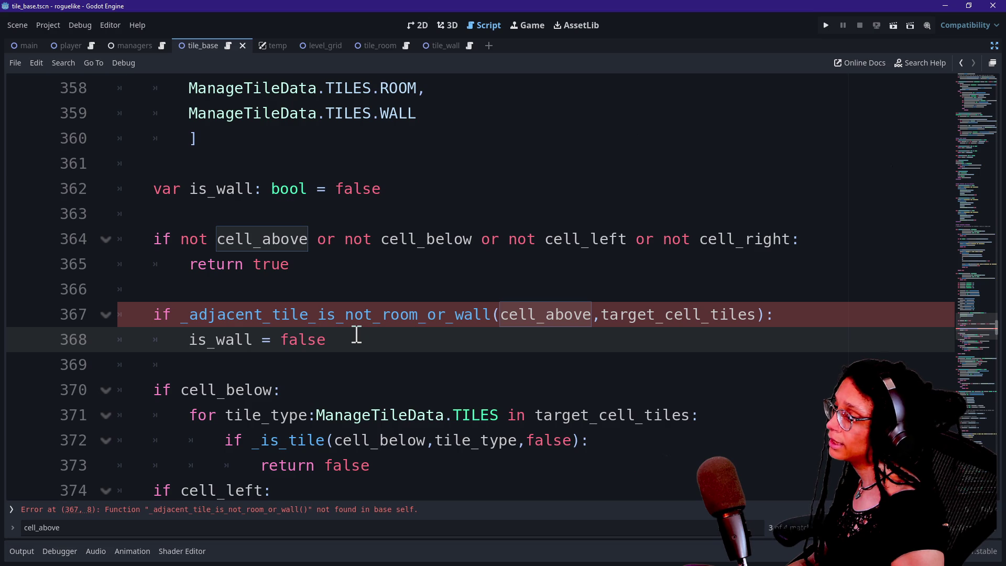
pyautogui.click(353, 335)
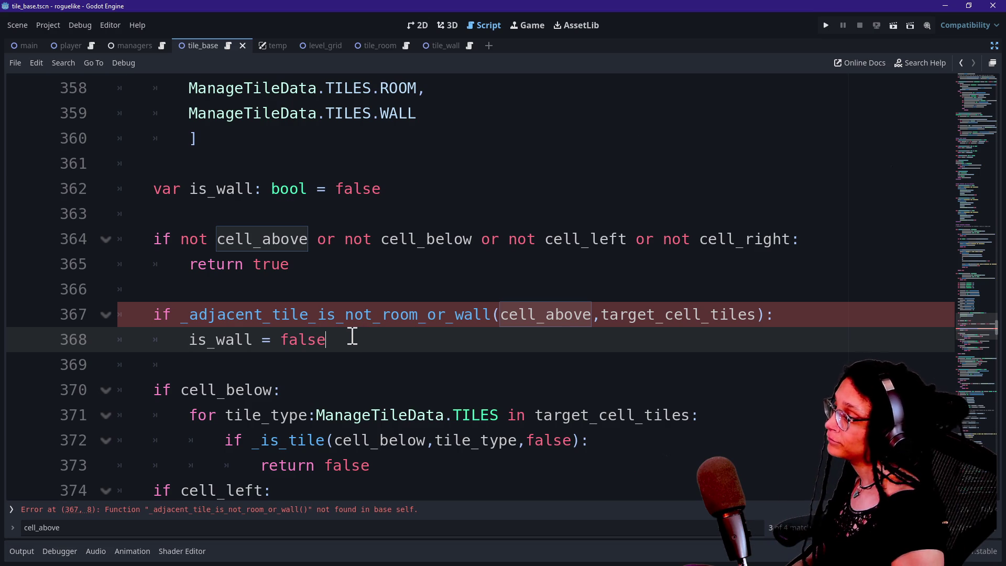
pyautogui.scroll(-1, 353, 334)
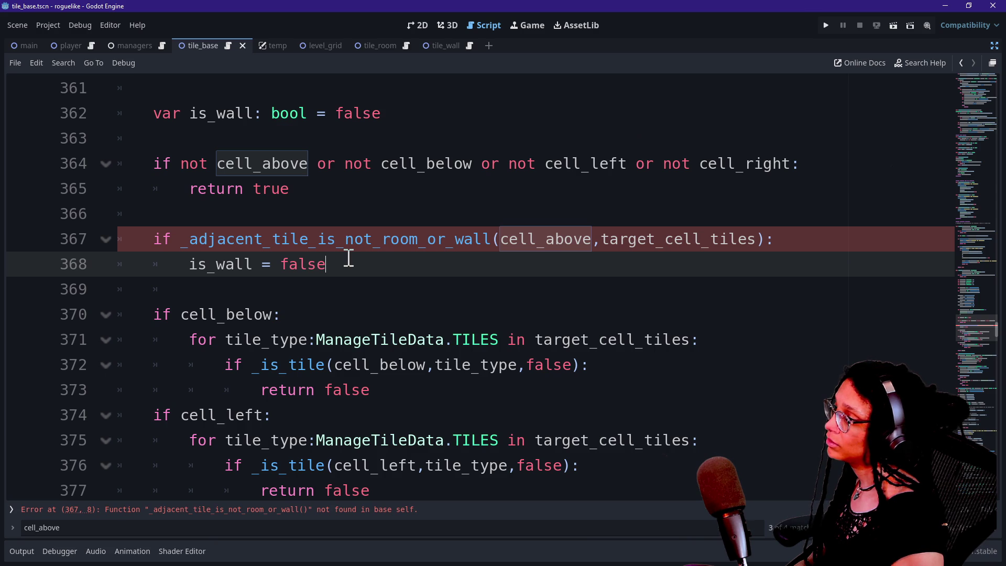
pyautogui.moveTo(348, 257); pyautogui.dragTo(209, 264)
pyautogui.click(208, 265)
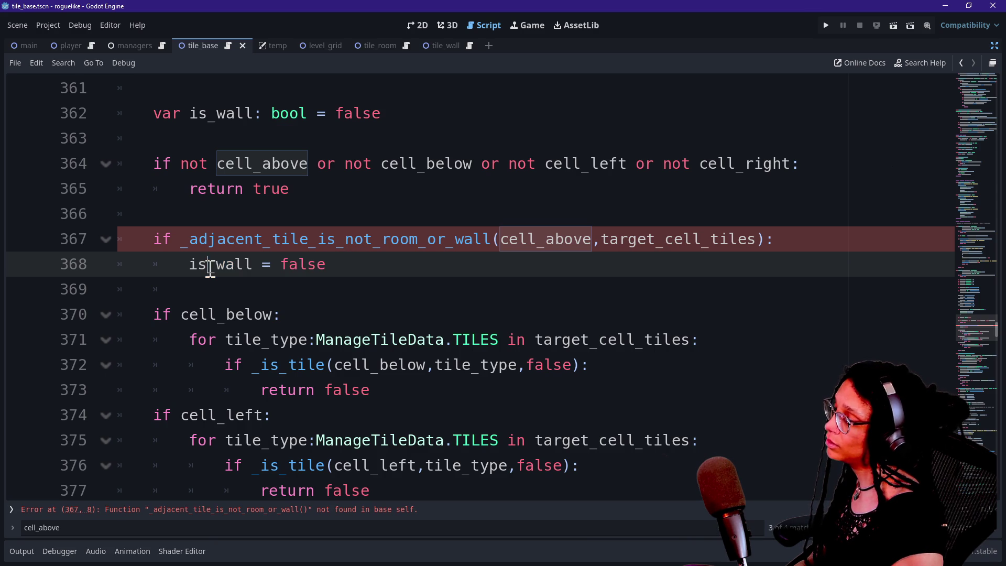
pyautogui.moveTo(196, 266)
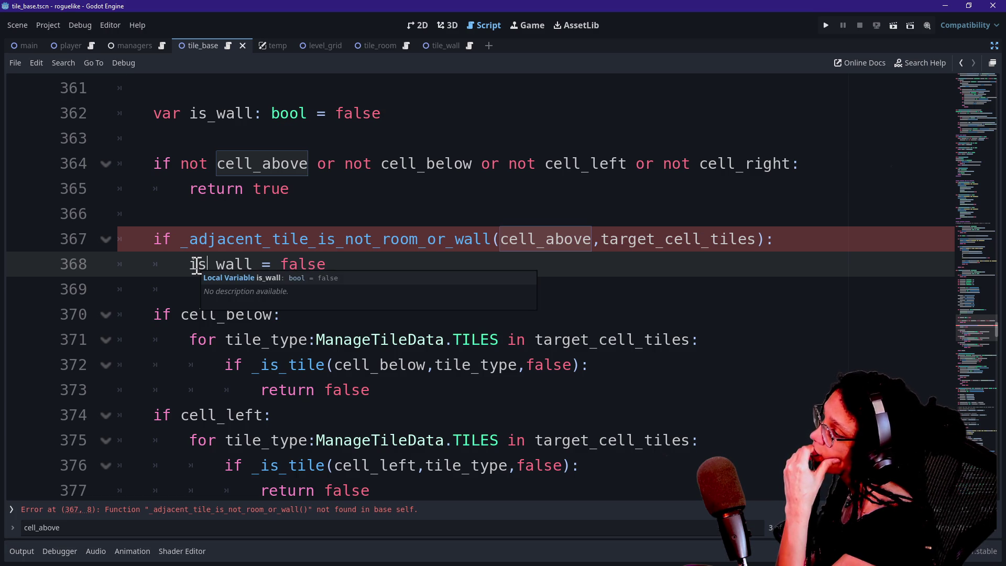
pyautogui.moveTo(340, 263); pyautogui.dragTo(200, 264)
pyautogui.press('BackSpace')
pyautogui.press('BackSpace')
pyautogui.write('retu')
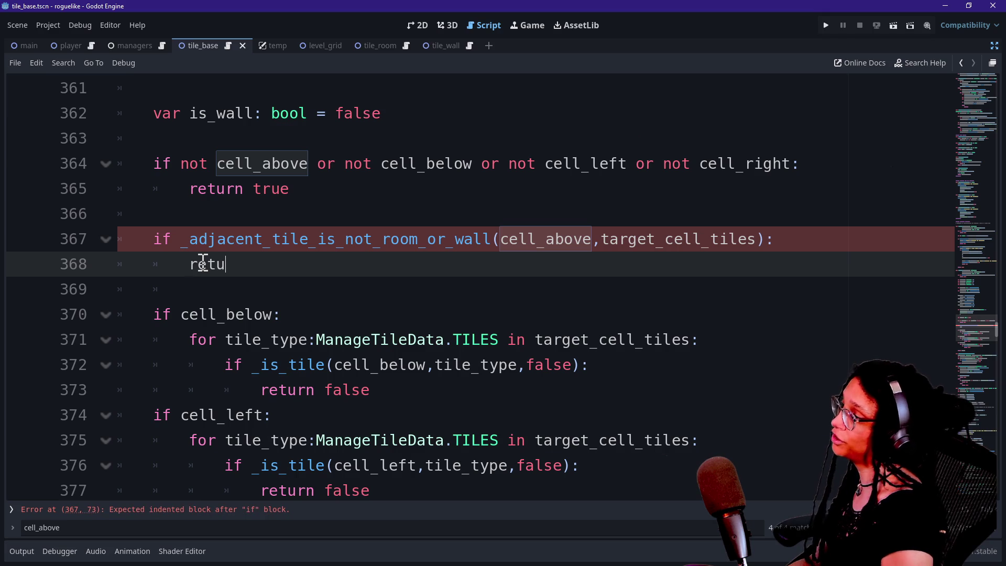
pyautogui.write('rn true')
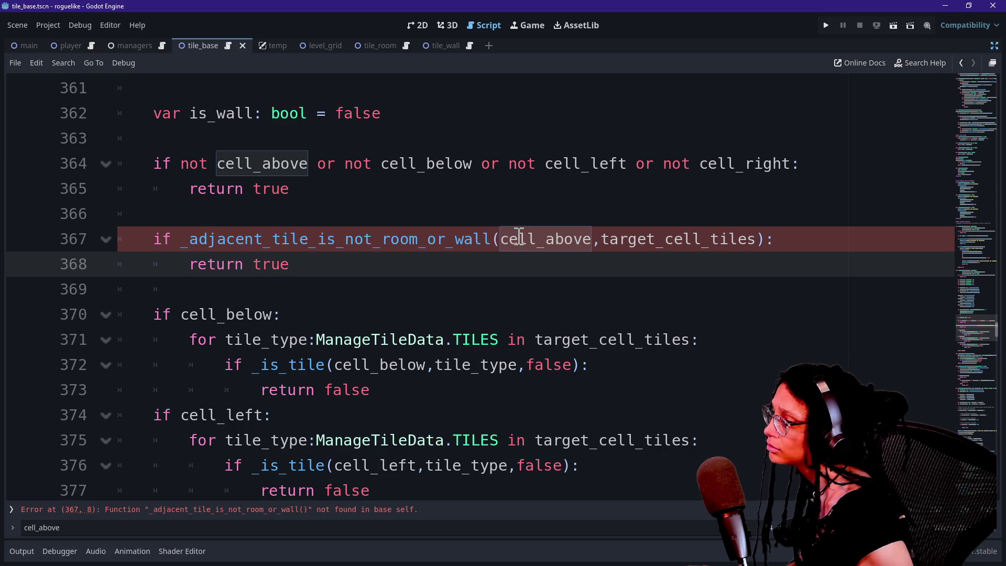
pyautogui.scroll(3, 432, 241)
pyautogui.scroll(-7, 432, 240)
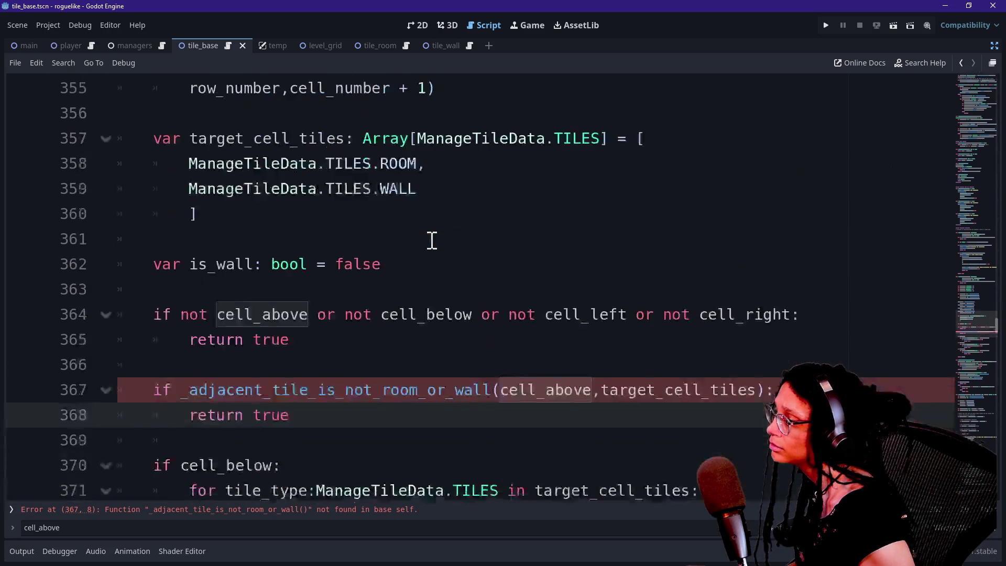
# Rename the helper function to _adjacent_tile_is_not_room_or_wall
pyautogui.scroll(-2, 431, 240)
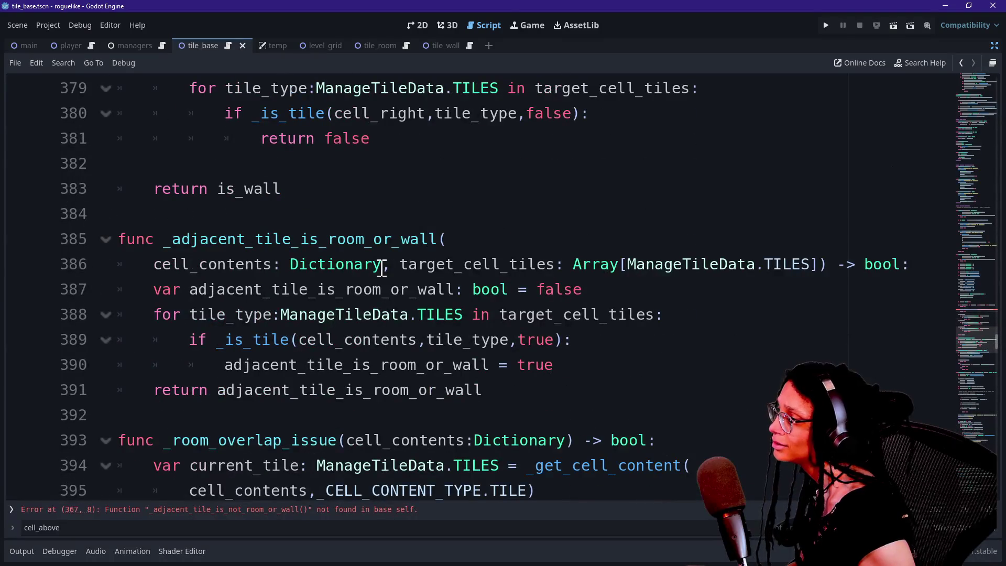
pyautogui.scroll(6, 386, 264)
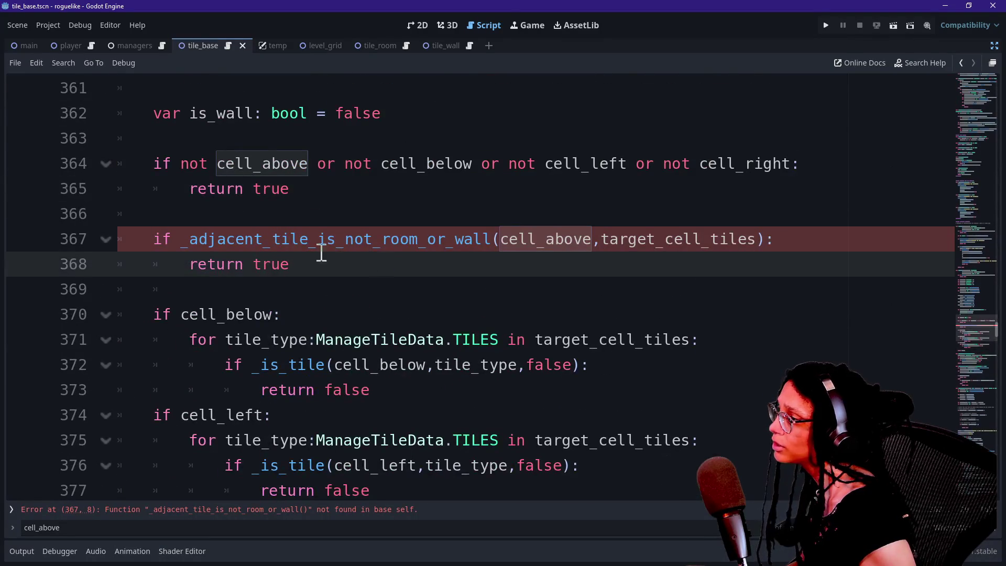
pyautogui.scroll(-5, 249, 273)
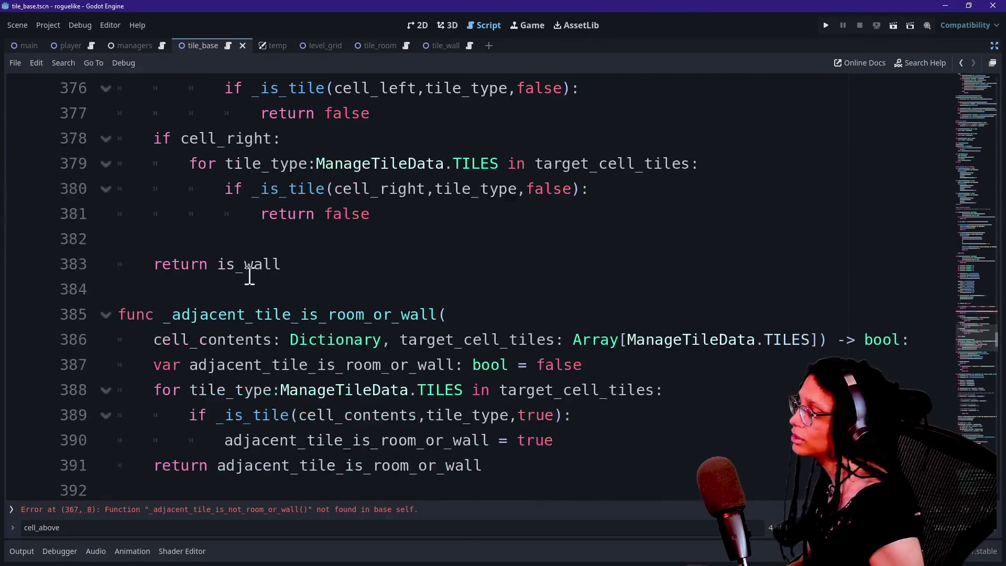
pyautogui.click(325, 314)
pyautogui.write('not_')
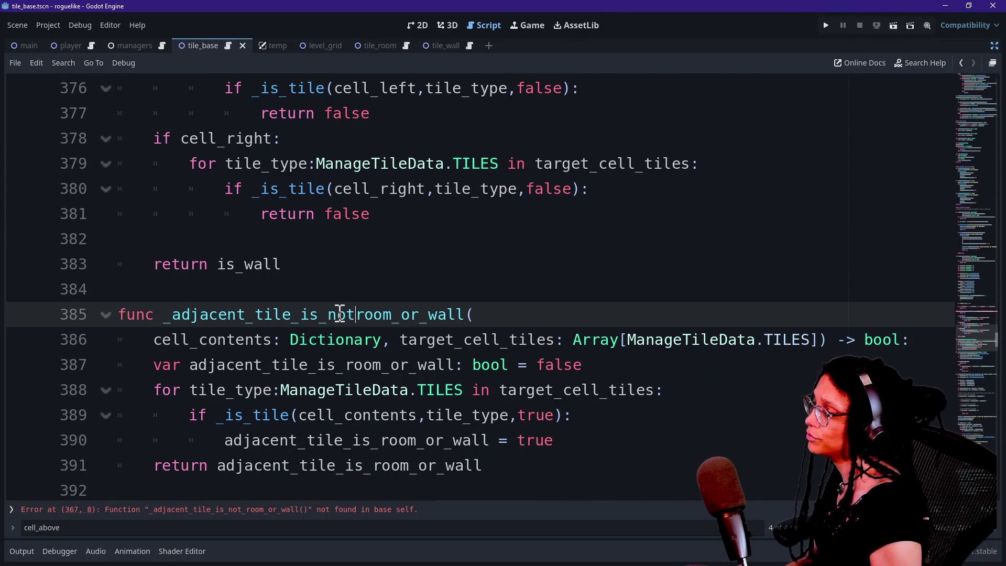
# Replace true with false on line 390 of the helper
pyautogui.scroll(-1, 147, 354)
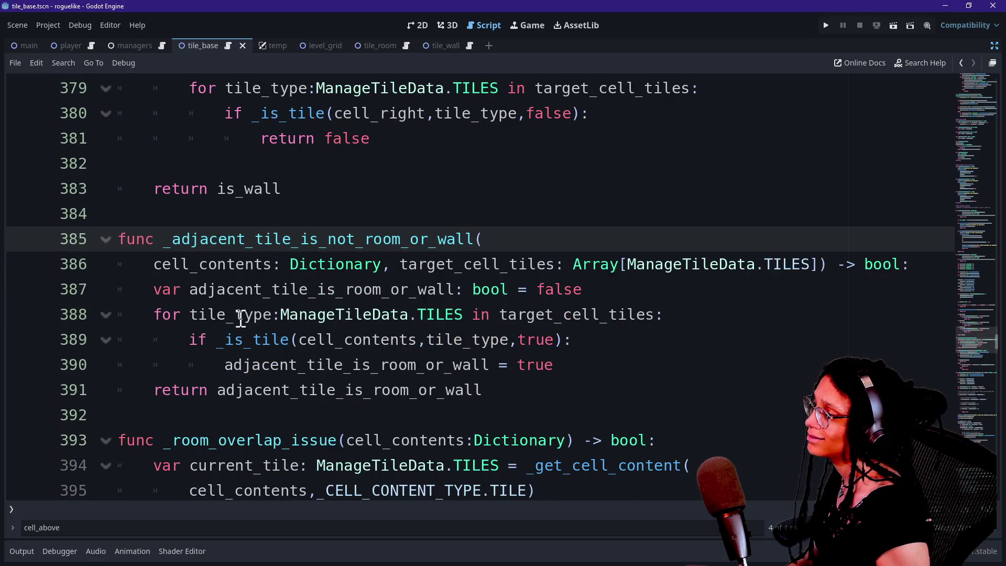
pyautogui.doubleClick(538, 364)
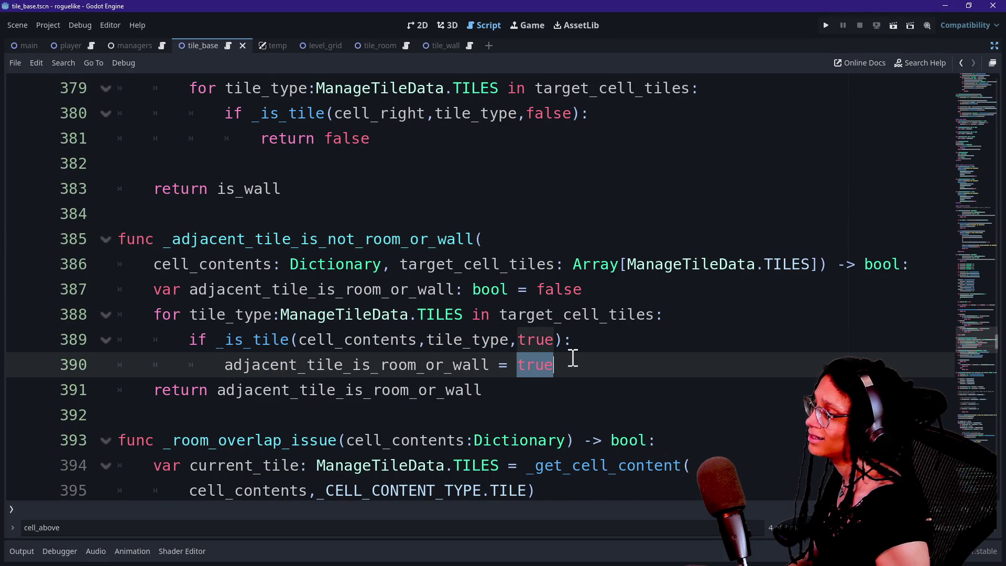
pyautogui.write('fa')
pyautogui.press('BackSpace')
pyautogui.press('BackSpace')
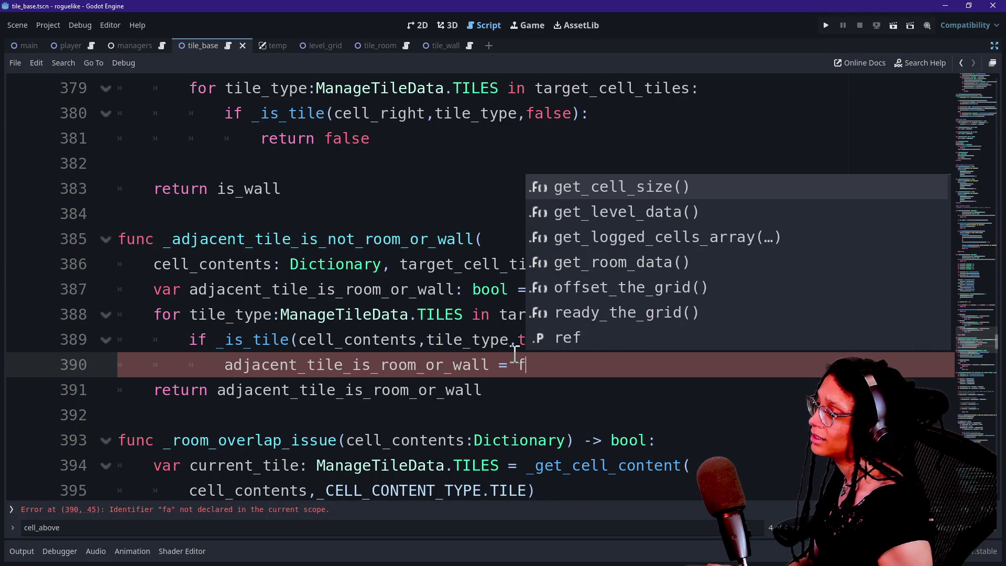
pyautogui.write('fa')
pyautogui.hotkey('ctrl', 'z')
pyautogui.doubleClick(532, 341)
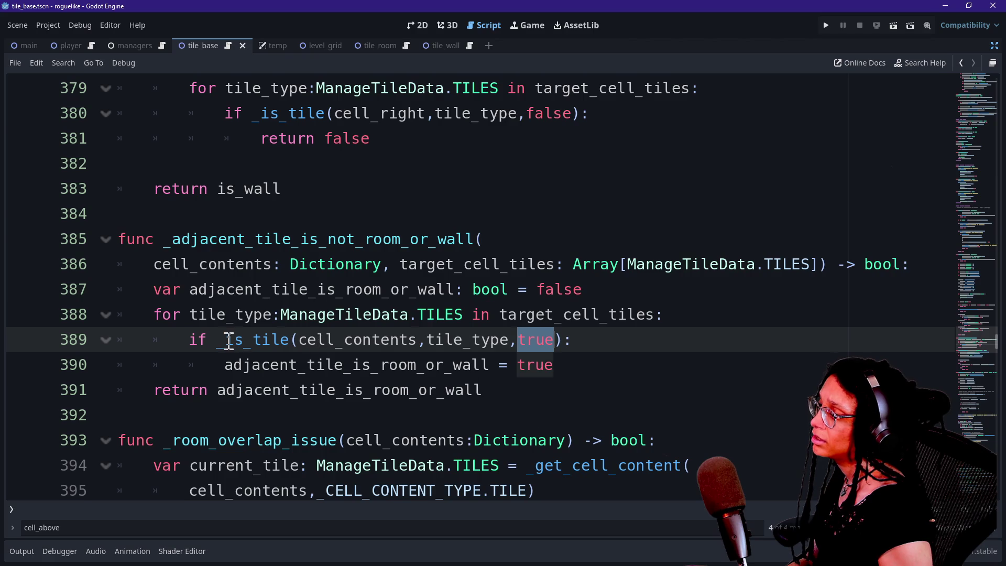
pyautogui.moveTo(228, 340); pyautogui.dragTo(596, 359)
pyautogui.click(590, 359)
pyautogui.doubleClick(548, 365)
pyautogui.write('false')
# Adjust the line 387 variable declaration's initial value, leaving it set to false
pyautogui.click(313, 335)
pyautogui.doubleClick(545, 290)
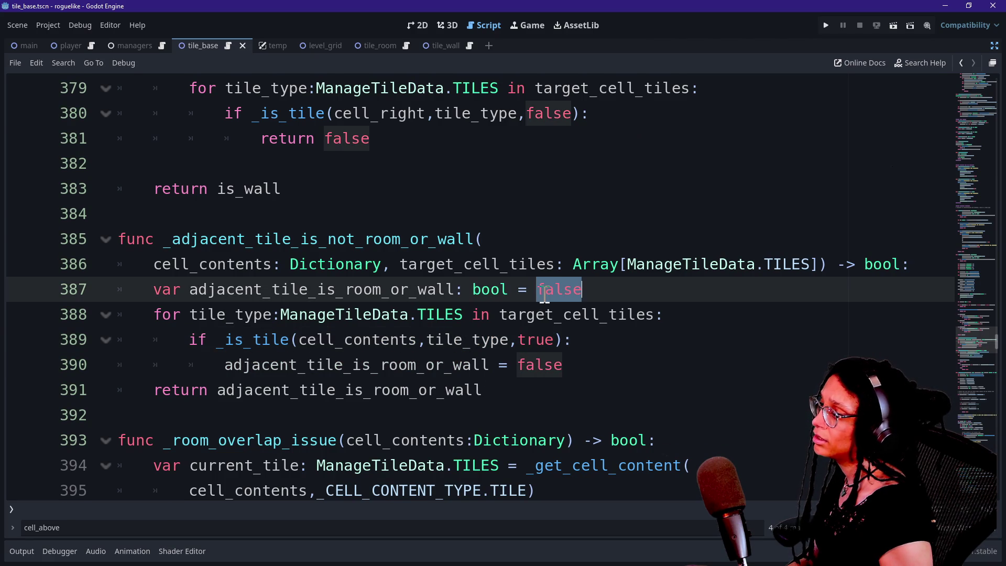
pyautogui.write('true')
pyautogui.click(475, 340)
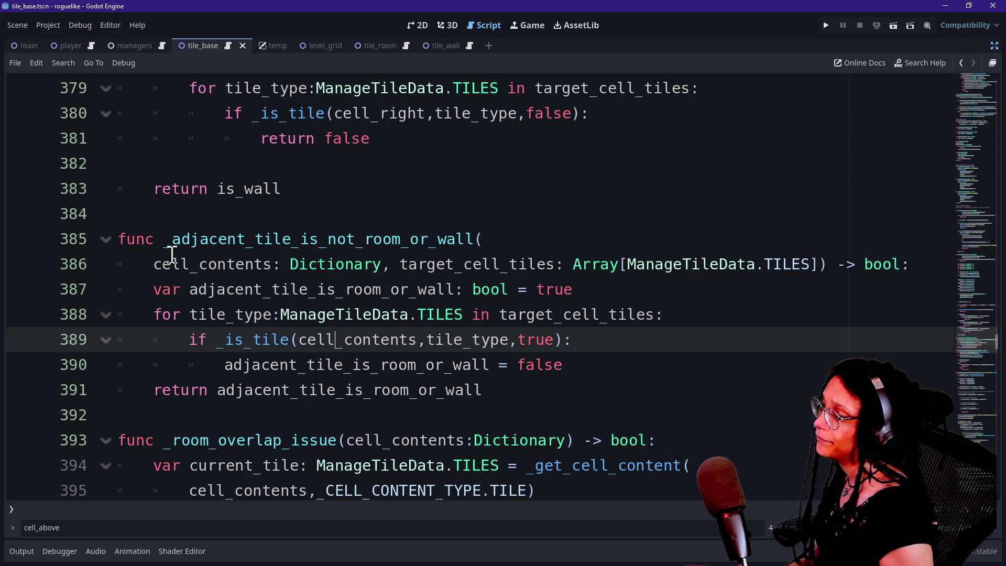
pyautogui.moveTo(151, 289); pyautogui.dragTo(667, 289)
pyautogui.click(337, 289)
pyautogui.click(442, 289)
pyautogui.click(666, 289)
pyautogui.moveTo(354, 289); pyautogui.dragTo(382, 289)
pyautogui.click(646, 295)
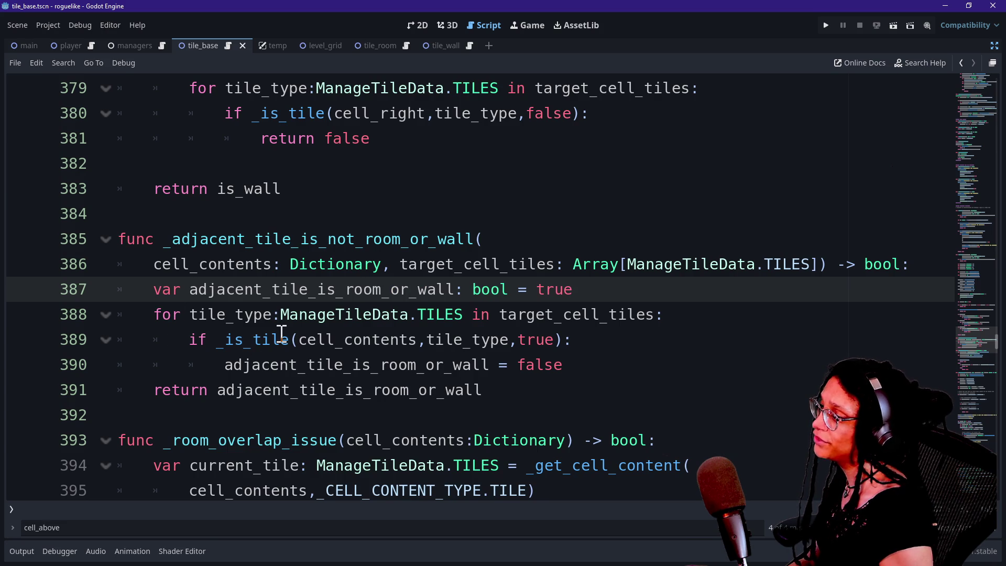
pyautogui.click(300, 340)
pyautogui.moveTo(300, 339); pyautogui.dragTo(546, 341)
pyautogui.click(544, 341)
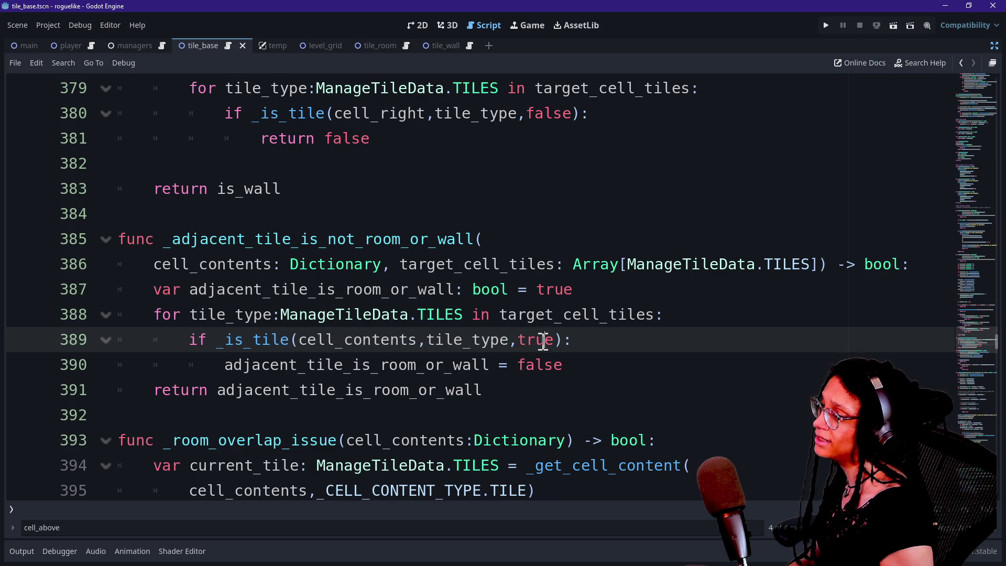
pyautogui.click(512, 362)
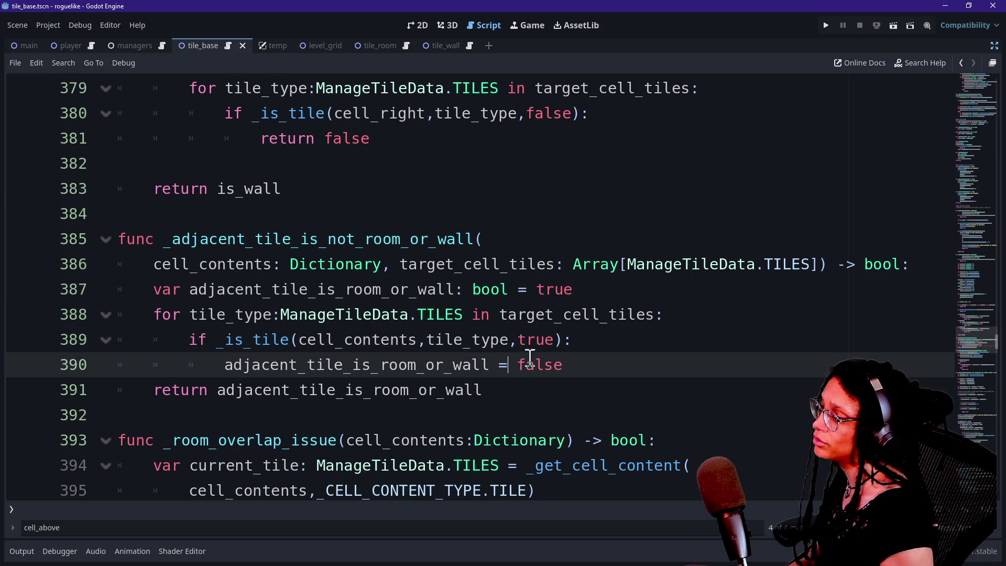
pyautogui.doubleClick(553, 291)
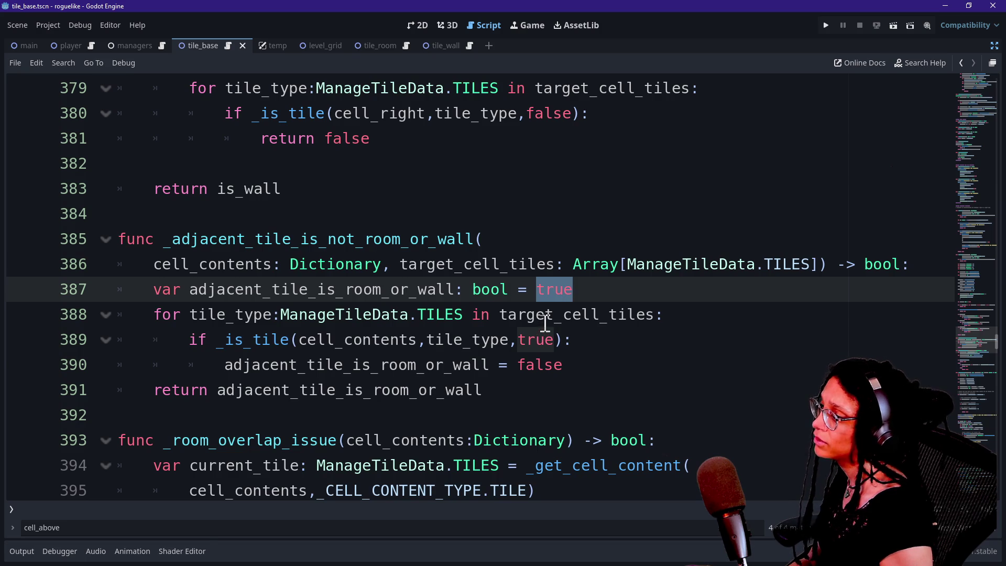
pyautogui.write('false')
# Make the _is_tile argument on line 389 false and set the flag to true on line 390
pyautogui.click(424, 314)
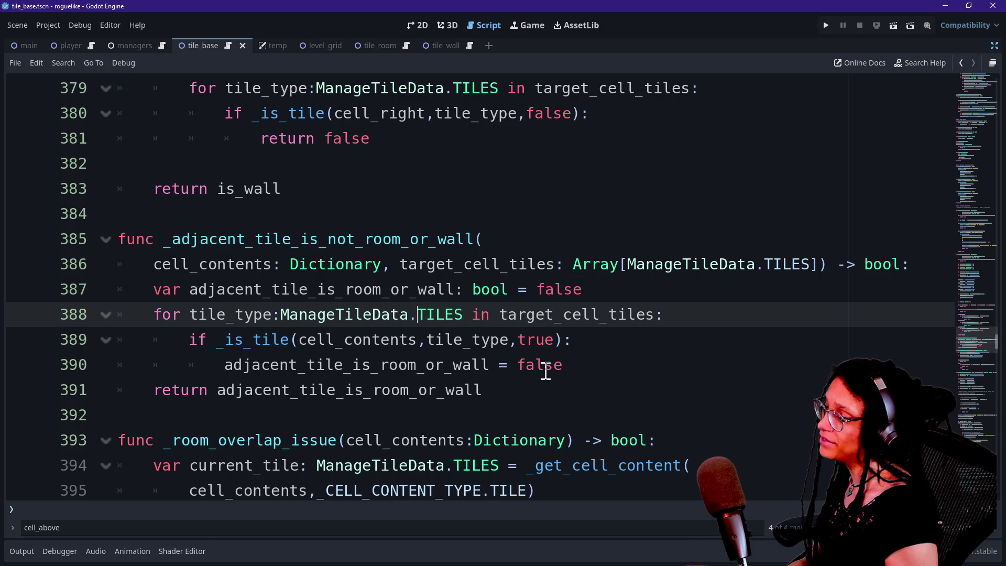
pyautogui.click(526, 366)
pyautogui.doubleClick(529, 367)
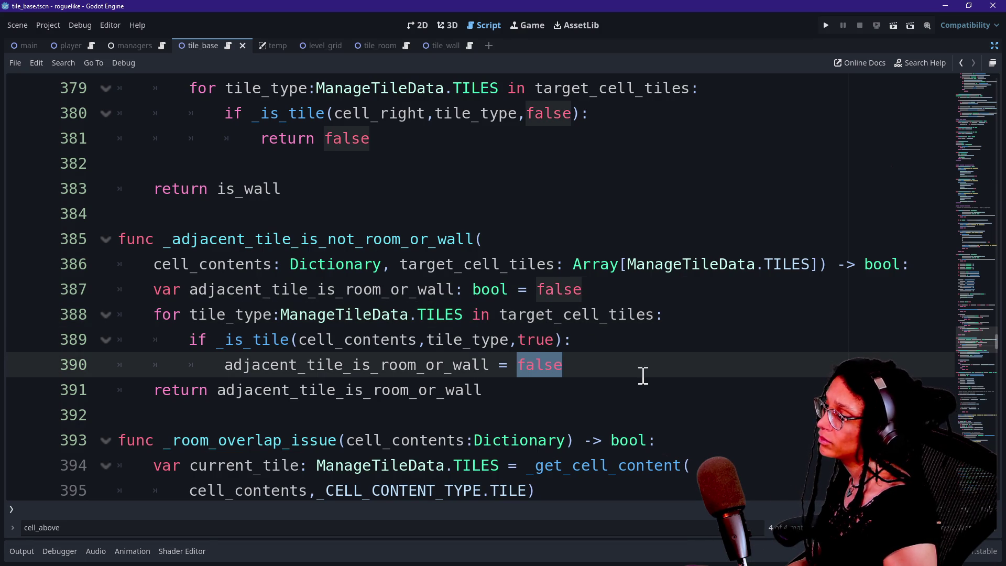
pyautogui.doubleClick(537, 340)
pyautogui.write('false')
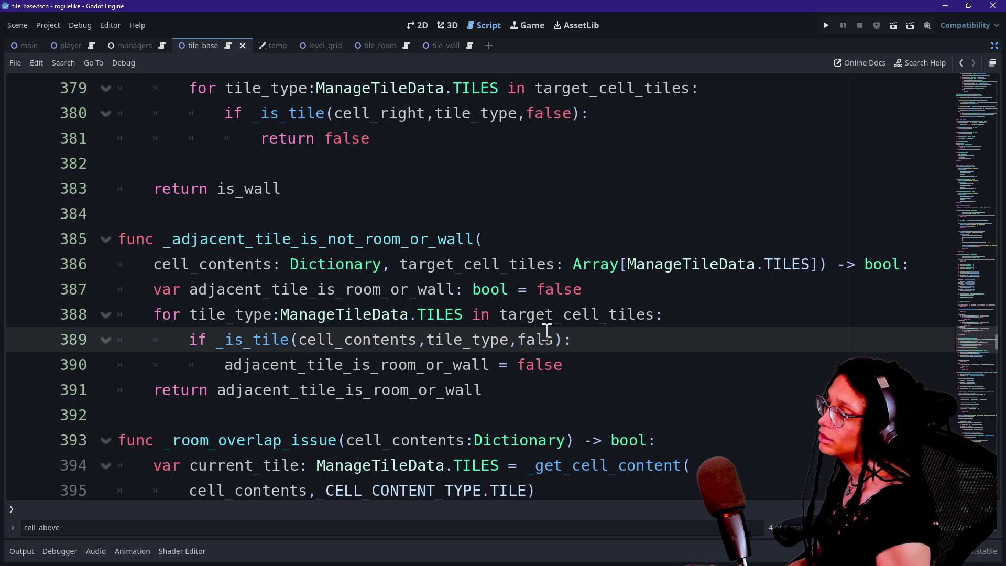
pyautogui.press('BackSpace')
pyautogui.press('BackSpace')
pyautogui.write('se')
pyautogui.moveTo(197, 340); pyautogui.dragTo(565, 362)
pyautogui.click(565, 362)
pyautogui.doubleClick(534, 365)
pyautogui.write('true')
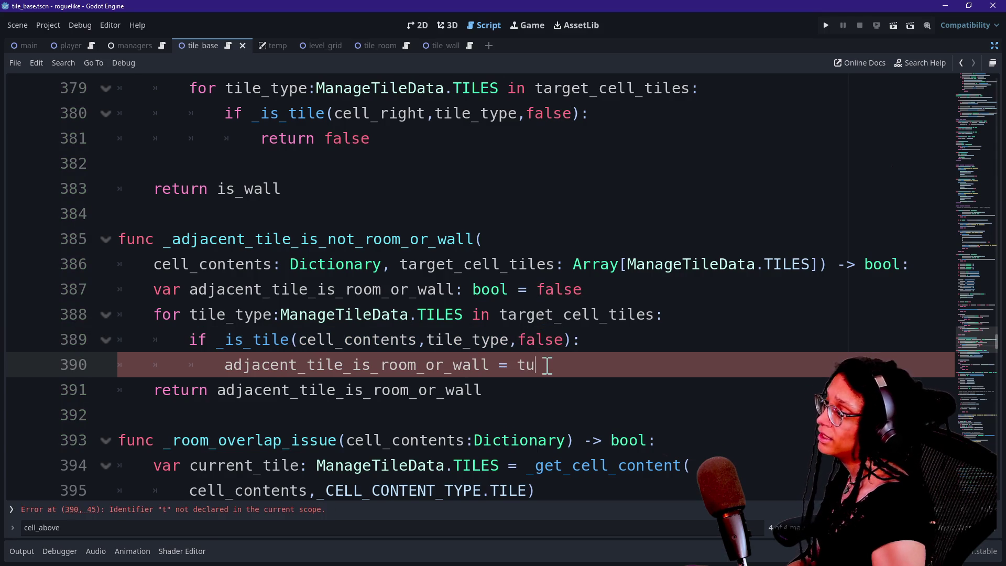
pyautogui.press('Escape')
# Rename the variable to adjacent_tile_is_not_room_or_wall in its declaration, assignment and return
pyautogui.click(346, 289)
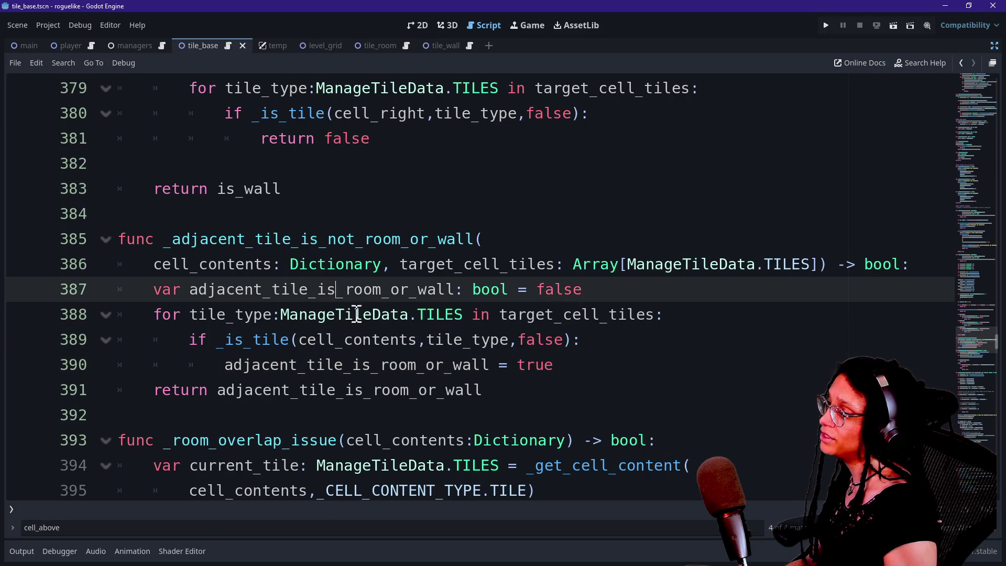
pyautogui.keyDown('alt'); pyautogui.click(380, 365); pyautogui.keyUp('alt')
pyautogui.write('nt')
pyautogui.press('BackSpace')
pyautogui.write('ot_')
pyautogui.click(270, 390)
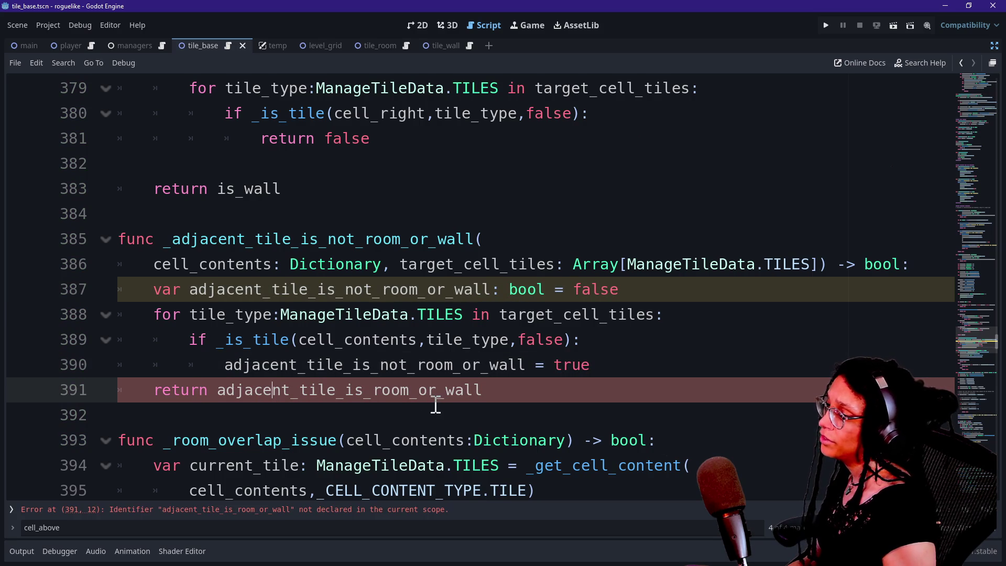
pyautogui.click(376, 390)
pyautogui.write('not_')
pyautogui.press('Escape')
pyautogui.click(546, 389)
pyautogui.scroll(3, 548, 391)
pyautogui.scroll(3, 549, 390)
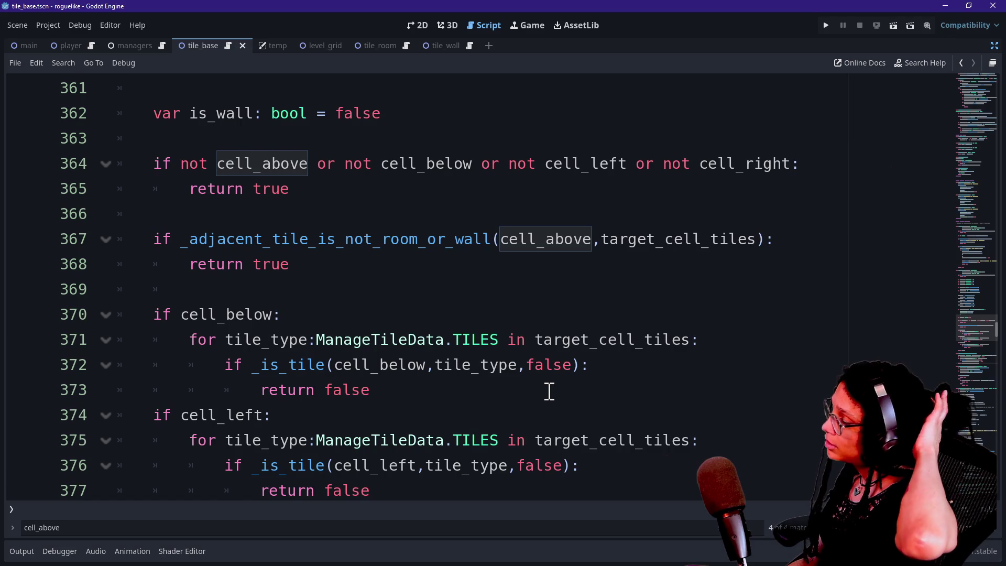
# Add an elif line that repeats the cell_above _adjacent_tile_is_not_room_or_wall check
pyautogui.click(320, 257)
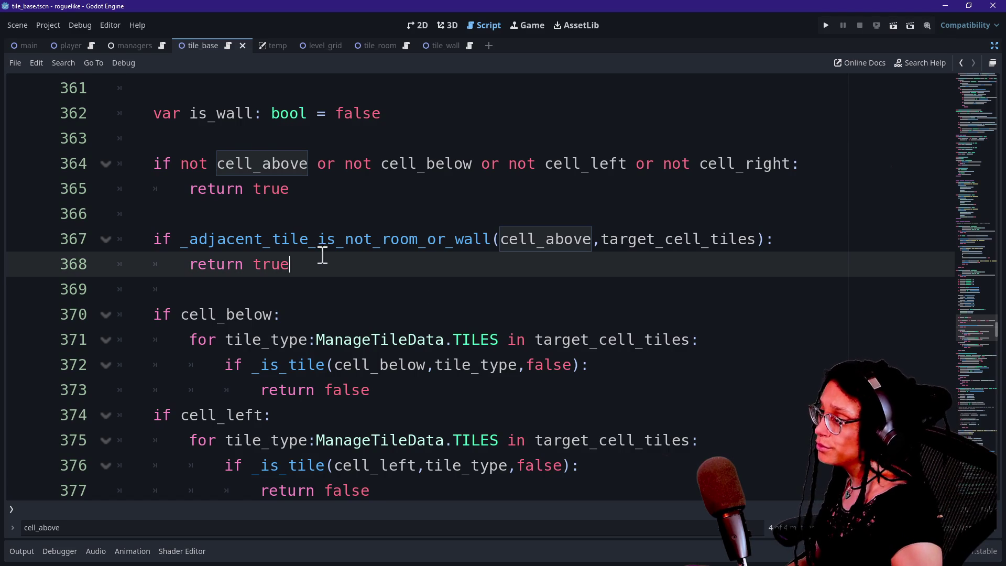
pyautogui.press('Return')
pyautogui.write('elif')
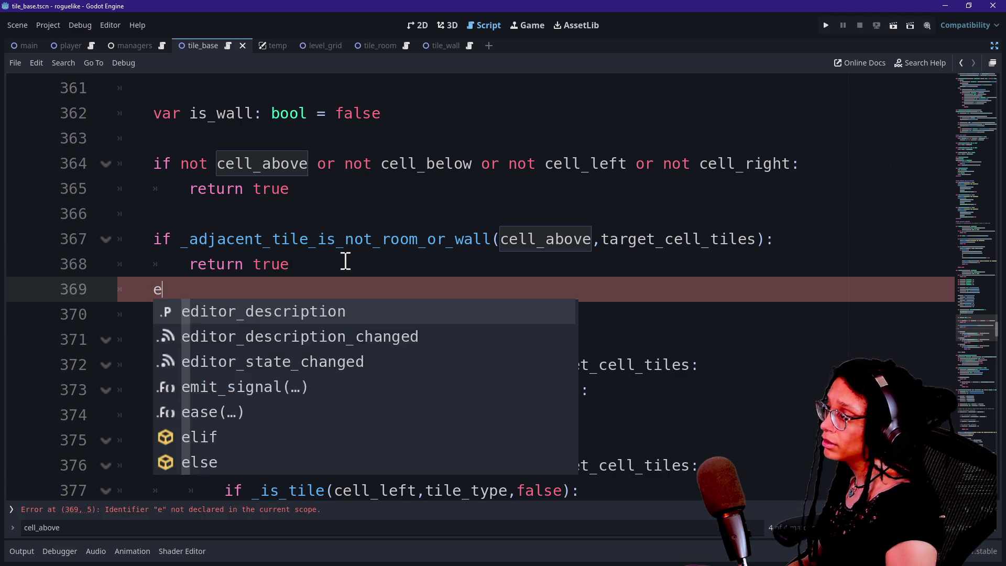
pyautogui.click(345, 260)
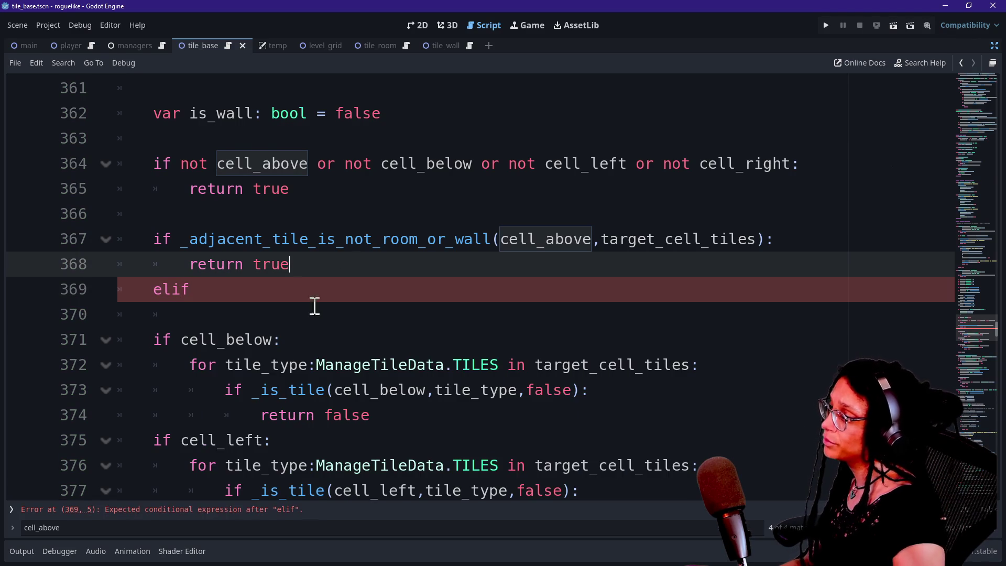
pyautogui.moveTo(180, 240); pyautogui.dragTo(348, 256)
pyautogui.hotkey('ctrl', 'c')
pyautogui.click(291, 291)
pyautogui.hotkey('ctrl', 'v')
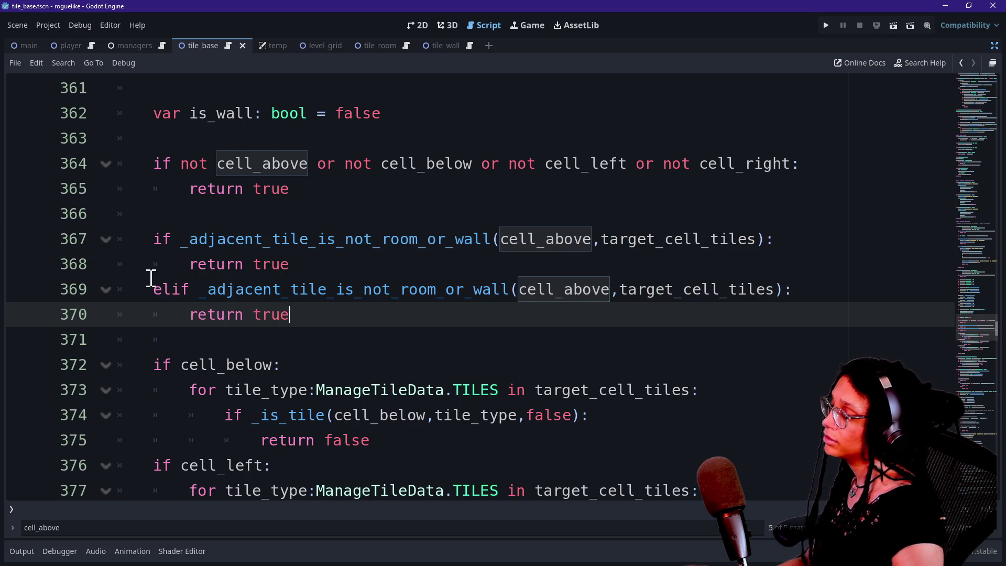
# Change the duplicated elif check to test cell_below instead of cell_above
pyautogui.moveTo(154, 245); pyautogui.dragTo(308, 261)
pyautogui.click(307, 260)
pyautogui.moveTo(154, 239); pyautogui.dragTo(308, 260)
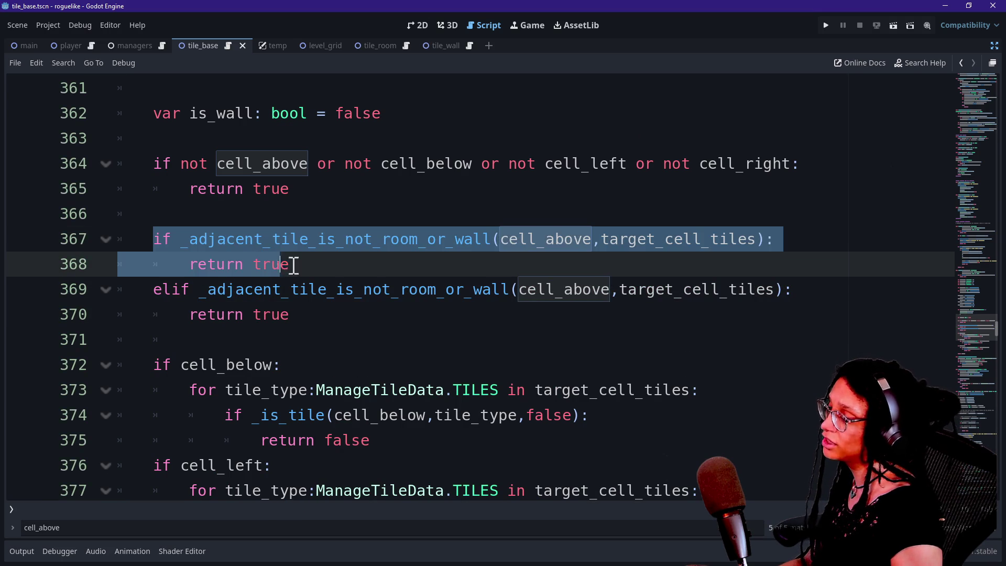
pyautogui.moveTo(199, 289); pyautogui.dragTo(290, 319)
pyautogui.click(330, 318)
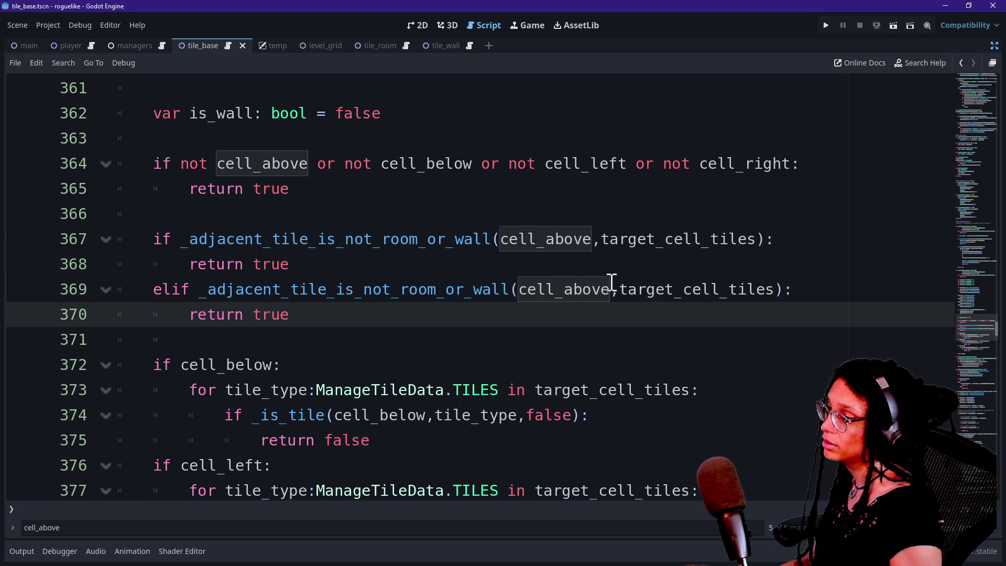
pyautogui.click(609, 290)
pyautogui.press('BackSpace')
pyautogui.press('BackSpace')
pyautogui.press('BackSpace')
pyautogui.press('BackSpace')
pyautogui.write('below')
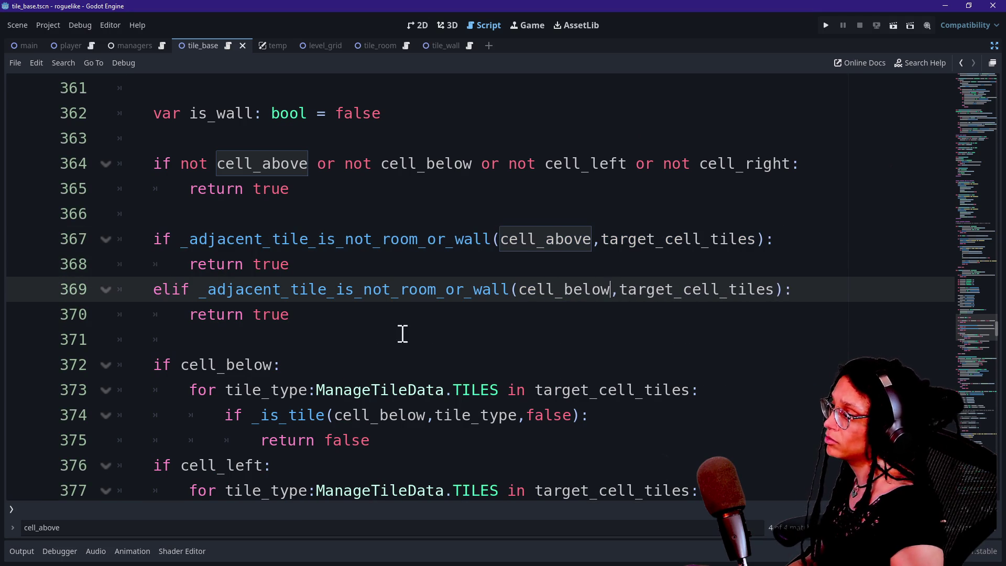
# Add another elif check, this one testing cell_left
pyautogui.click(398, 318)
pyautogui.hotkey('ctrl', 'v')
pyautogui.hotkey('ctrl', 'z')
pyautogui.press('Return')
pyautogui.write('elif')
pyautogui.hotkey('ctrl', 'v')
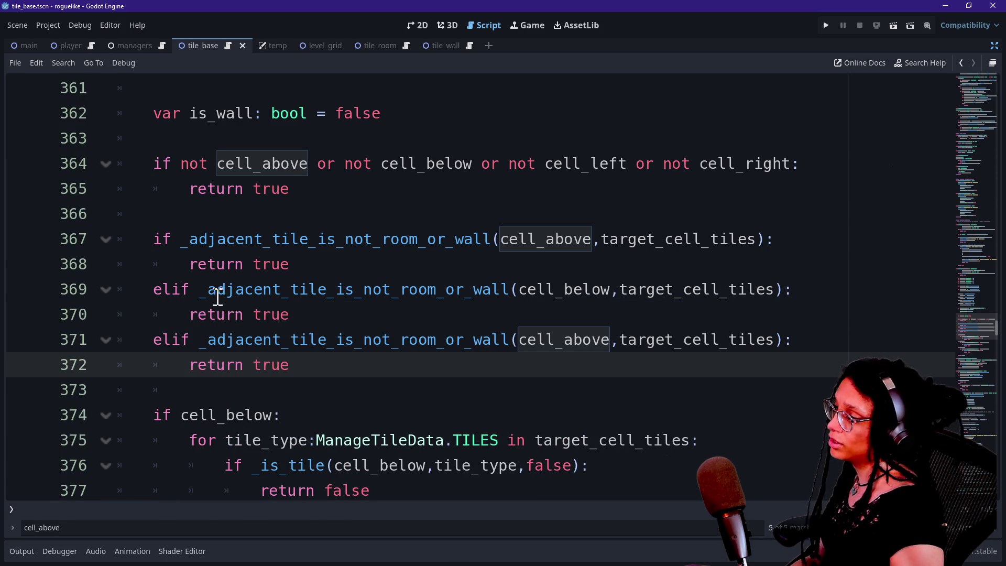
pyautogui.moveTo(216, 290); pyautogui.dragTo(339, 313)
pyautogui.click(339, 312)
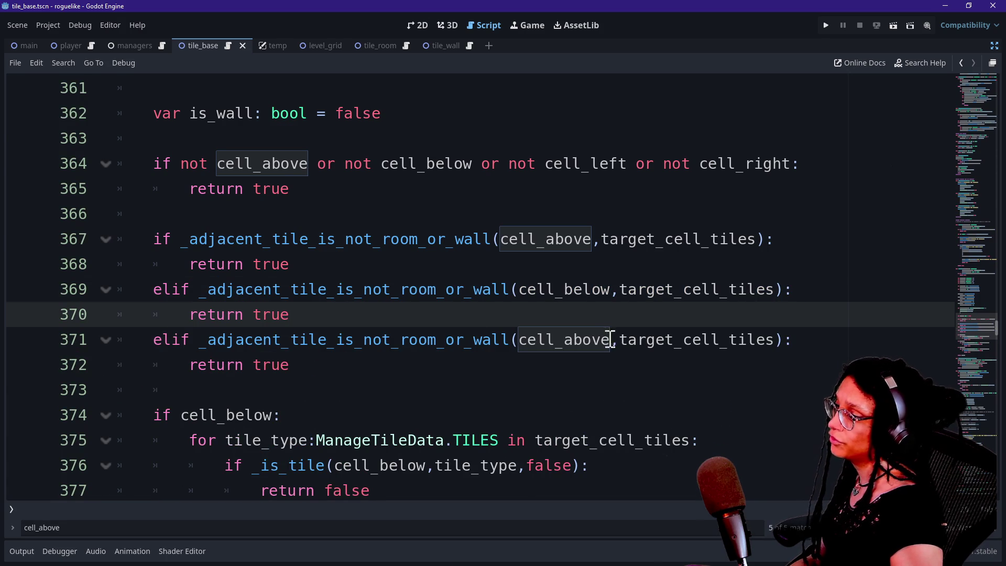
pyautogui.click(611, 339)
pyautogui.press('BackSpace')
pyautogui.press('BackSpace')
pyautogui.press('BackSpace')
pyautogui.press('BackSpace')
pyautogui.write('left')
# Paste one more check after the cell_left branch, and discard a trial else: return true branch
pyautogui.click(385, 359)
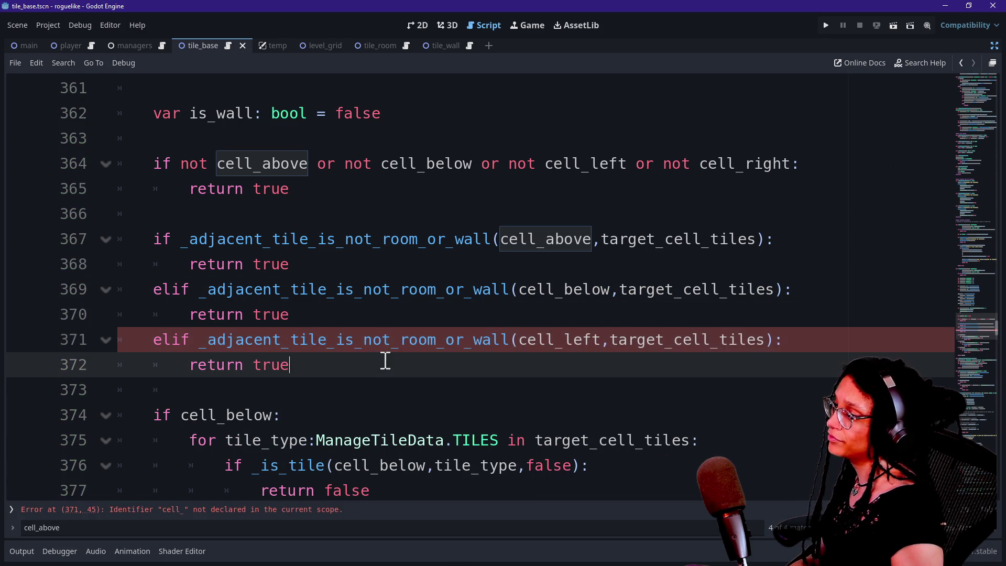
pyautogui.press('Return')
pyautogui.write('elif')
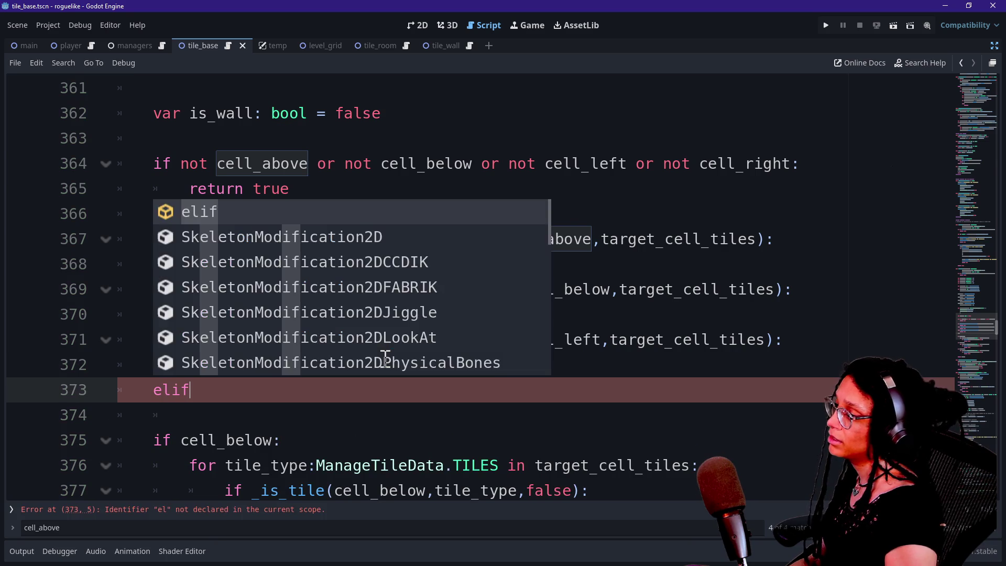
pyautogui.hotkey('ctrl', 'v')
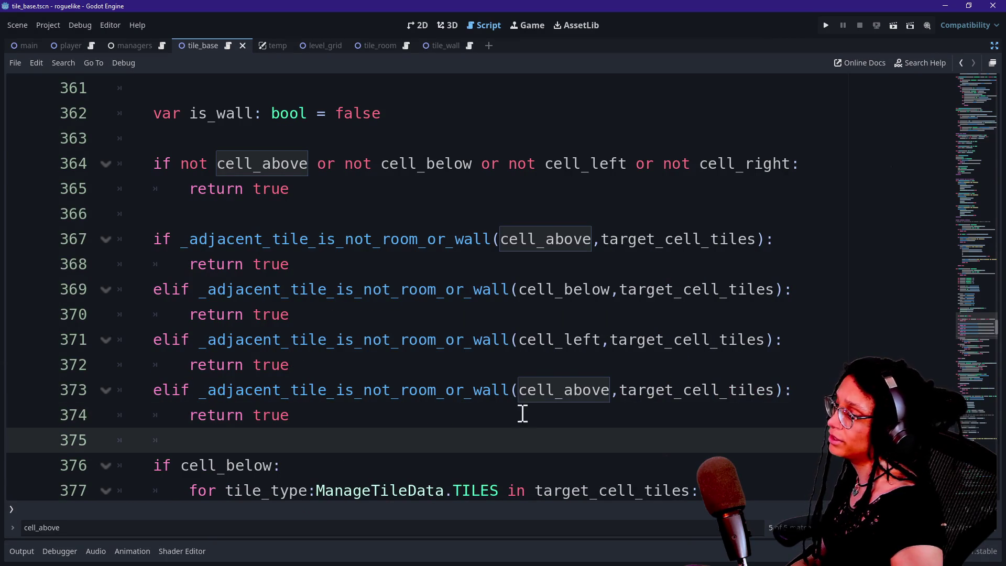
pyautogui.scroll(-1, 492, 413)
pyautogui.click(351, 341)
pyautogui.press('Return')
pyautogui.write('else:')
pyautogui.press('Return')
pyautogui.write('rn true')
pyautogui.moveTo(353, 386); pyautogui.dragTo(360, 348)
pyautogui.press('BackSpace')
# Delete the old per-direction tile loops, the is_wall variable declaration and the leftover blank line
pyautogui.scroll(-1, 361, 343)
pyautogui.moveTo(335, 314)
pyautogui.mouseDown()
pyautogui.moveTo(328, 287)
pyautogui.moveTo(424, 411)
pyautogui.moveTo(391, 233)
pyautogui.moveTo(404, 284)
pyautogui.mouseUp()
pyautogui.scroll(-3, 424, 411)
pyautogui.scroll(3, 391, 232)
pyautogui.press('BackSpace')
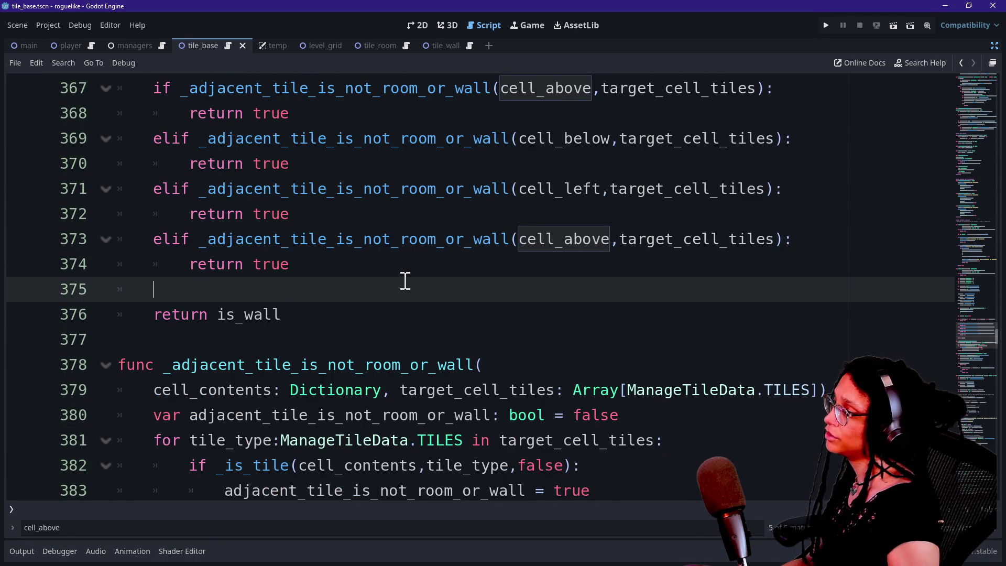
pyautogui.scroll(2, 405, 280)
pyautogui.moveTo(314, 128); pyautogui.dragTo(344, 65)
pyautogui.press('BackSpace')
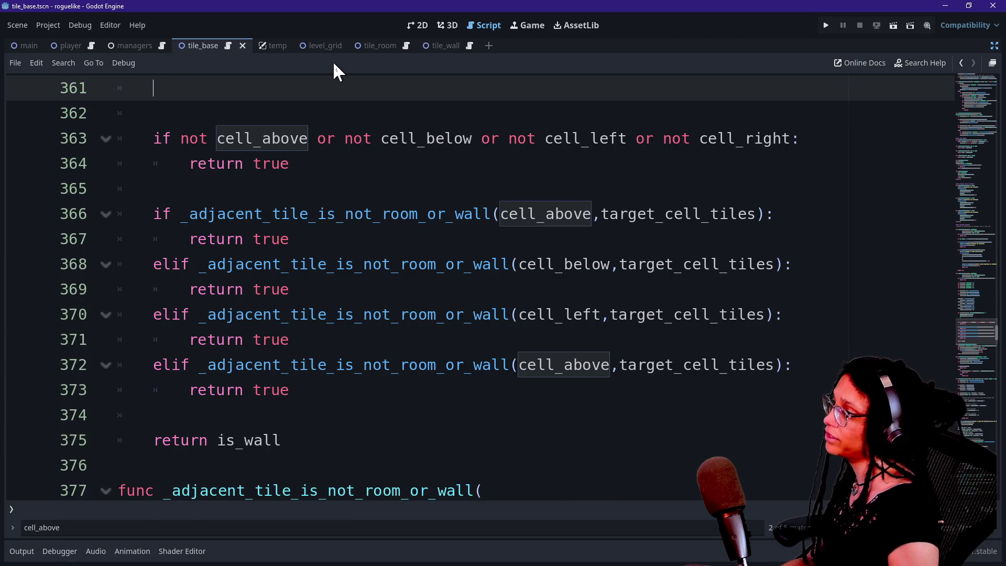
pyautogui.scroll(1, 355, 157)
pyautogui.press('BackSpace')
pyautogui.press('BackSpace')
# Change the final return is_wall to return false and save the script
pyautogui.scroll(-1, 357, 156)
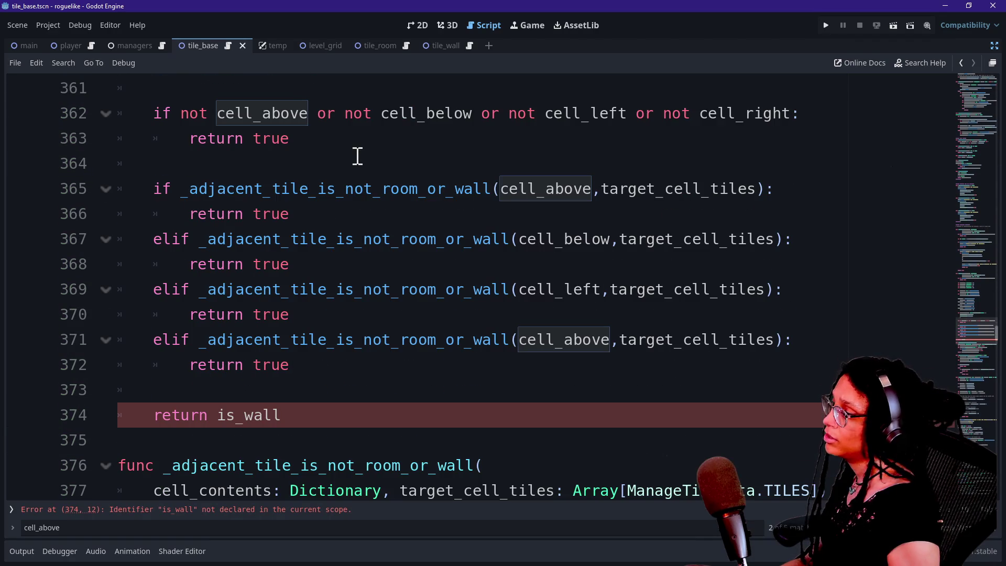
pyautogui.click(336, 416)
pyautogui.press('BackSpace')
pyautogui.press('BackSpace')
pyautogui.press('BackSpace')
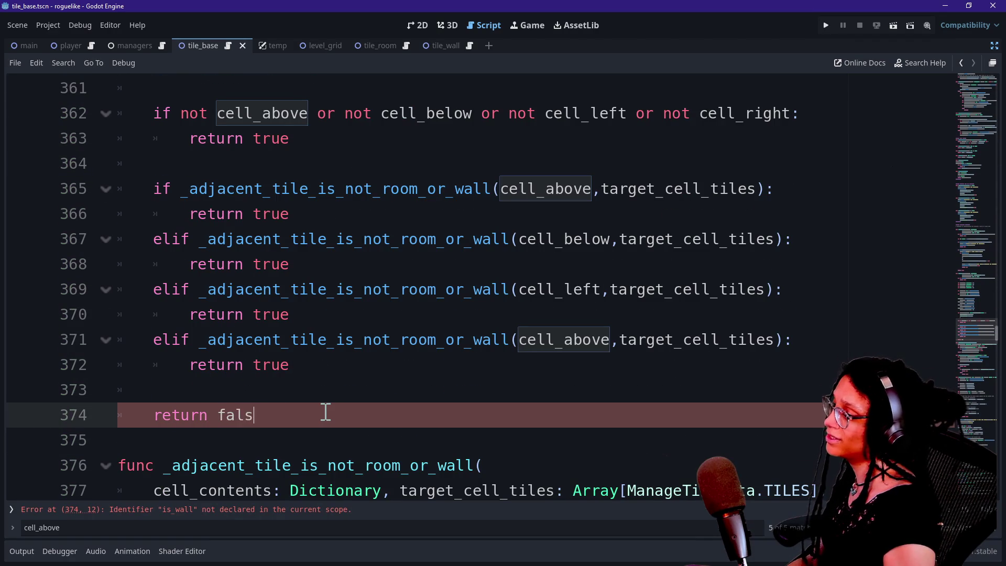
pyautogui.write('se')
pyautogui.click(297, 215)
pyautogui.hotkey('ctrl', 's')
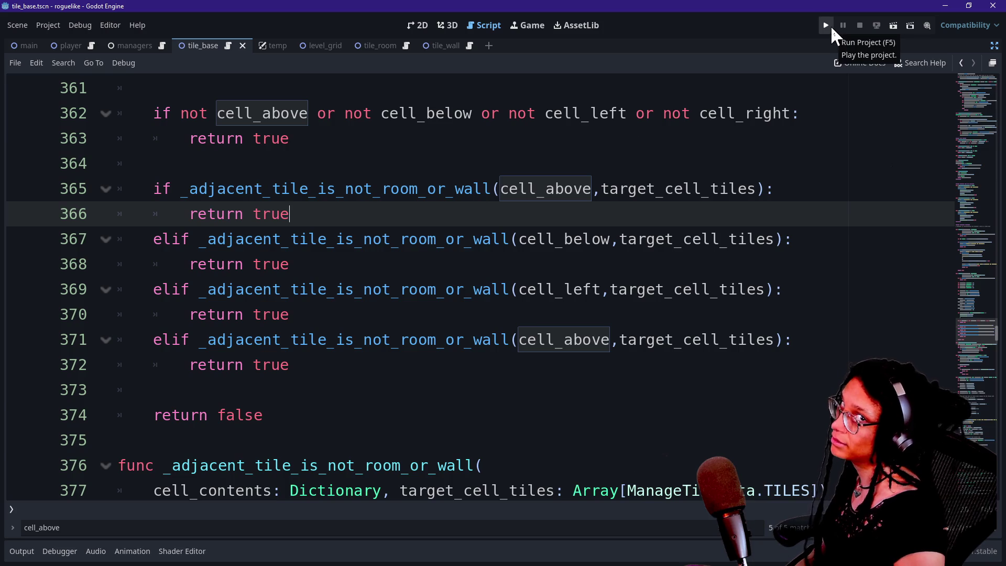
# Run the project and examine the IS_ROOM_SEED lookup around failing line 235 of manage_levels.gd
pyautogui.click(832, 26)
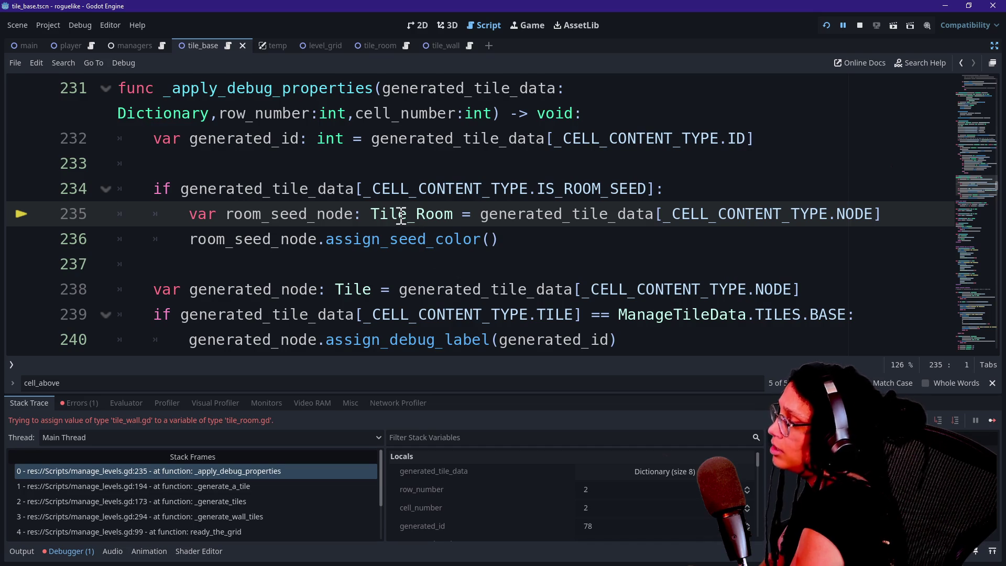
pyautogui.click(372, 214)
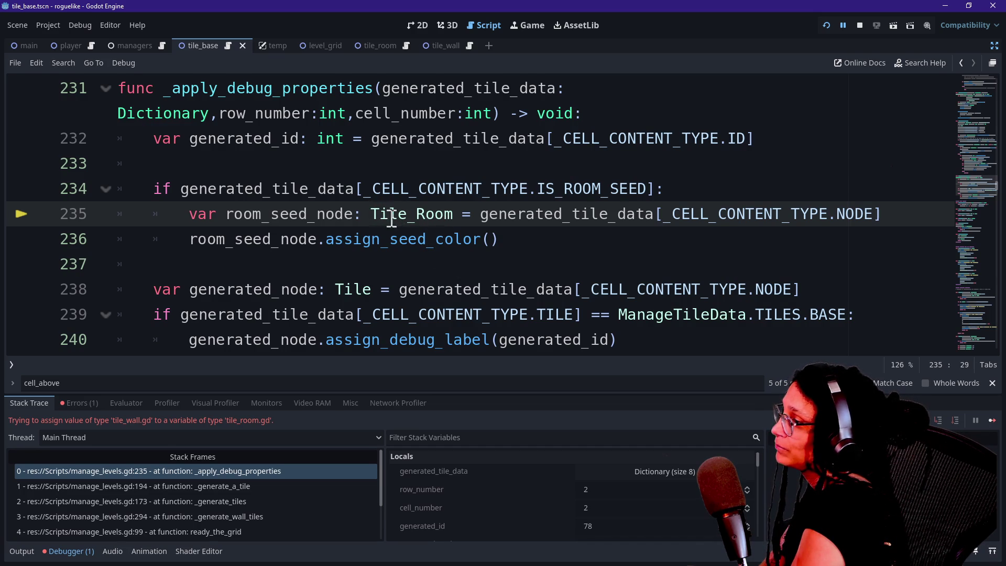
pyautogui.moveTo(356, 193)
pyautogui.mouseDown()
pyautogui.moveTo(478, 215)
pyautogui.moveTo(588, 215)
pyautogui.moveTo(595, 200)
pyautogui.mouseUp()
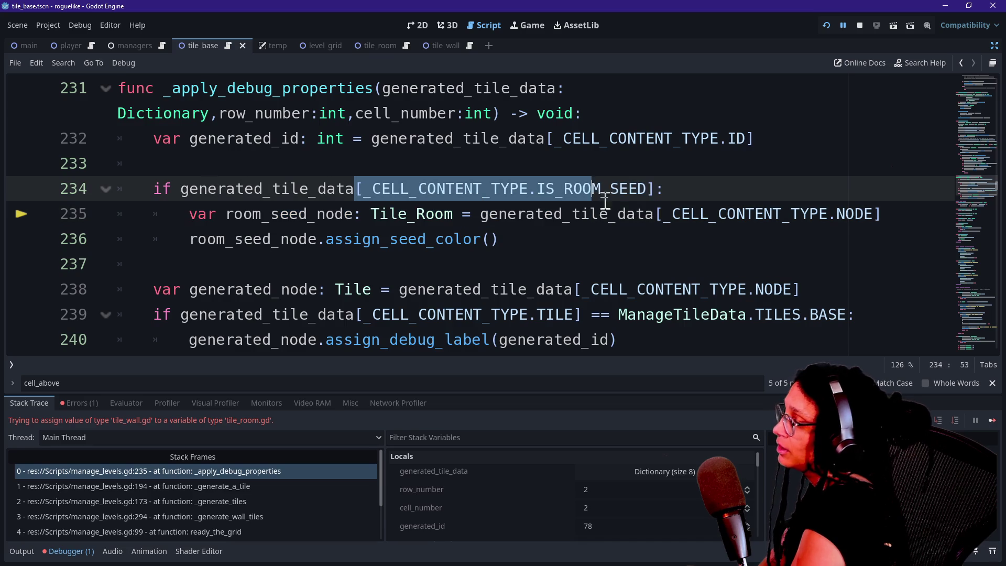
pyautogui.click(651, 189)
pyautogui.moveTo(676, 188); pyautogui.dragTo(393, 165)
pyautogui.click(361, 171)
pyautogui.moveTo(345, 189)
pyautogui.mouseDown()
pyautogui.moveTo(618, 192)
pyautogui.moveTo(431, 173)
pyautogui.mouseUp()
# Inspect the Tile_Room assignment on line 235, then hide the Debugger panel
pyautogui.click(640, 192)
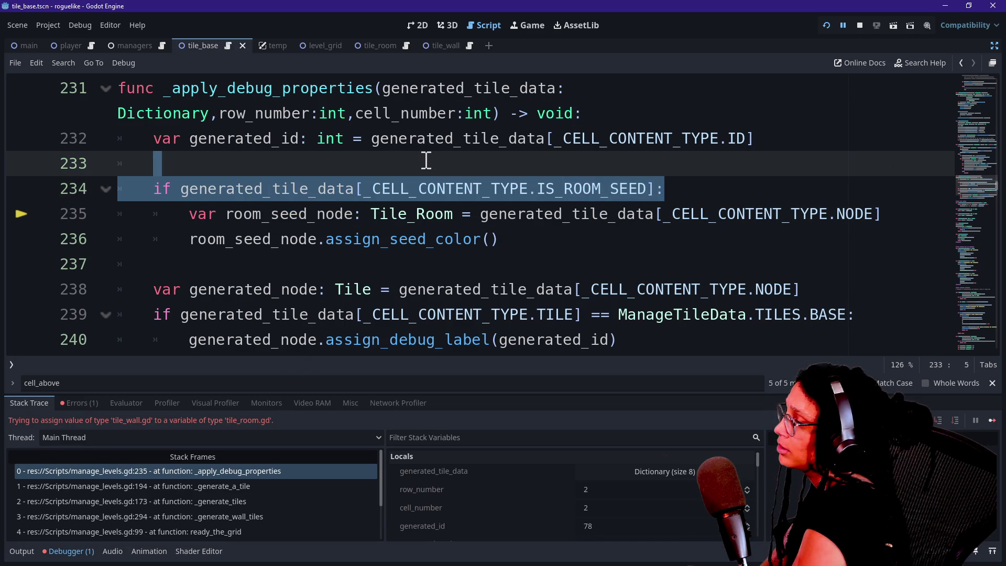
pyautogui.click(426, 162)
pyautogui.click(422, 212)
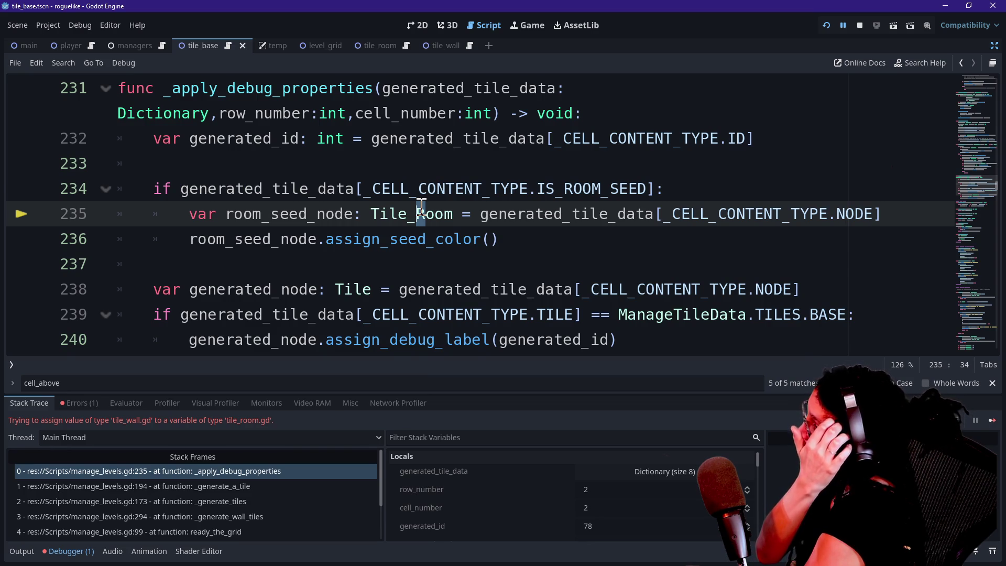
pyautogui.scroll(-2, 421, 207)
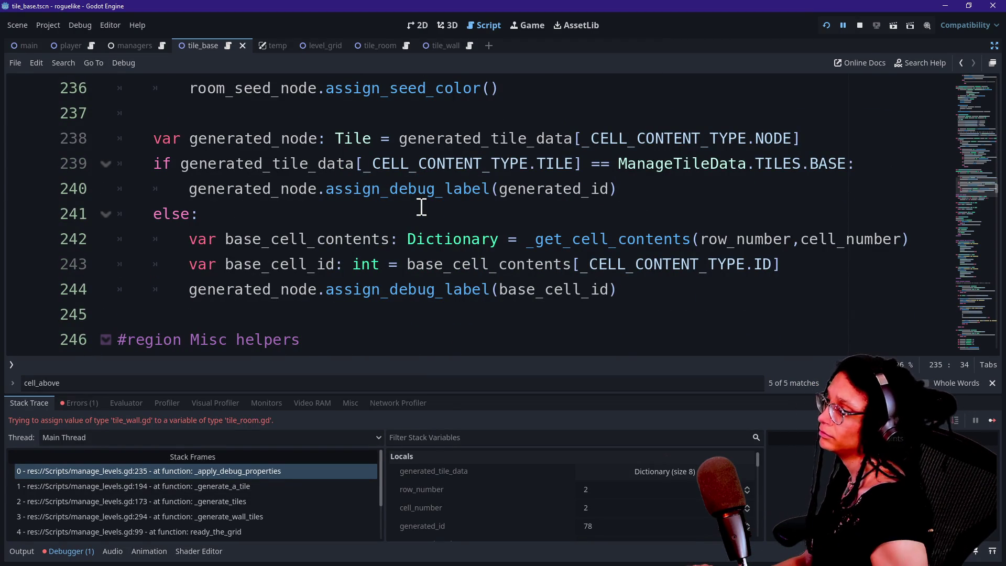
pyautogui.scroll(2, 564, 212)
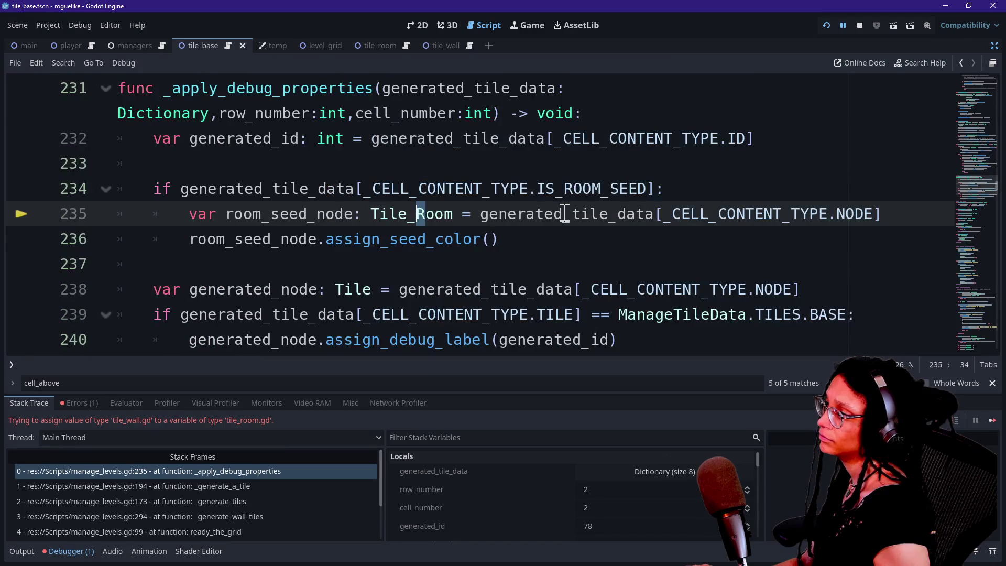
pyautogui.hotkey('ctrl', 'j')
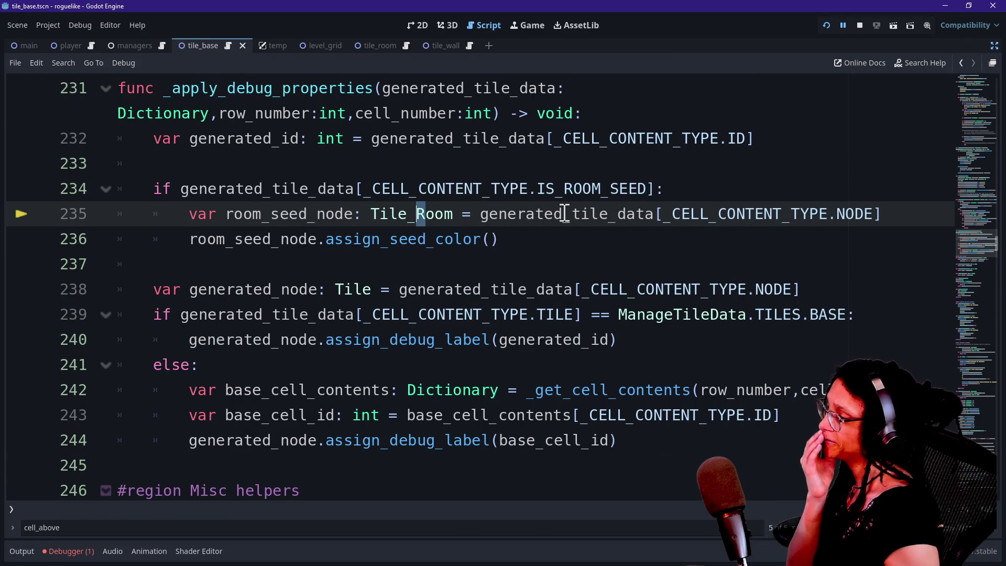
pyautogui.moveTo(370, 214)
pyautogui.mouseDown()
pyautogui.moveTo(527, 214)
pyautogui.moveTo(294, 217)
pyautogui.moveTo(532, 341)
pyautogui.mouseUp()
pyautogui.click(532, 342)
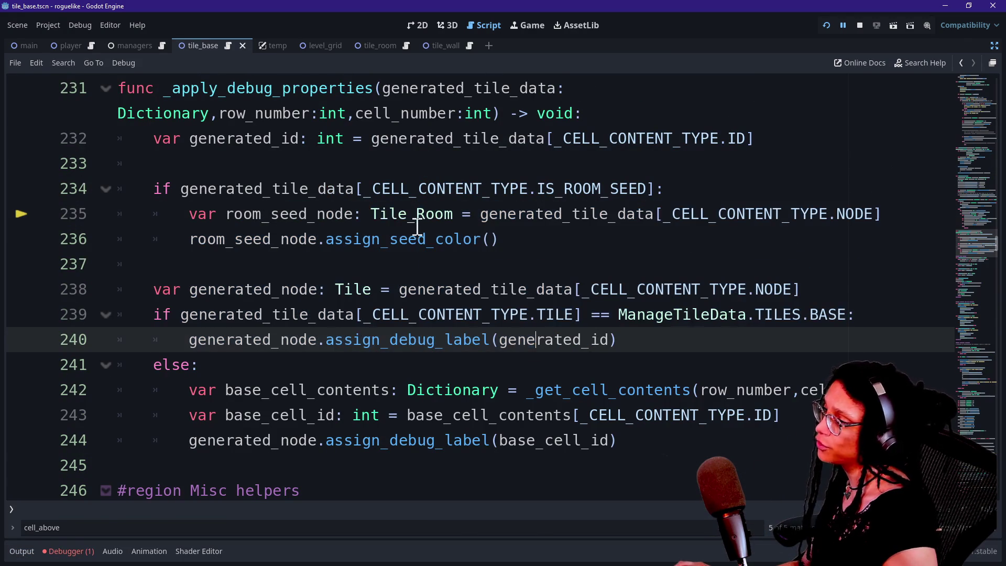
pyautogui.click(380, 214)
pyautogui.click(360, 273)
pyautogui.press('Up')
pyautogui.press('Up')
pyautogui.press('Up')
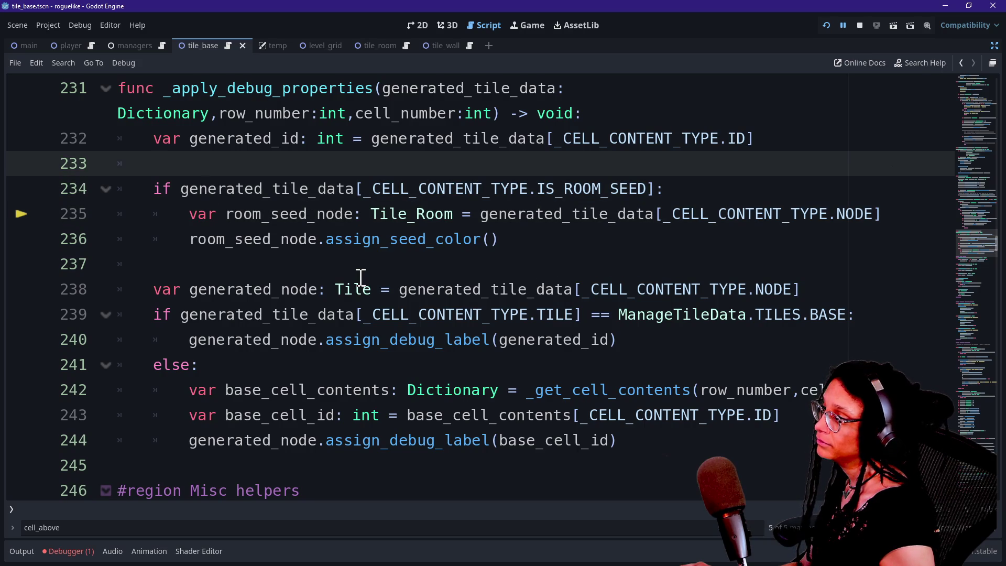
pyautogui.moveTo(356, 189)
pyautogui.mouseDown()
pyautogui.moveTo(620, 178)
pyautogui.moveTo(577, 184)
pyautogui.moveTo(650, 186)
pyautogui.mouseUp()
pyautogui.click(647, 187)
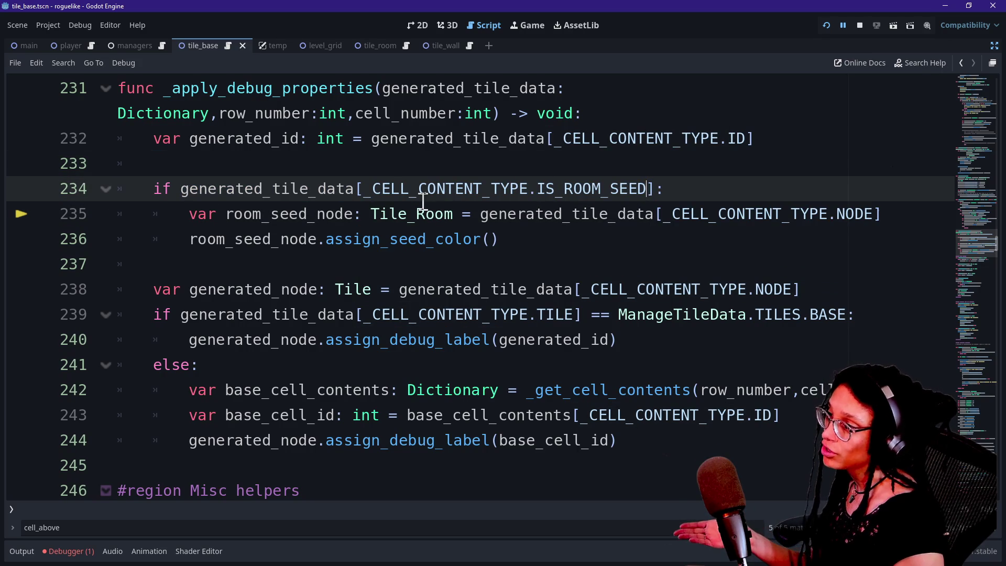
pyautogui.moveTo(370, 190); pyautogui.dragTo(602, 190)
pyautogui.click(618, 189)
pyautogui.moveTo(339, 222)
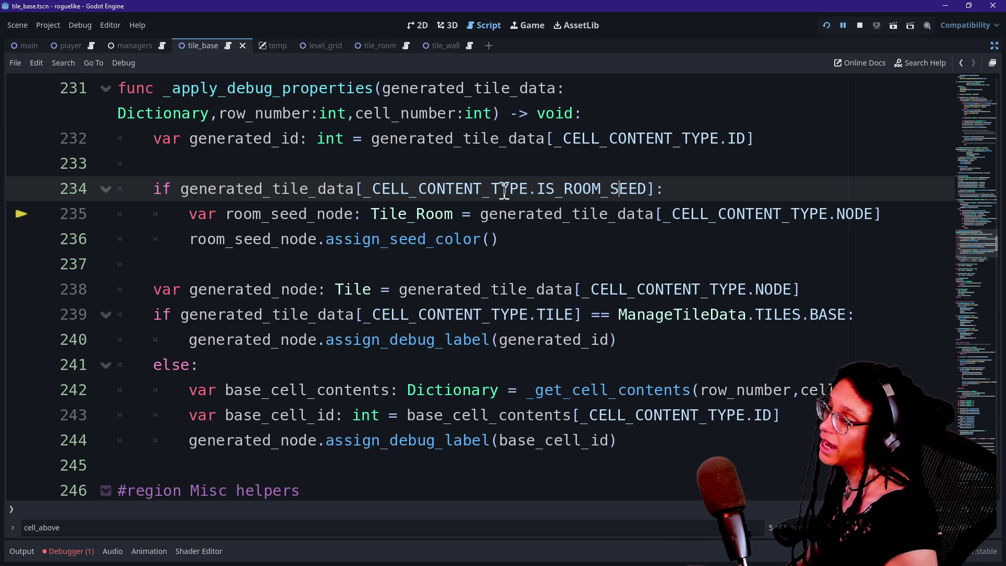
pyautogui.moveTo(325, 189); pyautogui.dragTo(659, 197)
pyautogui.click(650, 199)
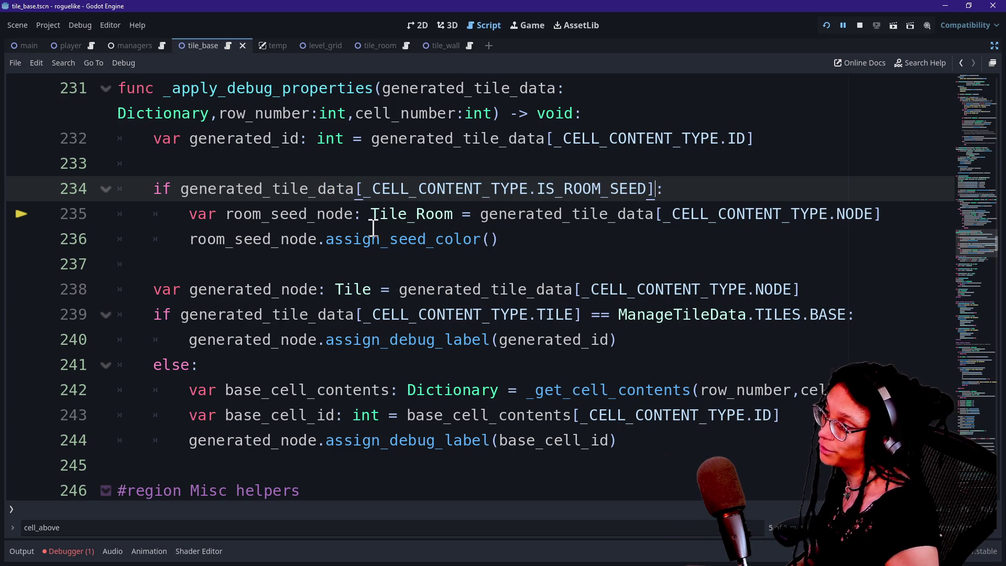
pyautogui.doubleClick(464, 214)
pyautogui.click(461, 214)
pyautogui.moveTo(461, 215)
pyautogui.mouseDown()
pyautogui.moveTo(398, 215)
pyautogui.moveTo(453, 215)
pyautogui.mouseUp()
pyautogui.click(402, 215)
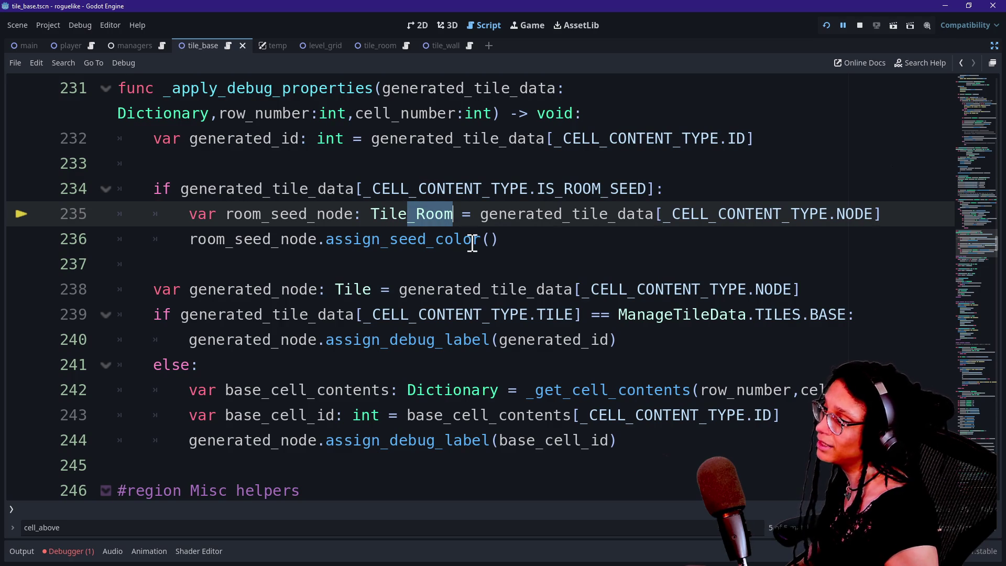
pyautogui.click(323, 240)
pyautogui.moveTo(323, 244); pyautogui.dragTo(499, 240)
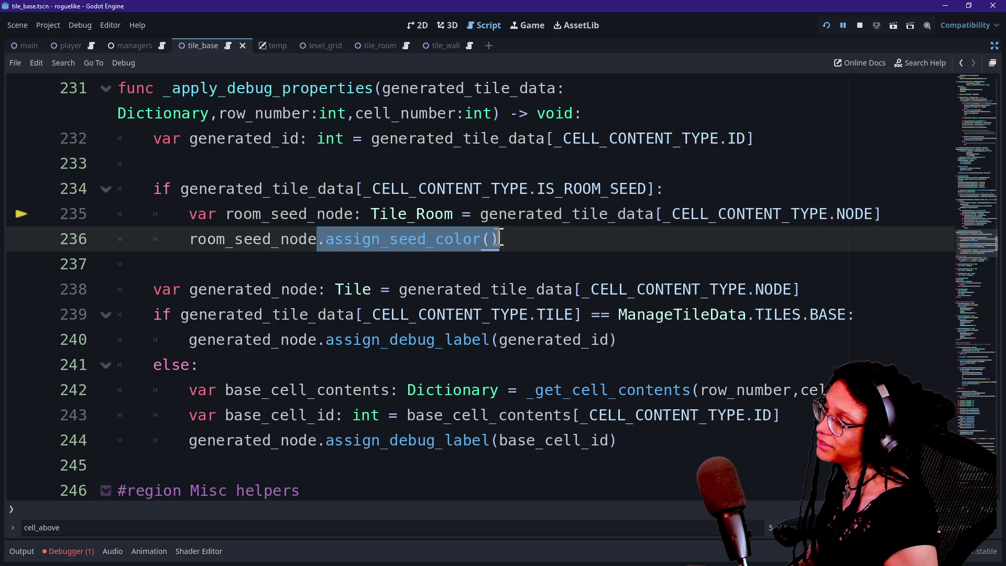
pyautogui.click(326, 235)
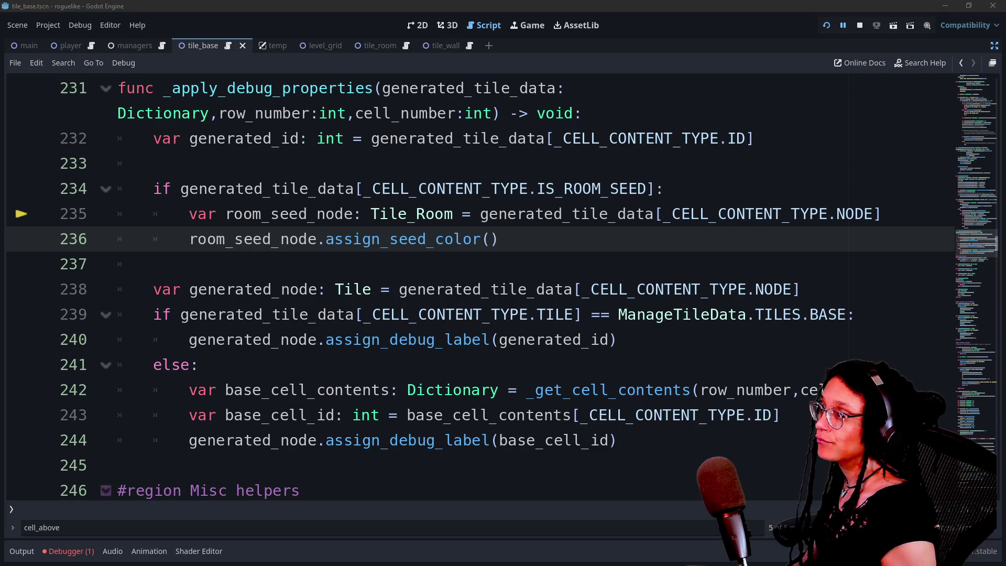
pyautogui.click(478, 285)
pyautogui.click(545, 195)
pyautogui.click(600, 216)
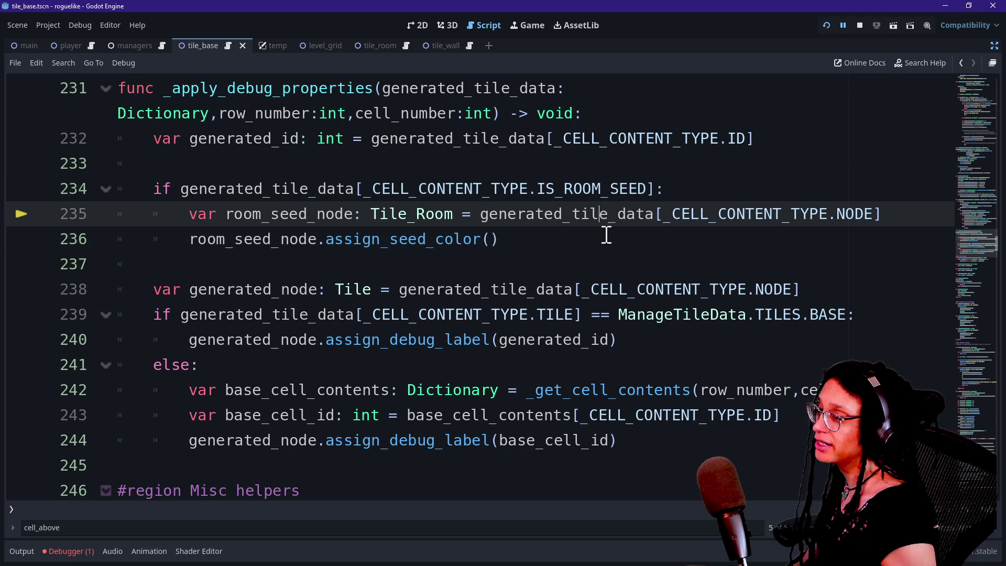
pyautogui.moveTo(591, 315); pyautogui.dragTo(775, 317)
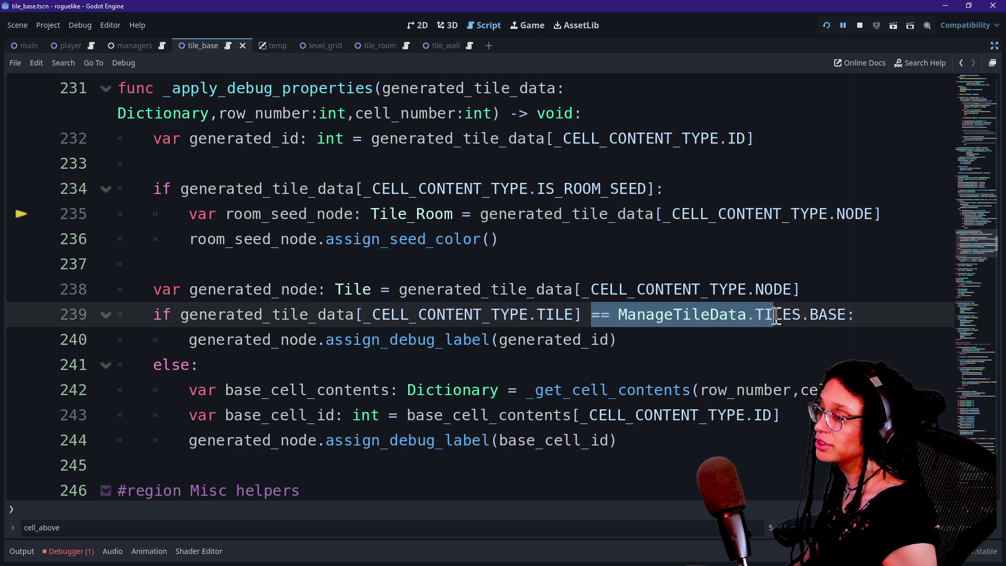
pyautogui.click(620, 166)
pyautogui.press('Return')
# Start a match statement on the tile type lookup copied from line 240
pyautogui.write('match')
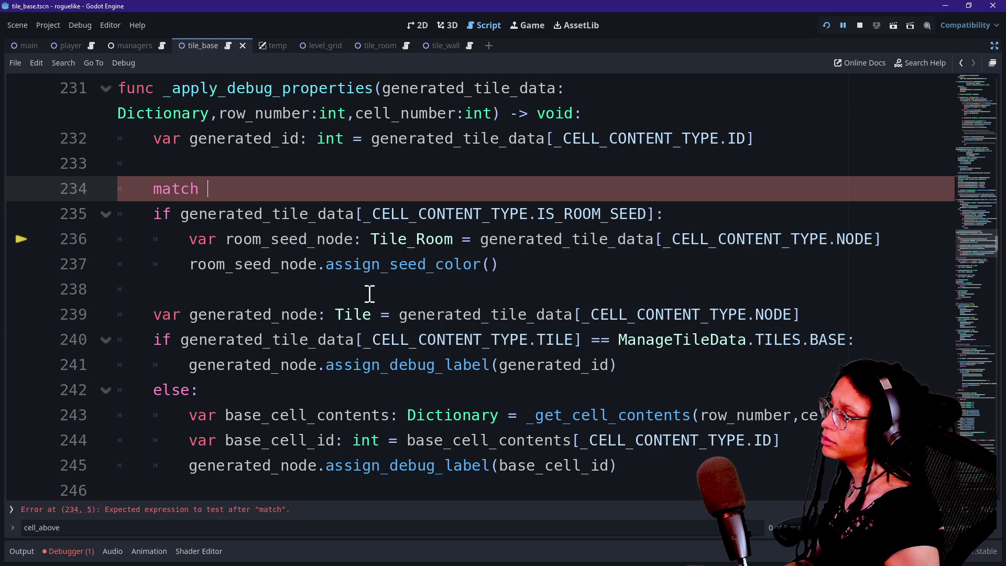
pyautogui.moveTo(345, 276)
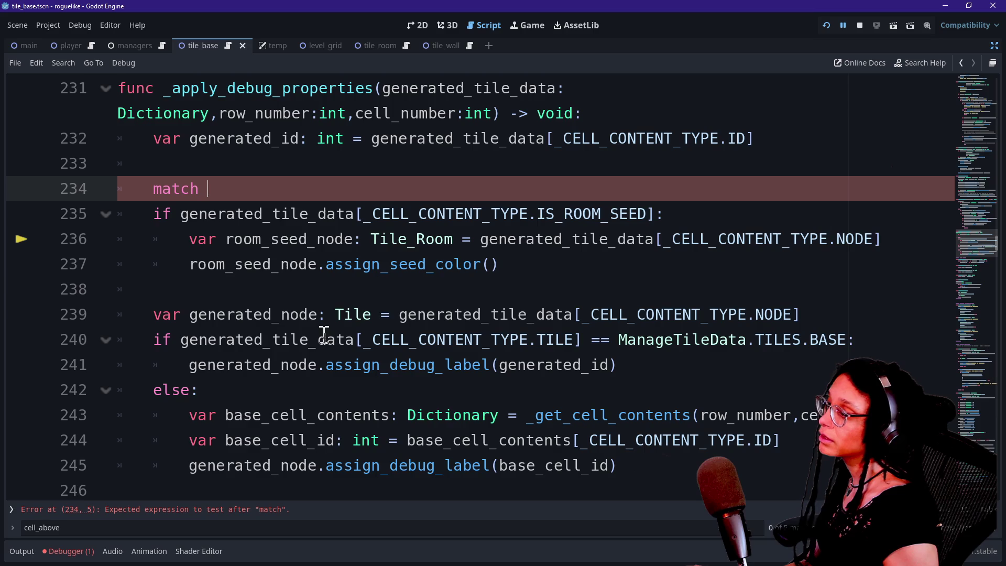
pyautogui.moveTo(178, 341)
pyautogui.mouseDown()
pyautogui.moveTo(602, 362)
pyautogui.moveTo(585, 339)
pyautogui.mouseUp()
pyautogui.hotkey('ctrl', 'c')
pyautogui.click(461, 191)
pyautogui.hotkey('ctrl', 'v')
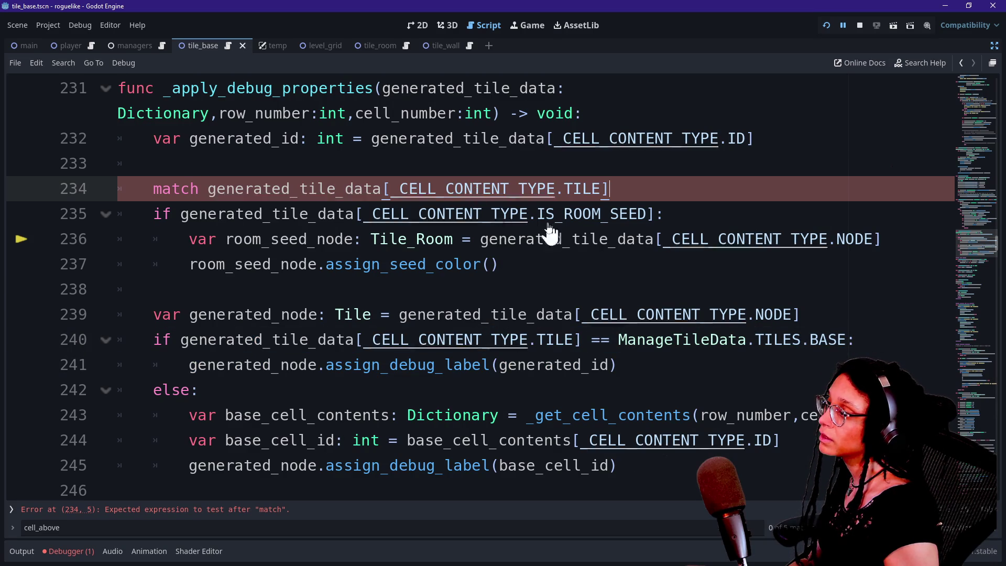
pyautogui.write(':')
pyautogui.press('Return')
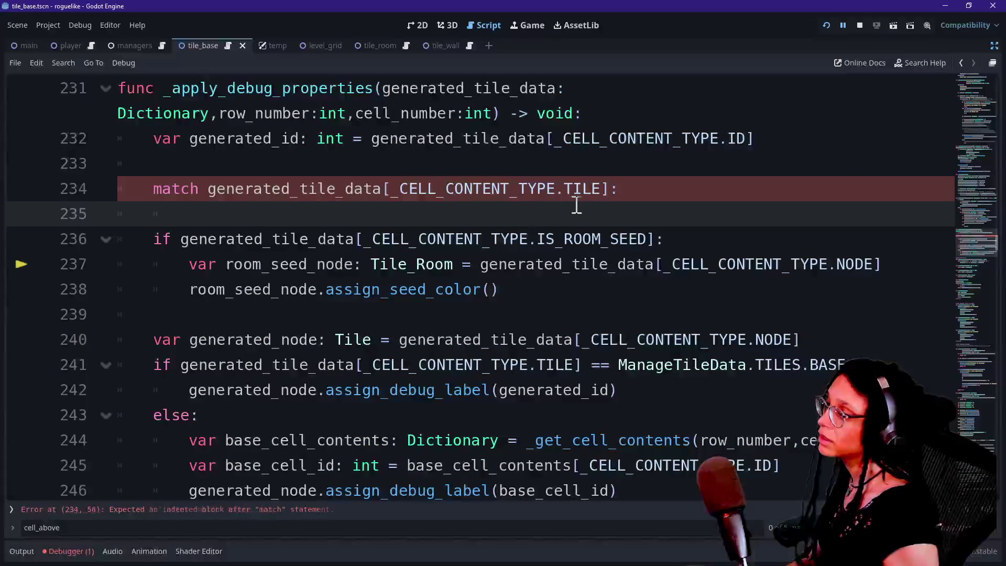
# Make ManageTileData.TILES.BASE: the first match pattern, cut from the comparison on line 241
pyautogui.click(634, 365)
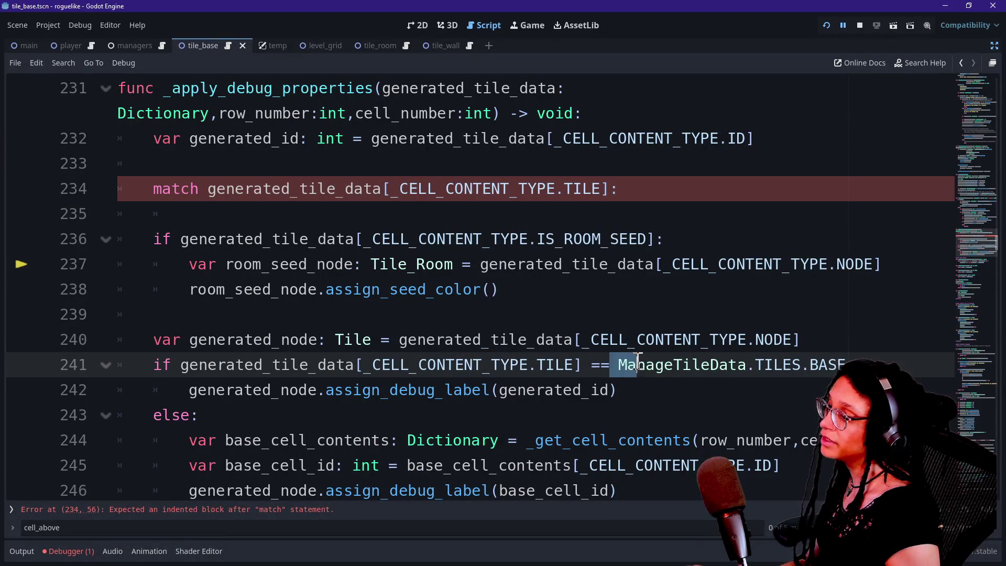
pyautogui.moveTo(618, 365)
pyautogui.mouseDown()
pyautogui.moveTo(850, 362)
pyautogui.moveTo(653, 365)
pyautogui.moveTo(613, 369)
pyautogui.moveTo(644, 392)
pyautogui.moveTo(337, 407)
pyautogui.moveTo(220, 382)
pyautogui.mouseUp()
pyautogui.hotkey('ctrl', 'x')
pyautogui.click(505, 213)
pyautogui.hotkey('ctrl', 'v')
pyautogui.write(':')
pyautogui.click(222, 386)
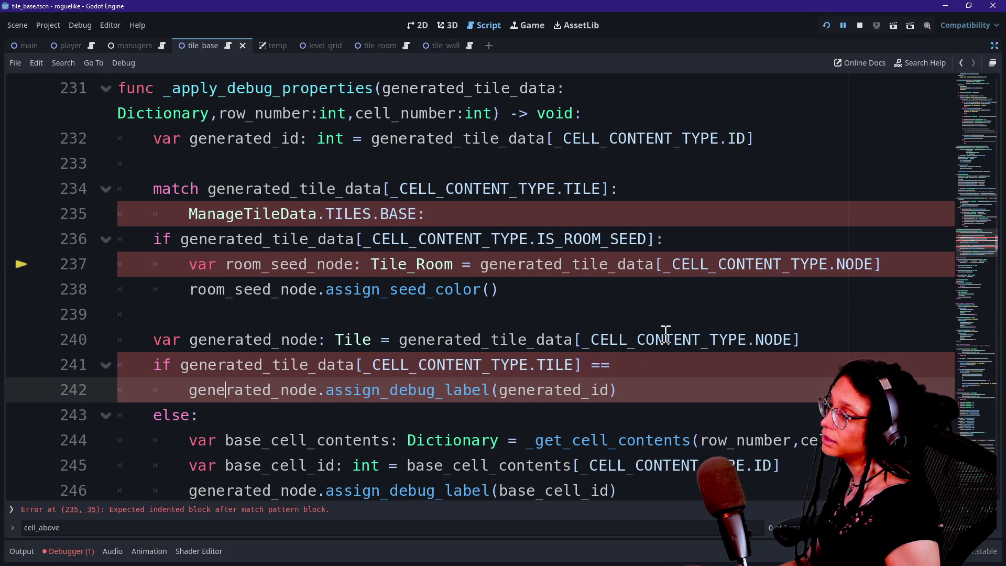
# Move the generated_node declaration and the generated_id debug label call under the BASE case
pyautogui.moveTo(825, 336)
pyautogui.mouseDown()
pyautogui.moveTo(359, 361)
pyautogui.moveTo(157, 335)
pyautogui.mouseUp()
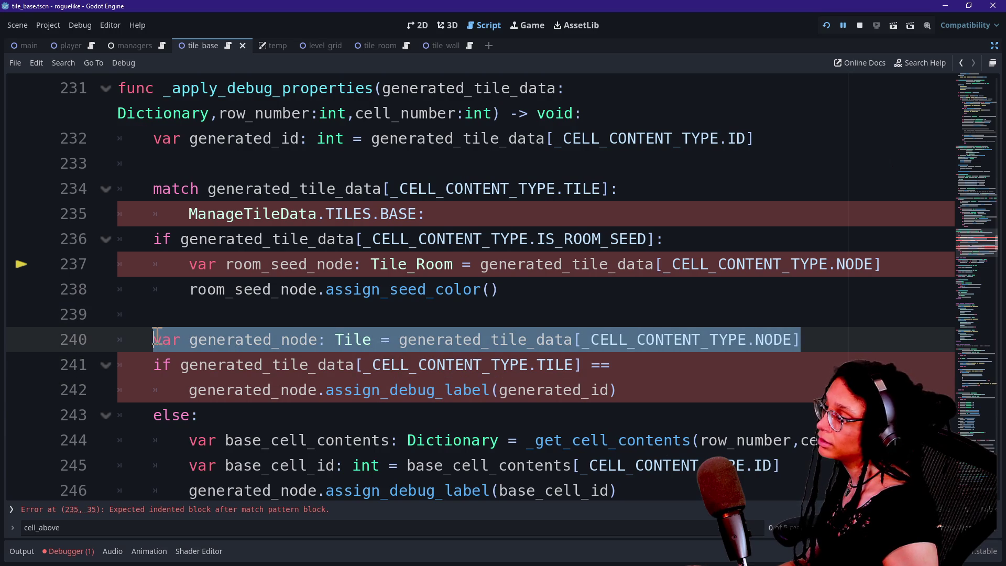
pyautogui.hotkey('ctrl', 'x')
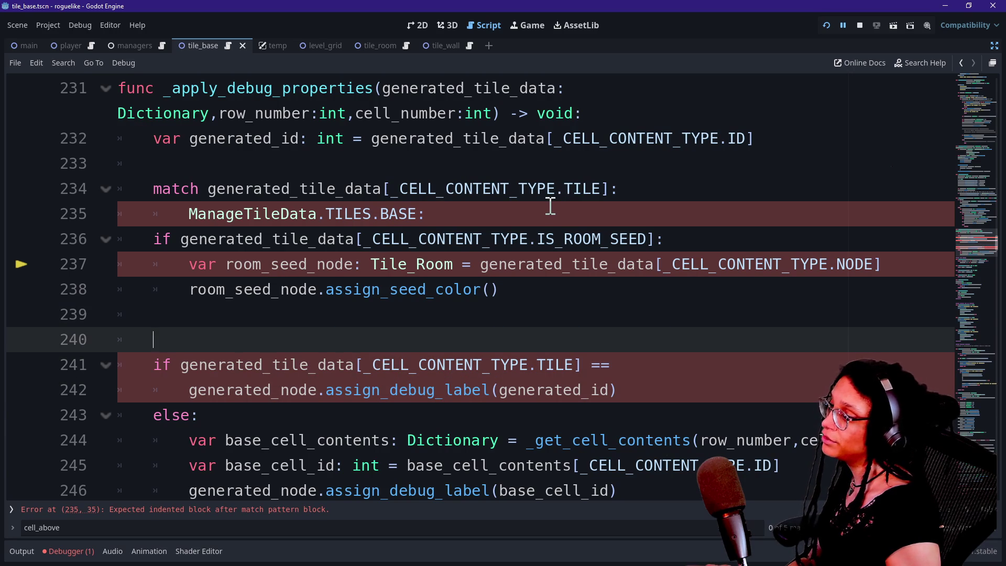
pyautogui.click(550, 206)
pyautogui.press('Return')
pyautogui.hotkey('ctrl', 'v')
pyautogui.moveTo(648, 419)
pyautogui.mouseDown()
pyautogui.moveTo(162, 426)
pyautogui.moveTo(189, 415)
pyautogui.mouseUp()
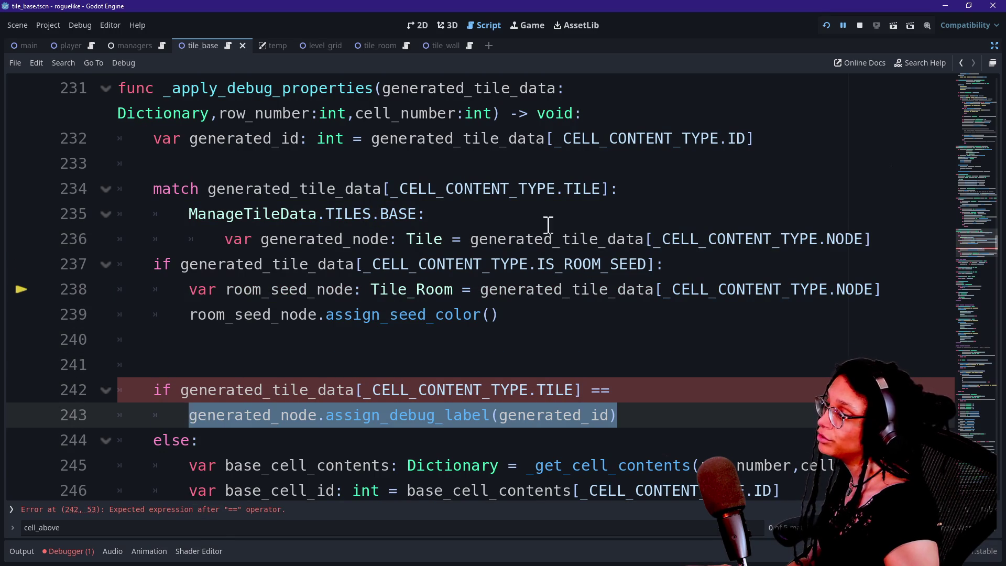
pyautogui.hotkey('ctrl', 'x')
pyautogui.click(922, 239)
pyautogui.press('Return')
pyautogui.hotkey('ctrl', 'v')
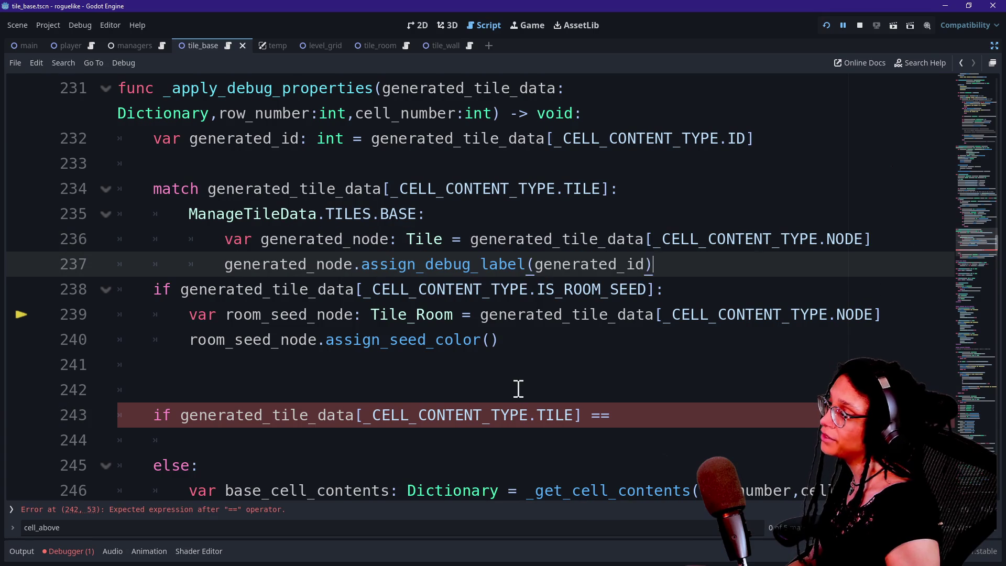
# Select the three lines of the old else branch
pyautogui.scroll(-1, 518, 388)
pyautogui.click(452, 417)
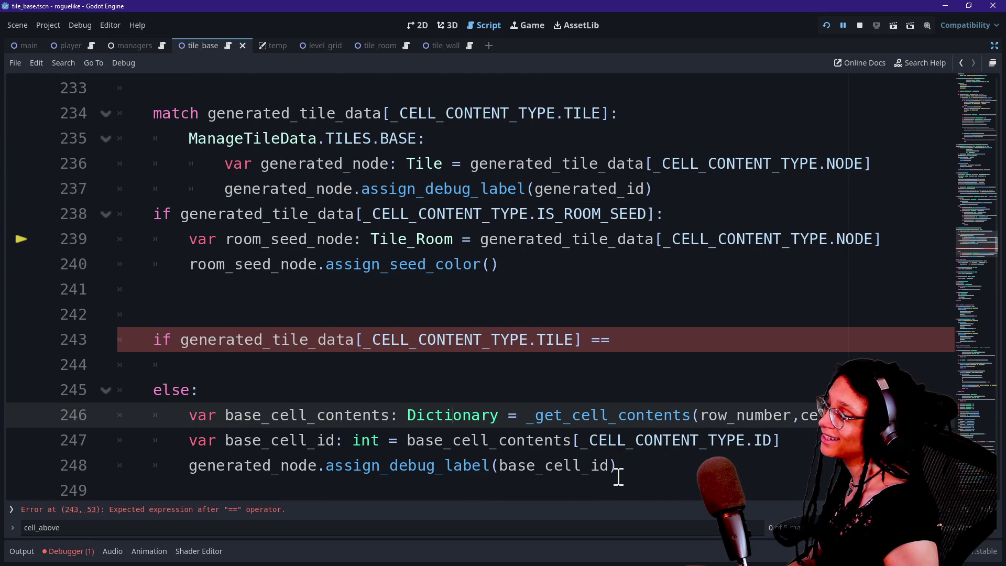
pyautogui.moveTo(583, 463)
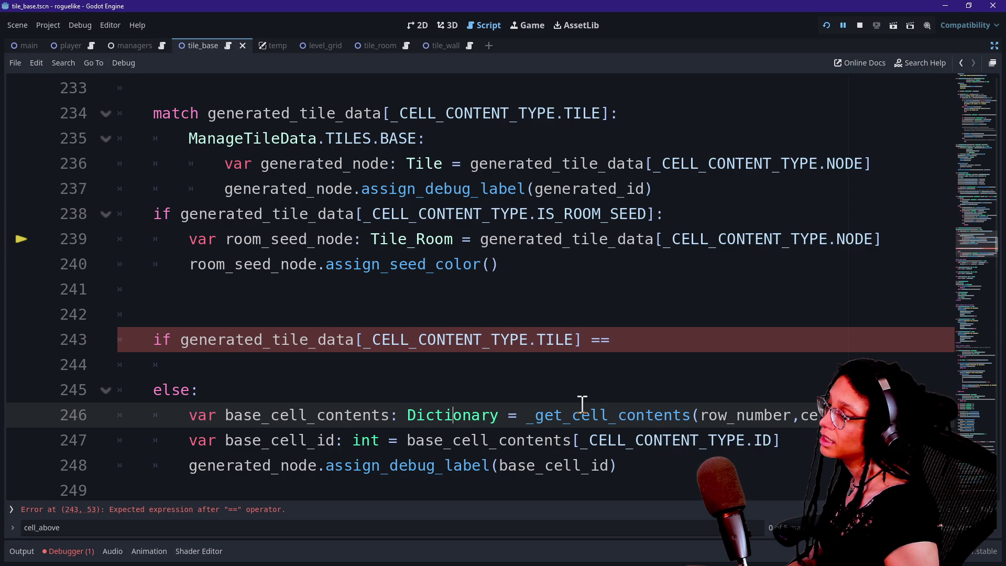
pyautogui.moveTo(646, 464)
pyautogui.mouseDown()
pyautogui.moveTo(407, 469)
pyautogui.moveTo(153, 440)
pyautogui.moveTo(181, 418)
pyautogui.mouseUp()
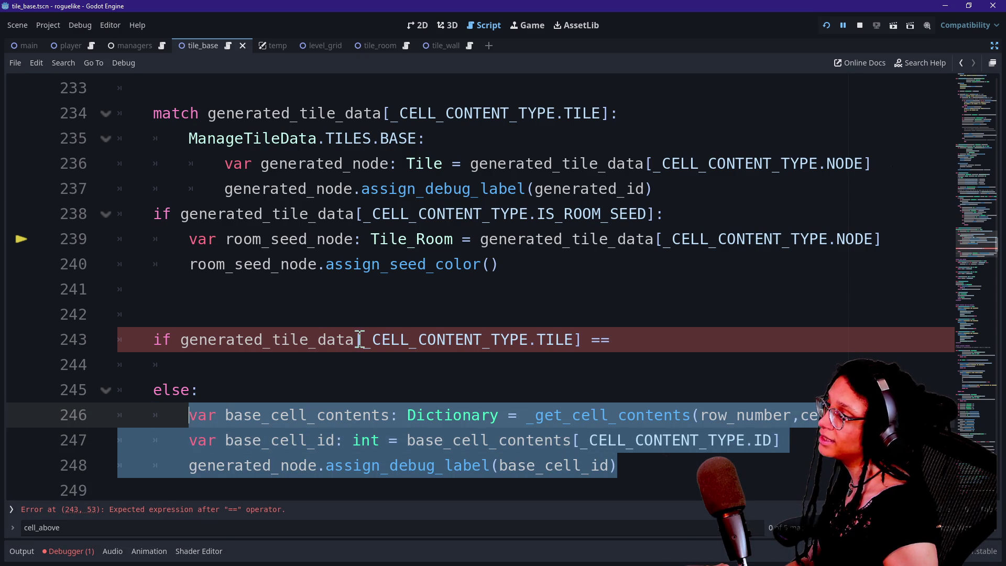
pyautogui.moveTo(359, 338)
pyautogui.scroll(1, 359, 339)
pyautogui.scroll(-1, 359, 340)
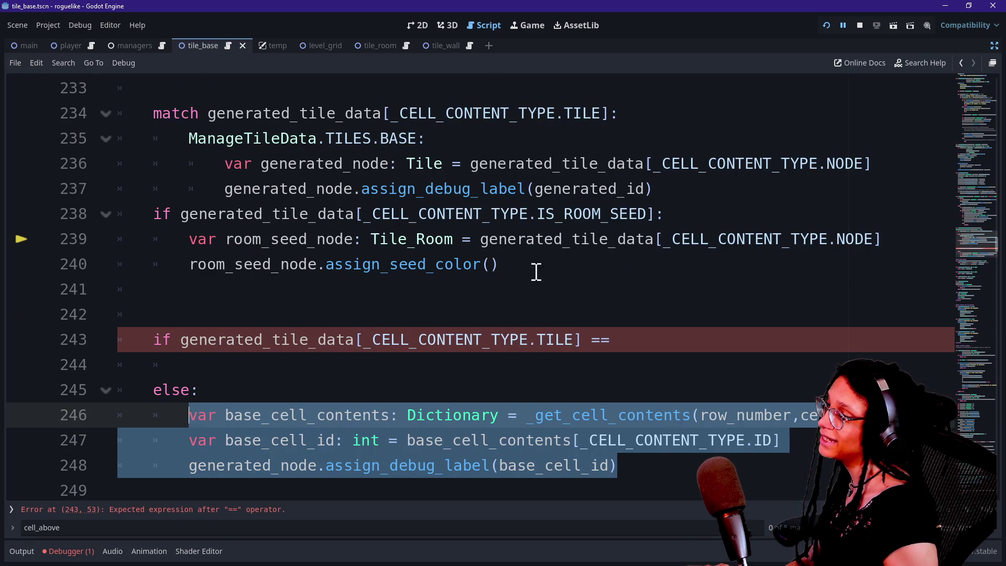
# Add a ManageTileData.TILES.EMPTY case holding the former else-branch base_cell_id and debug label lines
pyautogui.press('BackSpace')
pyautogui.click(648, 113)
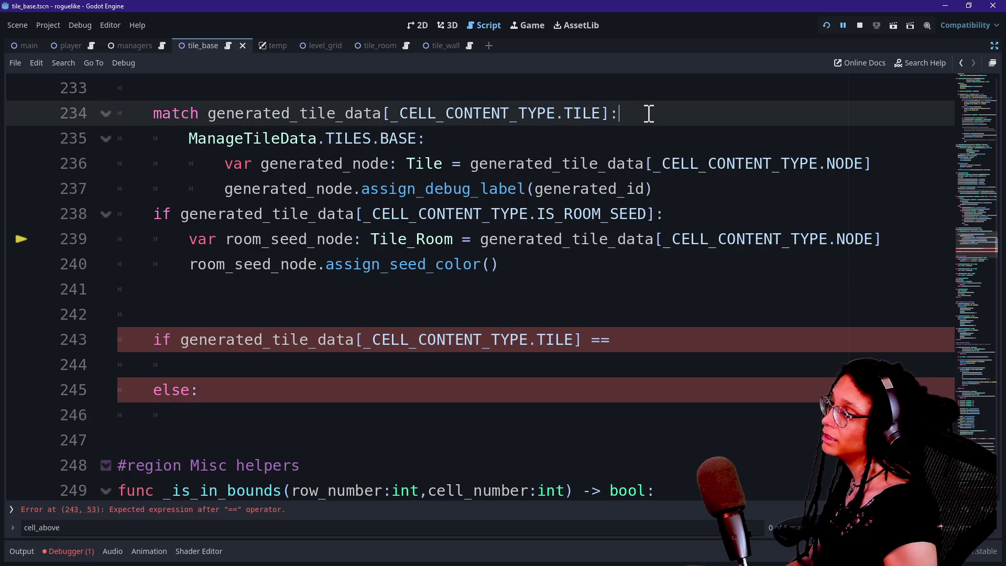
pyautogui.press('Return')
pyautogui.write('Manag')
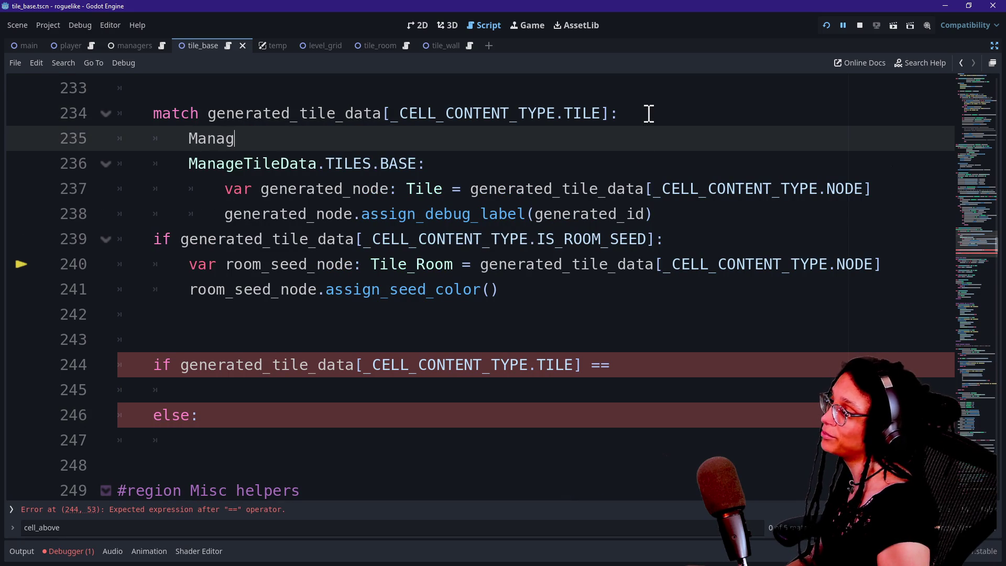
pyautogui.write('eTileEmpty')
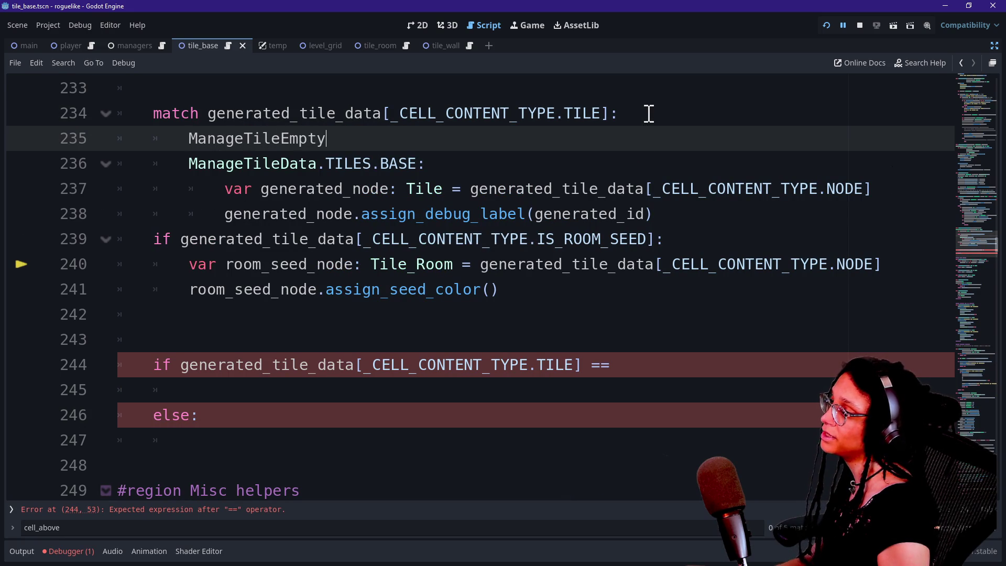
pyautogui.press('BackSpace')
pyautogui.press('BackSpace')
pyautogui.press('BackSpace')
pyautogui.write('a.TILW')
pyautogui.press('BackSpace')
pyautogui.write('ES.EMPTY:')
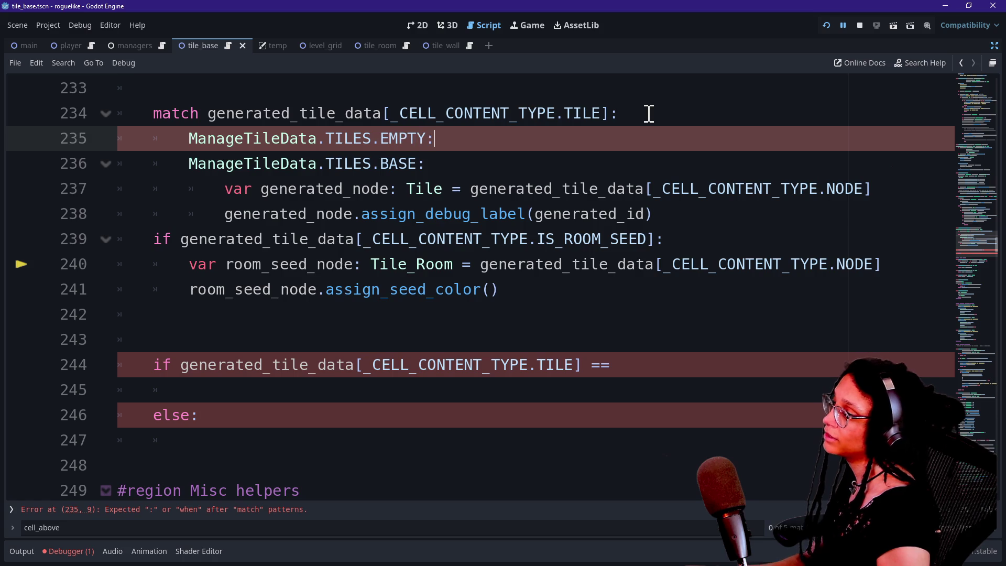
pyautogui.press('Return')
pyautogui.hotkey('ctrl', 'v')
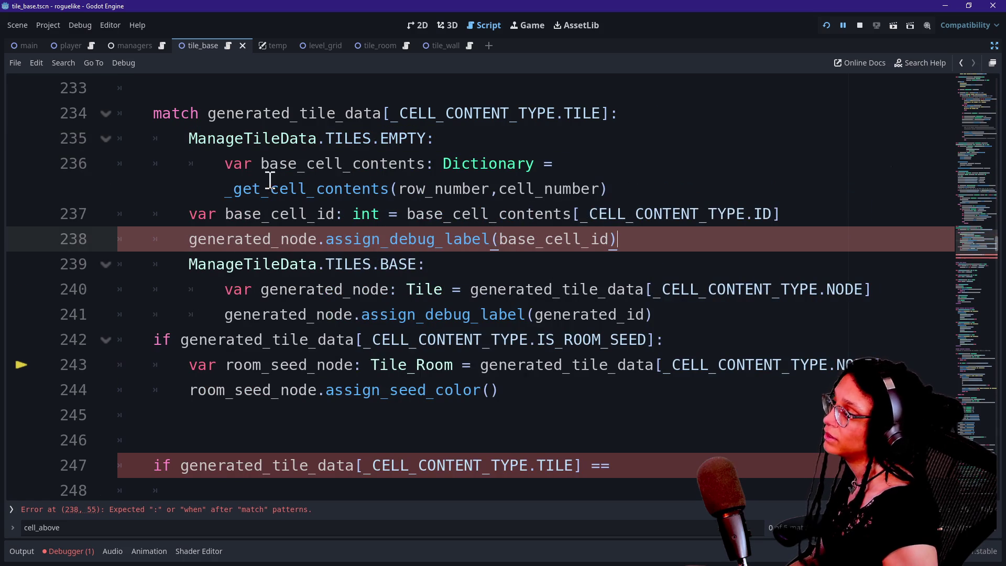
pyautogui.moveTo(185, 205); pyautogui.dragTo(228, 236)
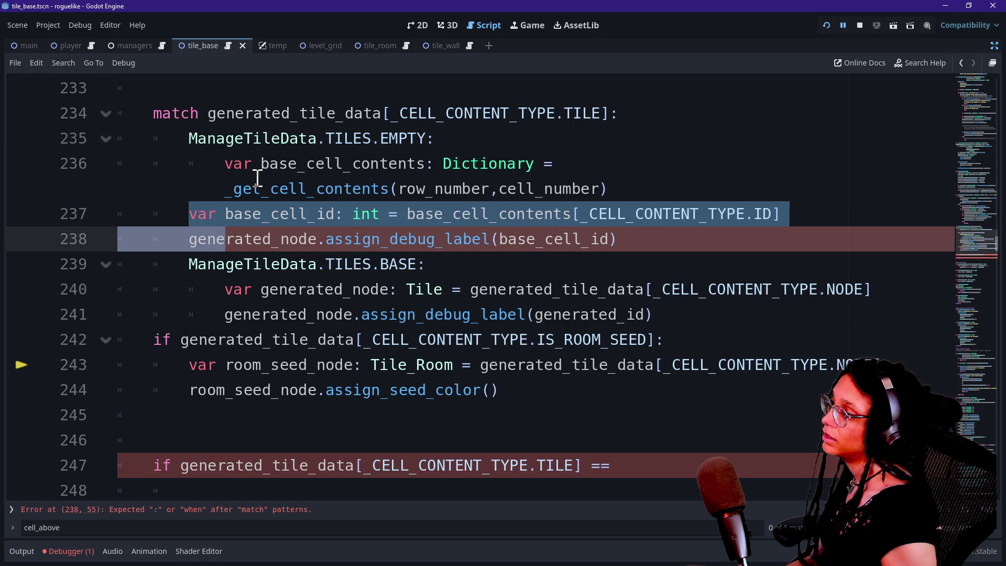
pyautogui.press('Tab')
pyautogui.click(234, 164)
# Add a ManageTileData.TILE.ROOM case after the BASE label and indent the room-seed block under it
pyautogui.click(716, 236)
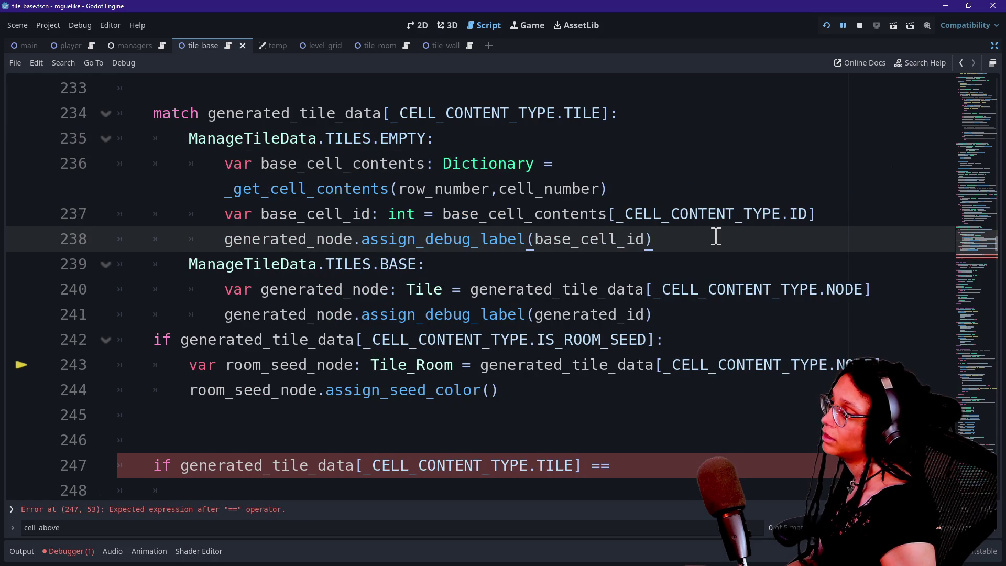
pyautogui.click(715, 316)
pyautogui.press('Return')
pyautogui.write('anageTiles')
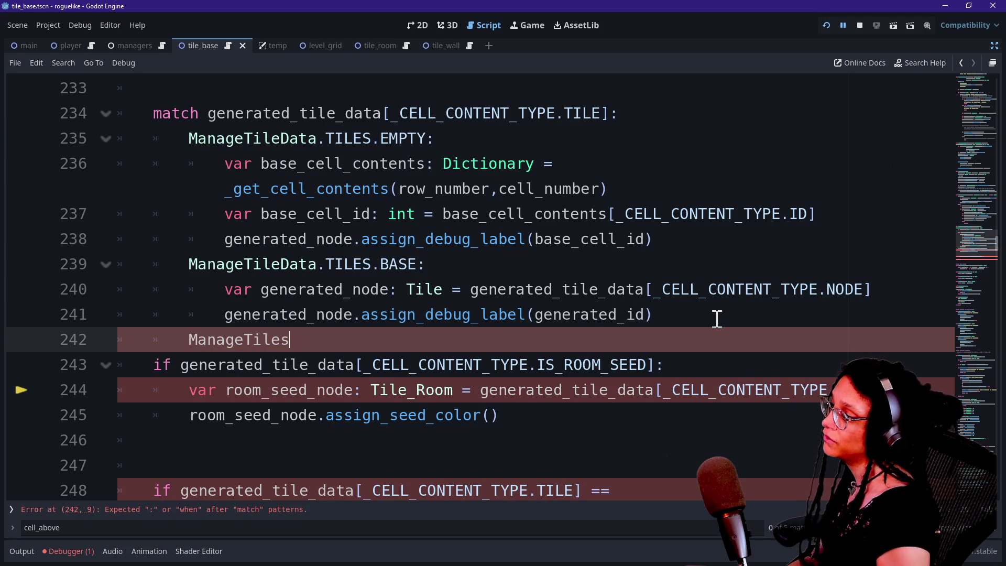
pyautogui.write('a.TI')
pyautogui.write('ROOM')
pyautogui.moveTo(309, 367); pyautogui.dragTo(324, 398)
pyautogui.press('Tab')
pyautogui.hotkey('ctrl', 'z')
pyautogui.keyDown('shift'); pyautogui.click(345, 415); pyautogui.keyUp('shift')
# Indent the room-seed block under the ROOM case and delete the unfinished if/else lines
pyautogui.press('Tab')
pyautogui.press('Tab')
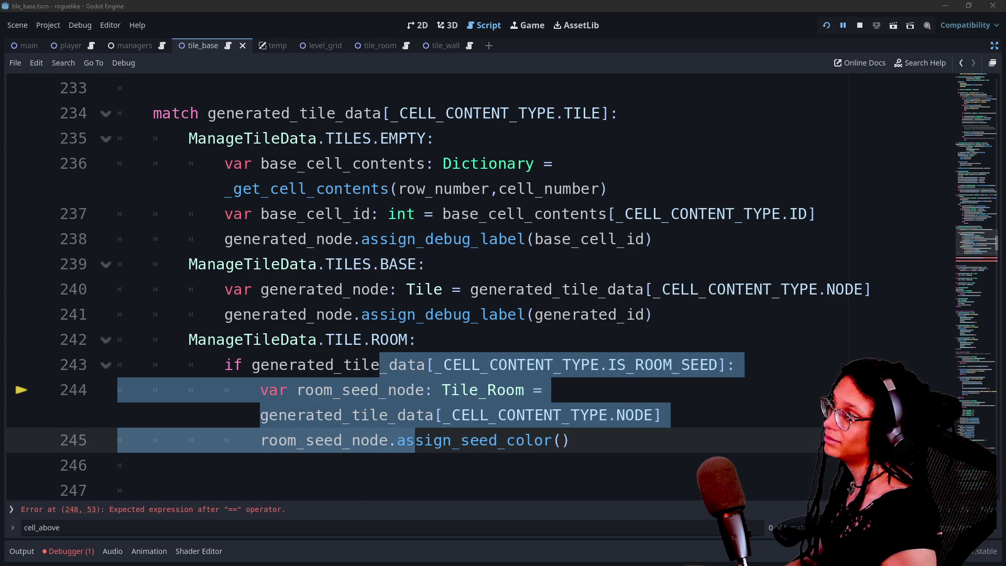
pyautogui.click(819, 153)
pyautogui.scroll(-2, 819, 152)
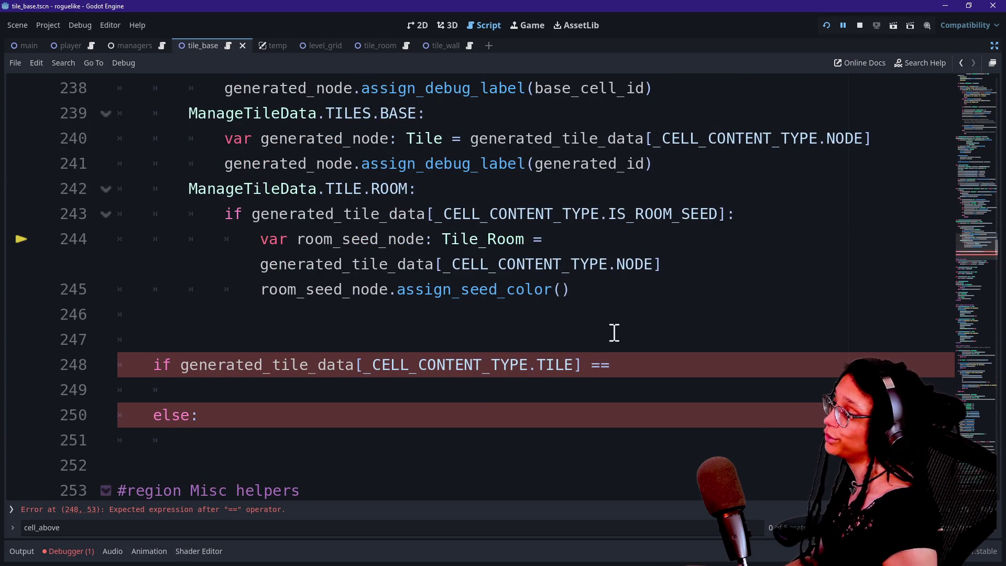
pyautogui.click(614, 332)
pyautogui.hotkey('shift', 'Down')
pyautogui.hotkey('shift', 'Down')
pyautogui.hotkey('shift', 'Down')
pyautogui.keyDown('shift'); pyautogui.click(539, 312); pyautogui.keyUp('shift')
pyautogui.press('Delete')
pyautogui.press('BackSpace')
pyautogui.press('BackSpace')
# Move the generated_node declaration out of the BASE case to just above the match
pyautogui.scroll(1, 418, 255)
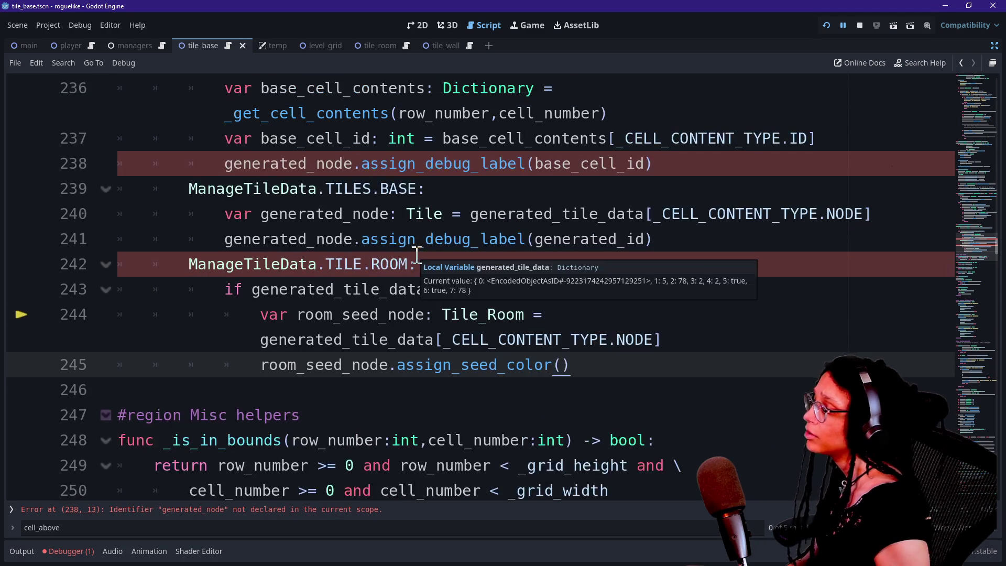
pyautogui.click(425, 255)
pyautogui.scroll(1, 288, 264)
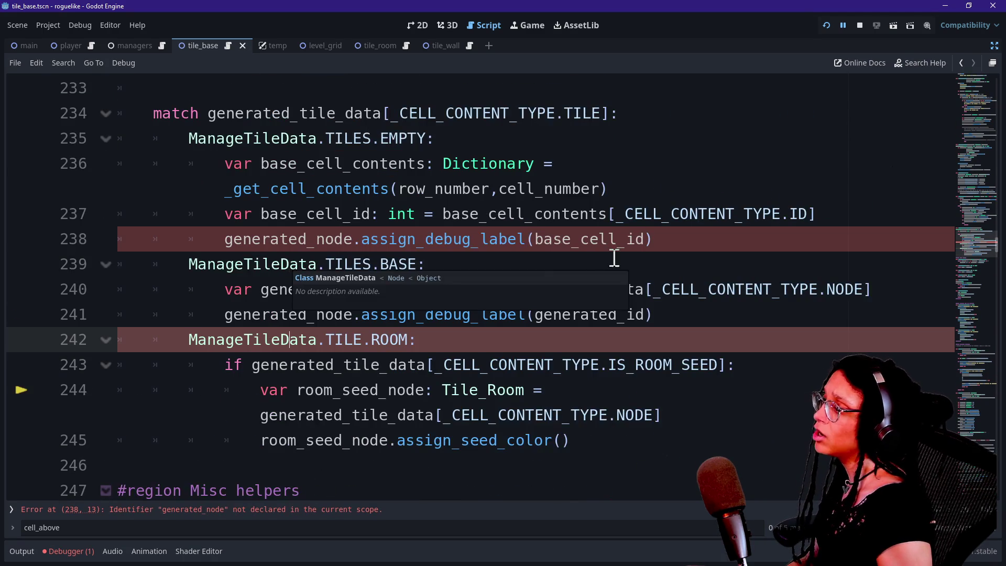
pyautogui.click(729, 263)
pyautogui.moveTo(899, 286); pyautogui.dragTo(892, 272)
pyautogui.press('BackSpace')
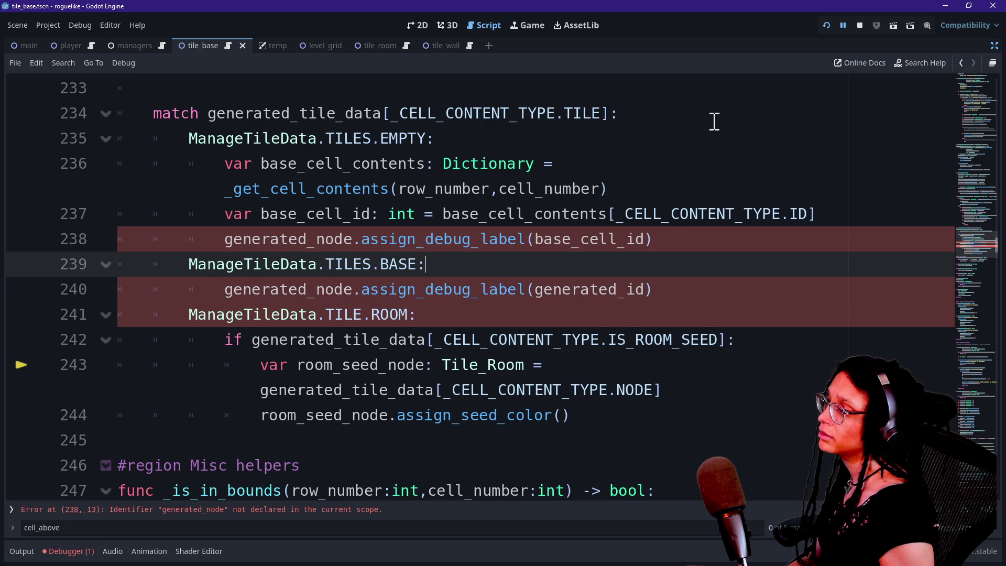
pyautogui.click(719, 129)
pyautogui.click(700, 112)
pyautogui.click(695, 93)
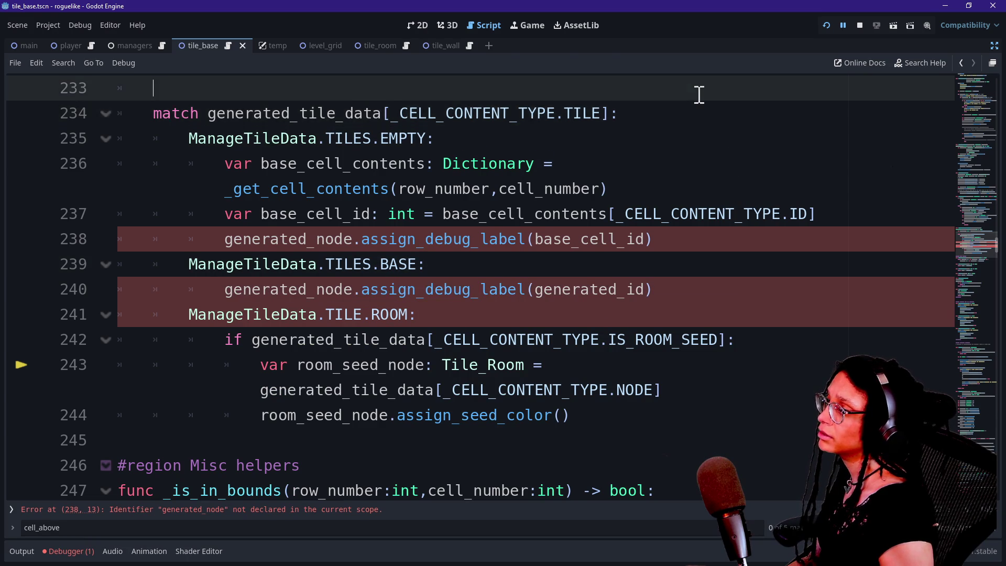
pyautogui.hotkey('ctrl', 'v')
# Unindent the pasted generated_node line to function level and tidy the surrounding blank lines
pyautogui.scroll(2, 647, 171)
pyautogui.hotkey('shift', 'Tab')
pyautogui.hotkey('shift', 'Tab')
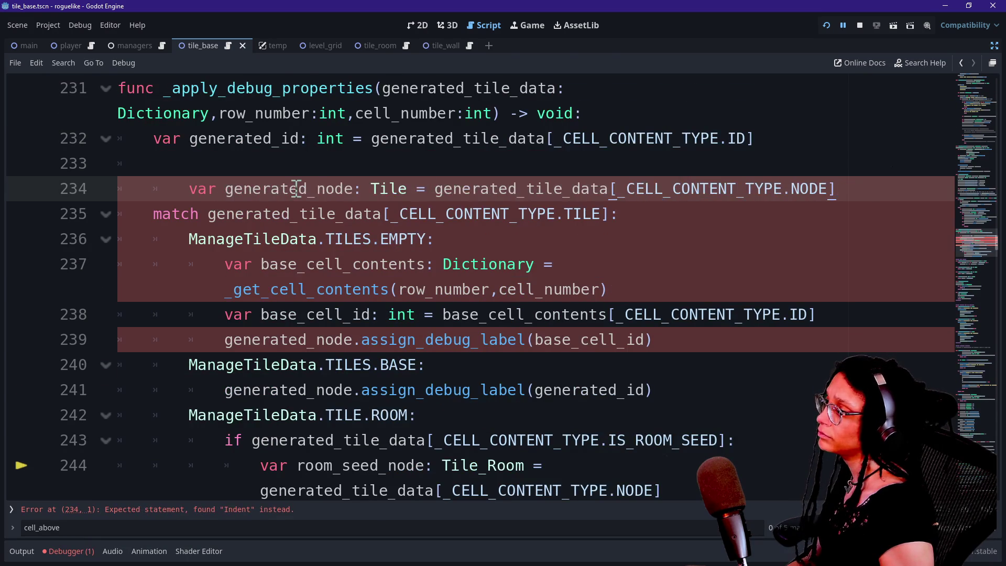
pyautogui.click(286, 166)
pyautogui.press('BackSpace')
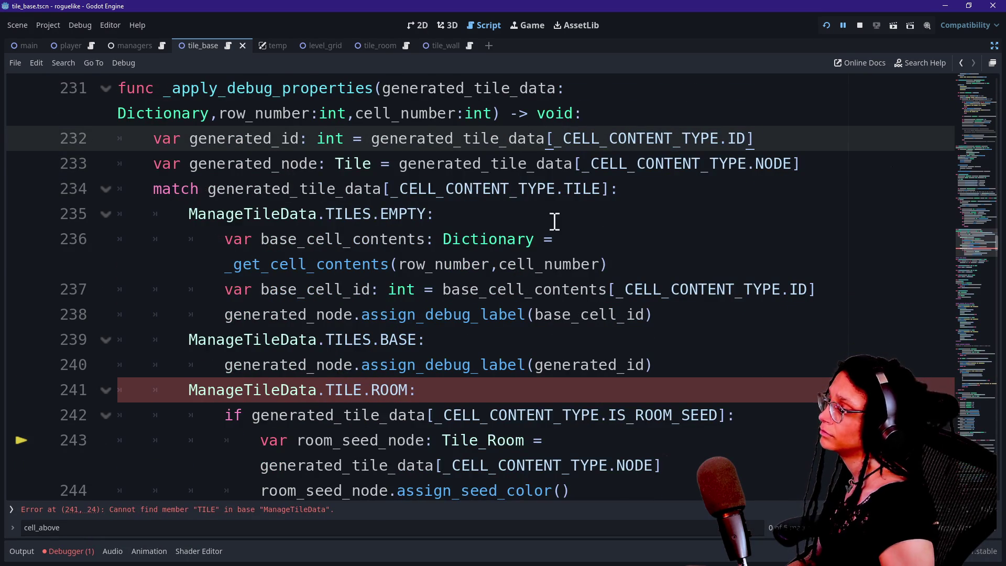
pyautogui.click(821, 164)
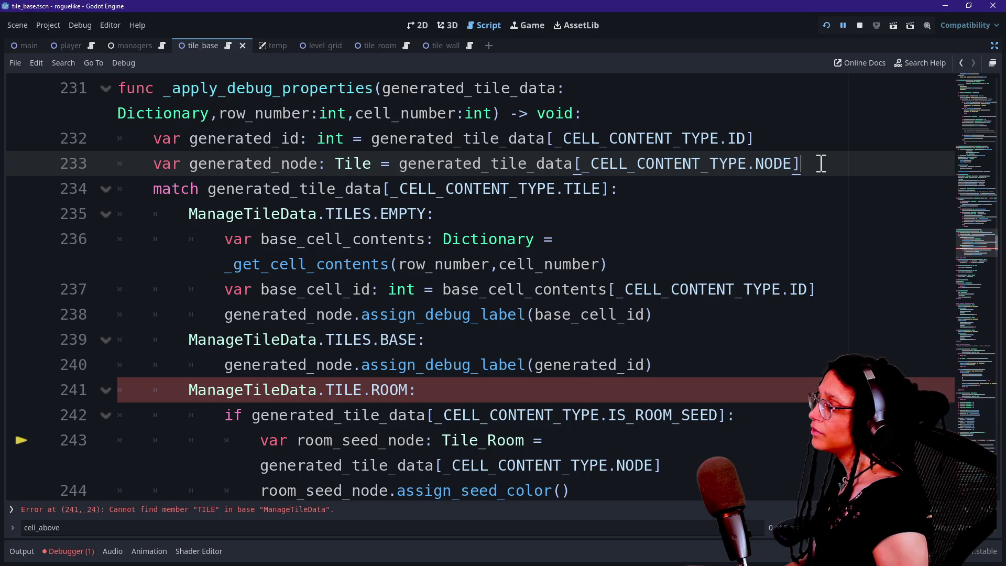
pyautogui.press('Return')
# Correct TILE to TILES in the ROOM case and save the script
pyautogui.click(362, 415)
pyautogui.write('S')
pyautogui.click(434, 314)
pyautogui.scroll(-2, 450, 309)
pyautogui.hotkey('ctrl', 's')
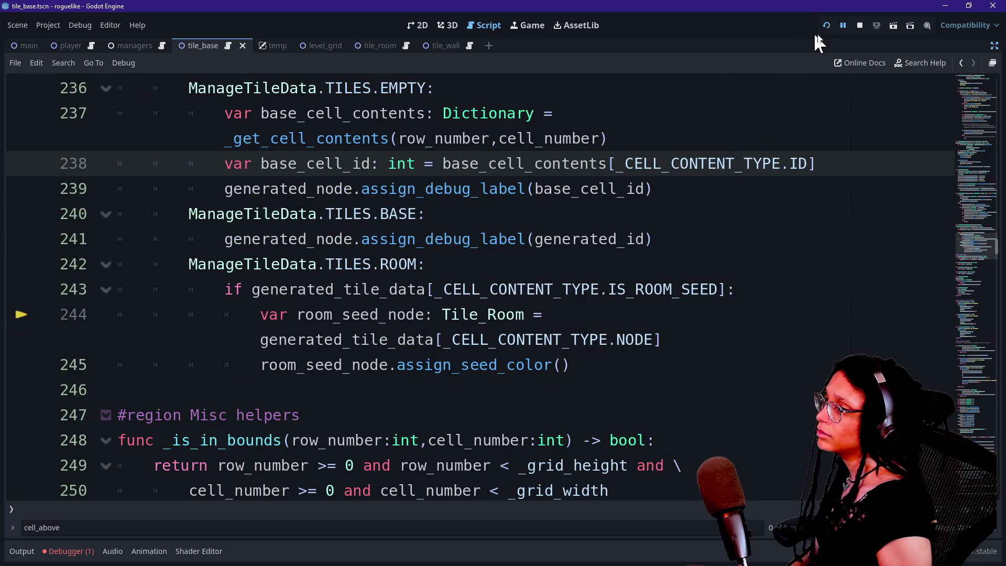
# Run the project and toggle tile_wall's Sprite2D off and on to inspect the debug number labels
pyautogui.click(825, 26)
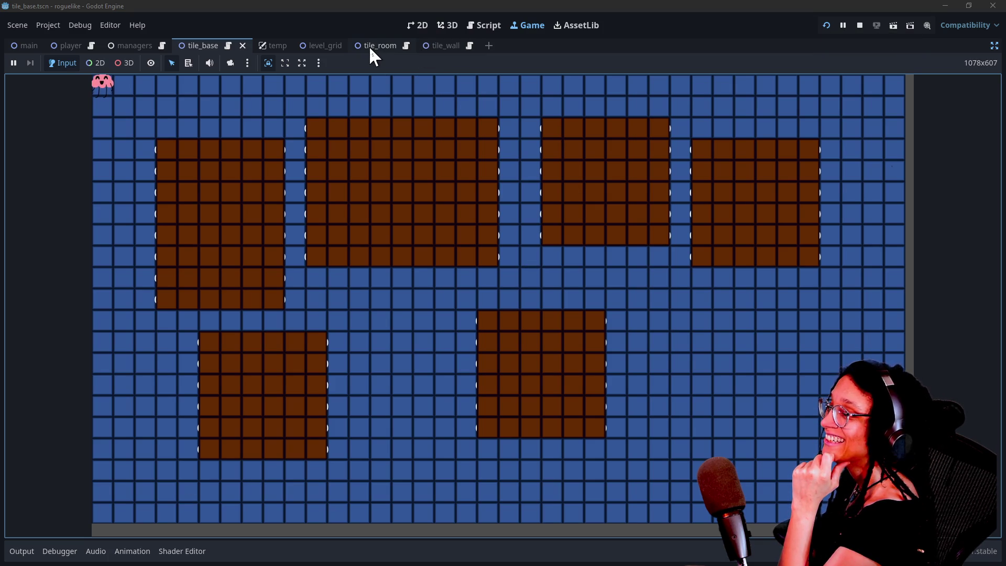
pyautogui.click(445, 45)
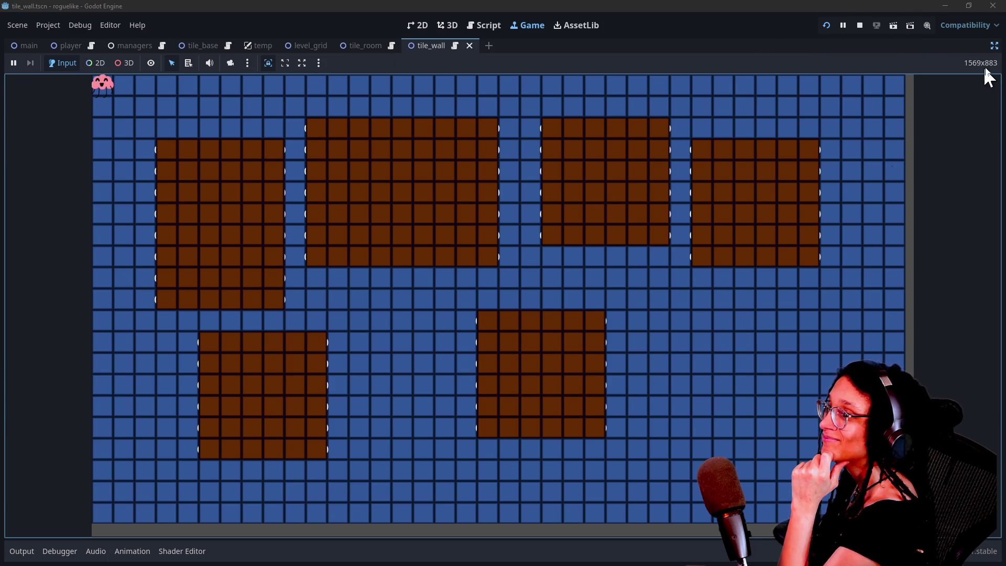
pyautogui.click(994, 46)
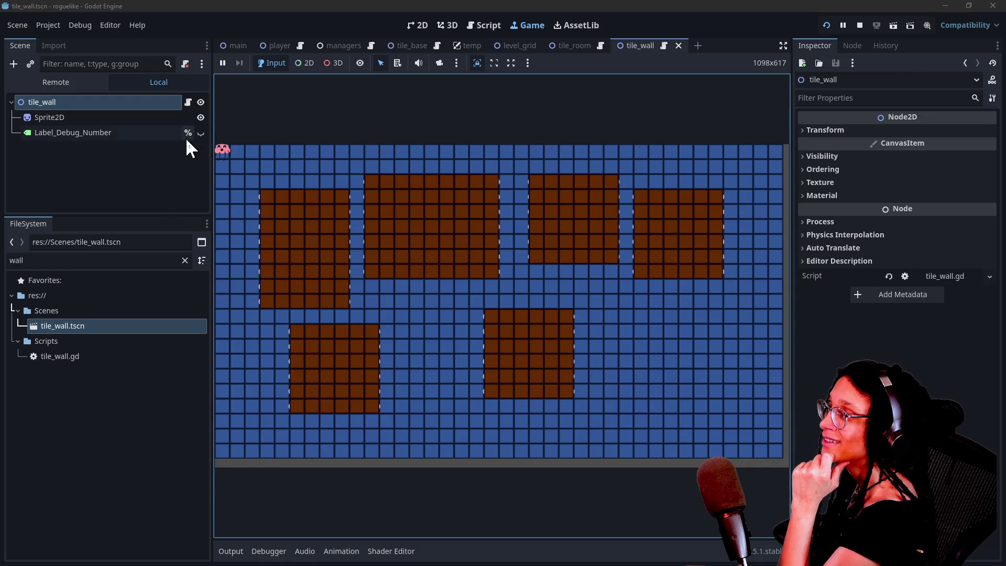
pyautogui.click(200, 118)
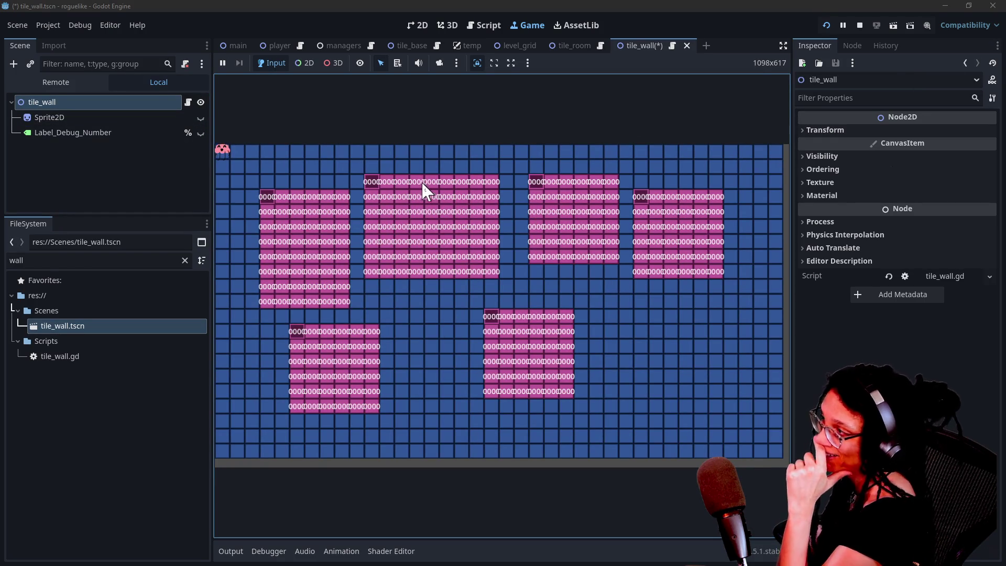
pyautogui.click(199, 119)
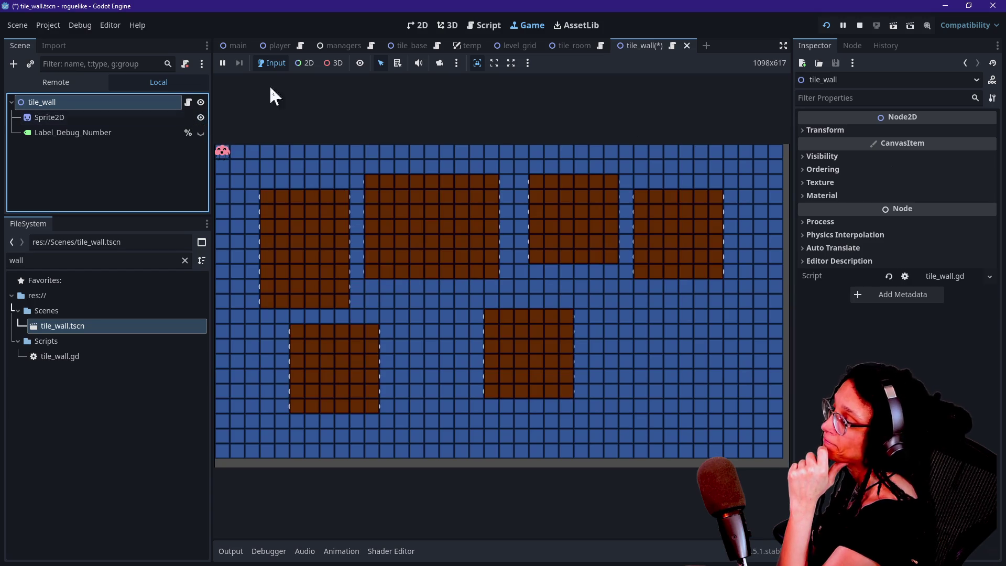
pyautogui.click(499, 28)
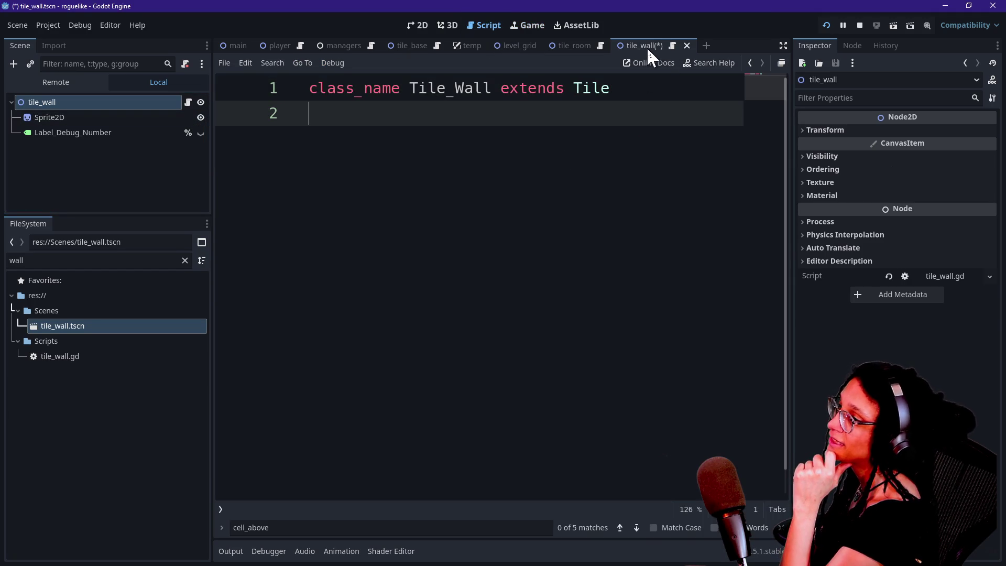
# Return to the tile_base script's match code in distraction-free mode and review its cases
pyautogui.click(748, 62)
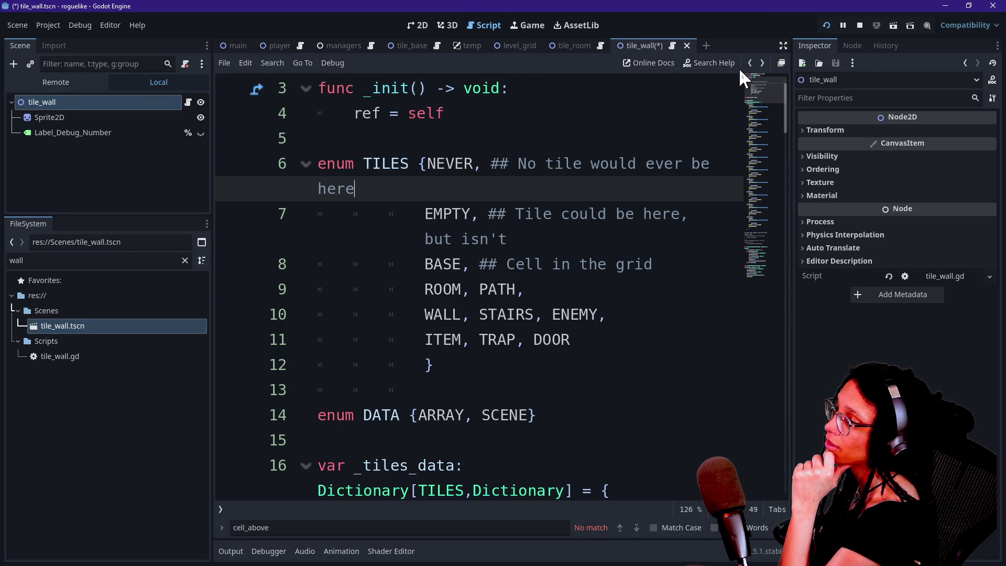
pyautogui.click(747, 60)
pyautogui.click(542, 164)
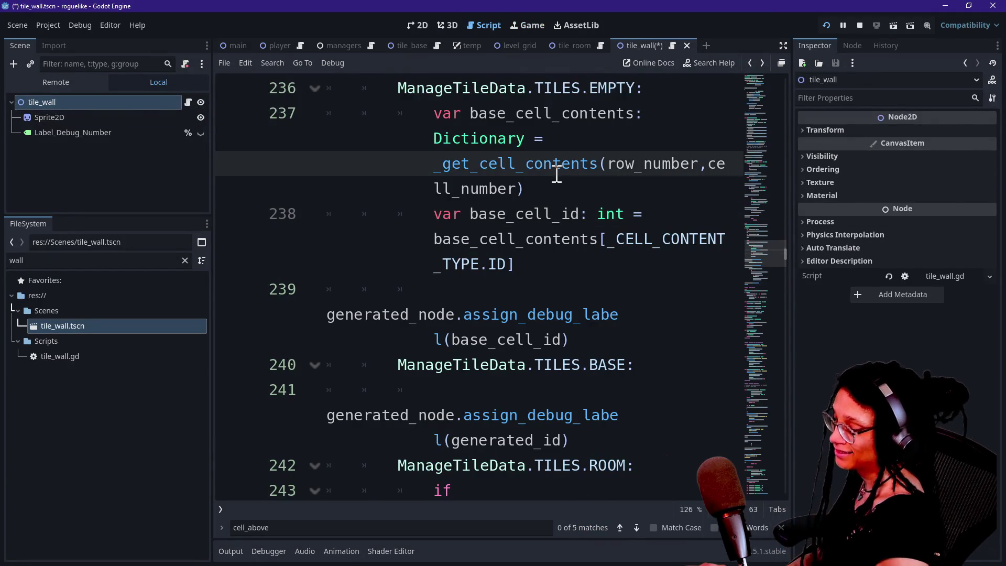
pyautogui.hotkey('ctrl', 'shift', 'F11')
pyautogui.click(489, 235)
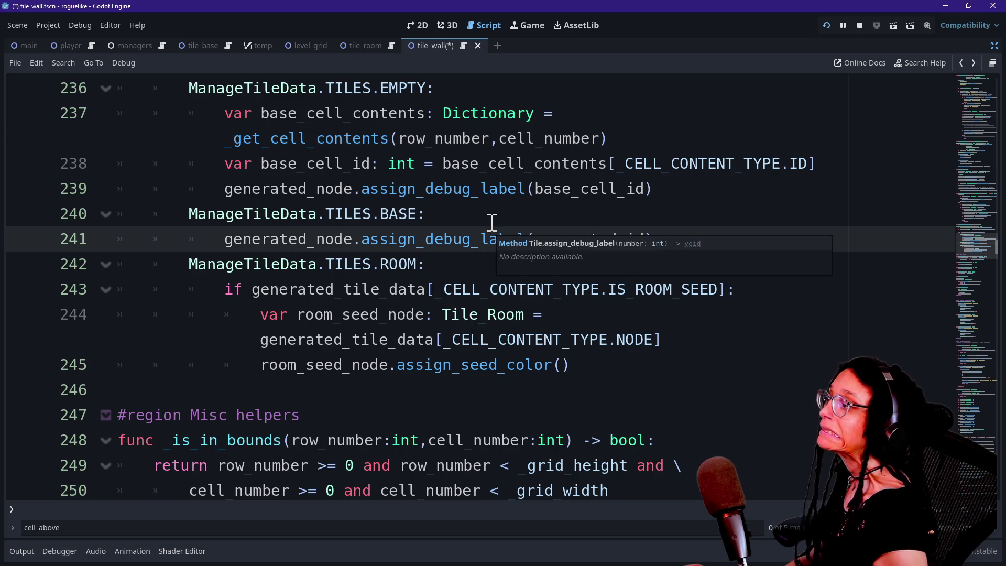
pyautogui.click(491, 222)
pyautogui.scroll(1, 491, 222)
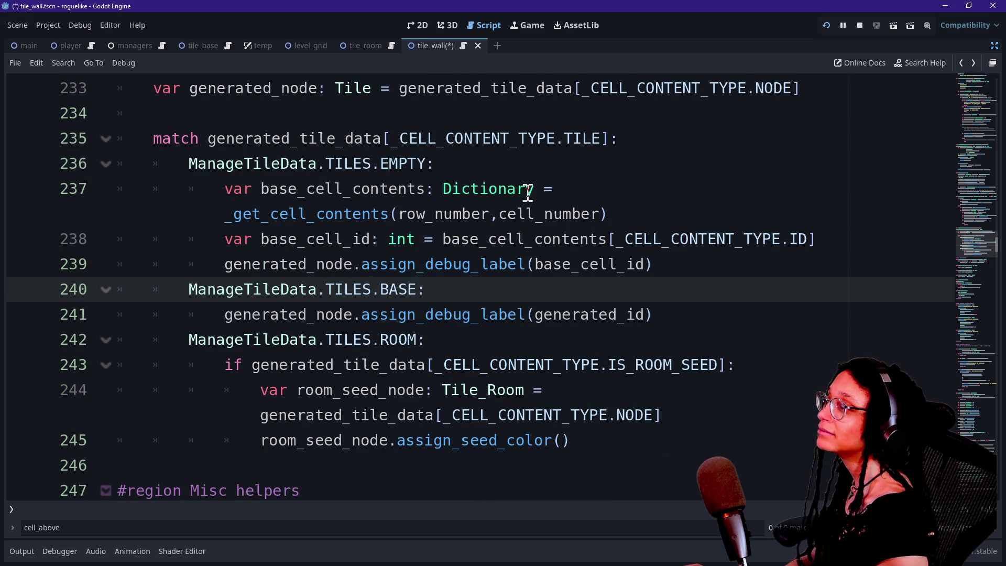
pyautogui.click(536, 162)
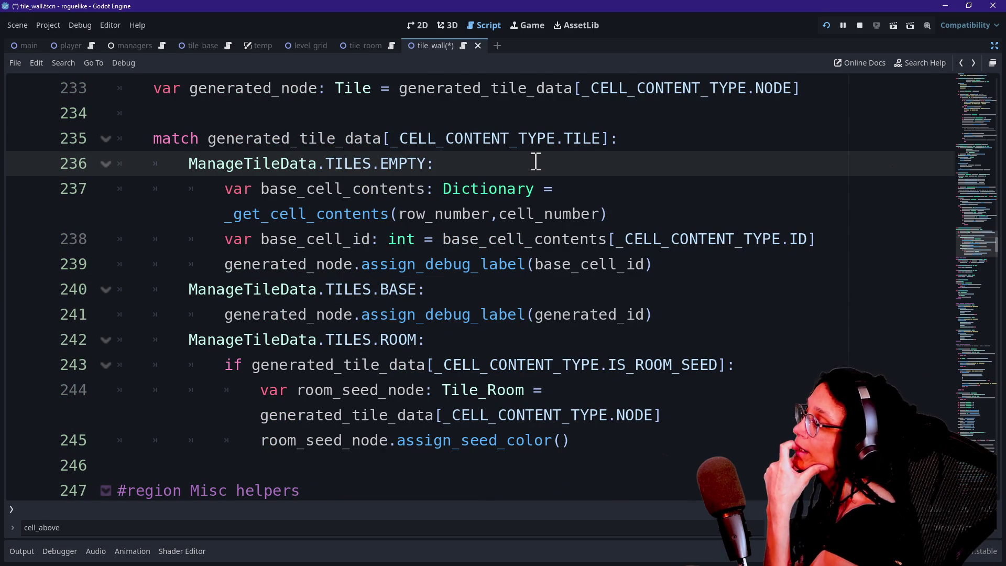
pyautogui.press('Down')
pyautogui.press('Down')
pyautogui.press('Down')
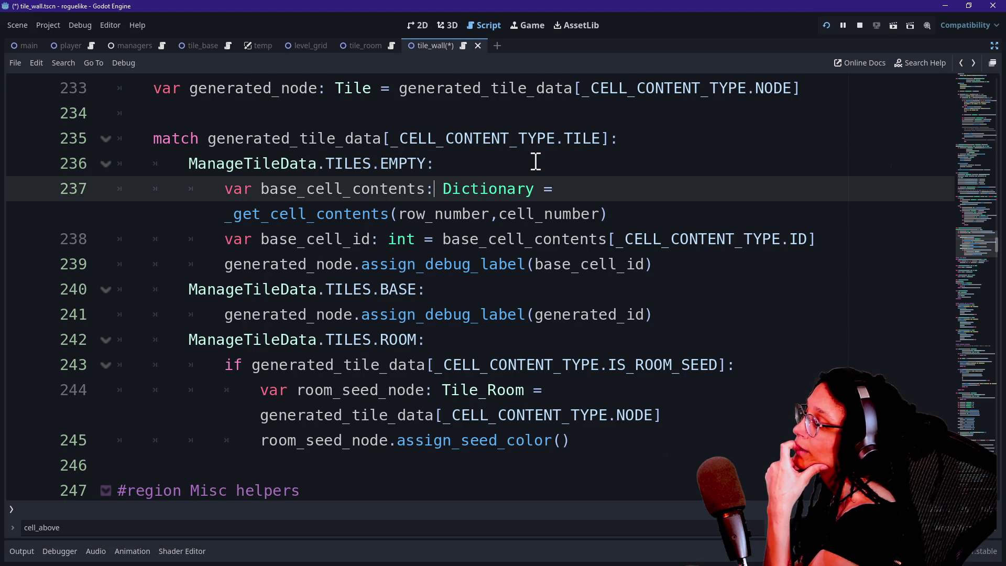
pyautogui.press('Up')
pyautogui.press('Up')
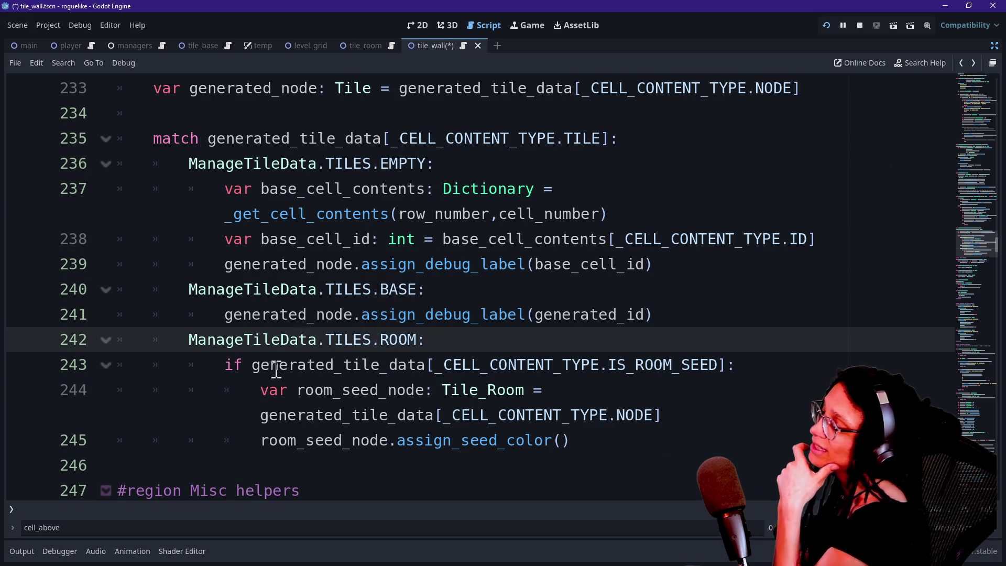
# Delete the ManageTileData.TILES.ROOM: line so the room-seed check falls under the BASE case
pyautogui.click(440, 362)
pyautogui.click(550, 381)
pyautogui.click(429, 338)
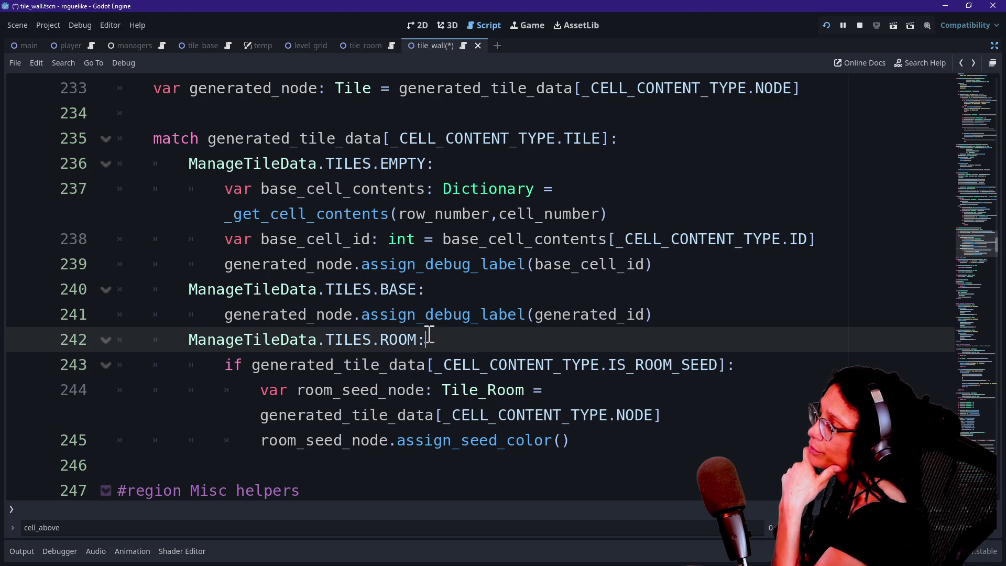
pyautogui.hotkey('shift', 'Up')
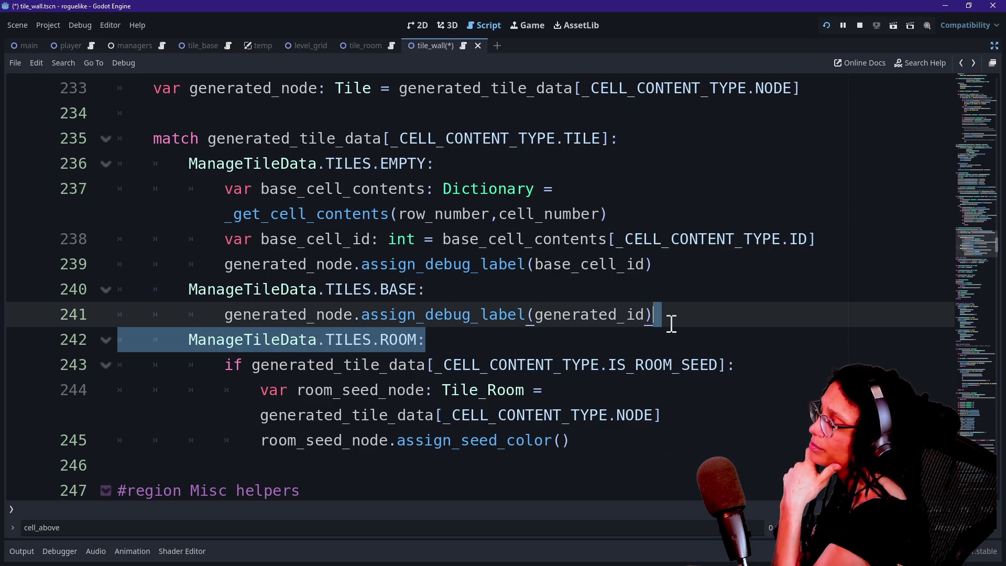
pyautogui.press('BackSpace')
pyautogui.moveTo(425, 364); pyautogui.dragTo(607, 398)
pyautogui.click(772, 335)
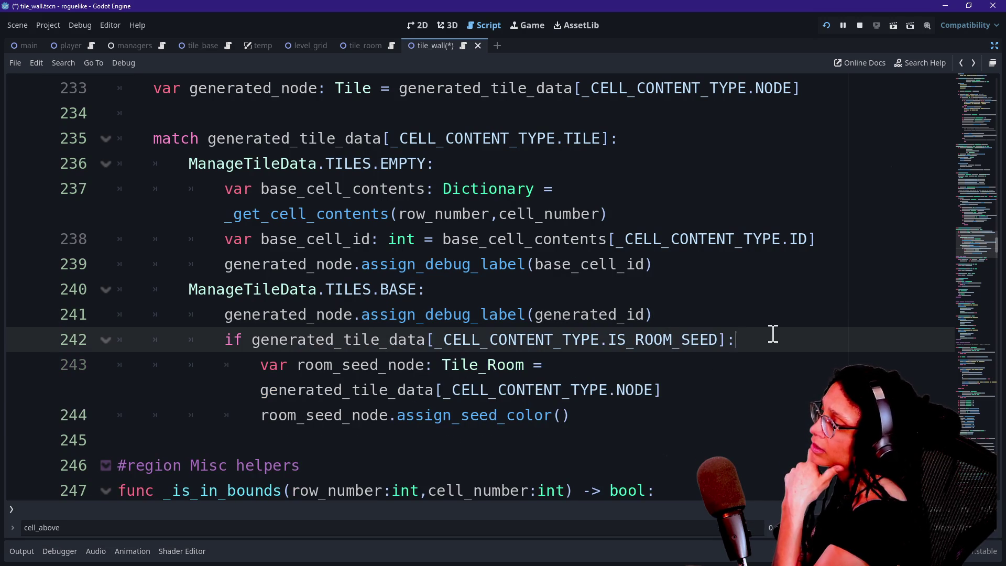
# Rerun the project and toggle tile_wall's Sprite2D to recheck the debug labels
pyautogui.click(826, 28)
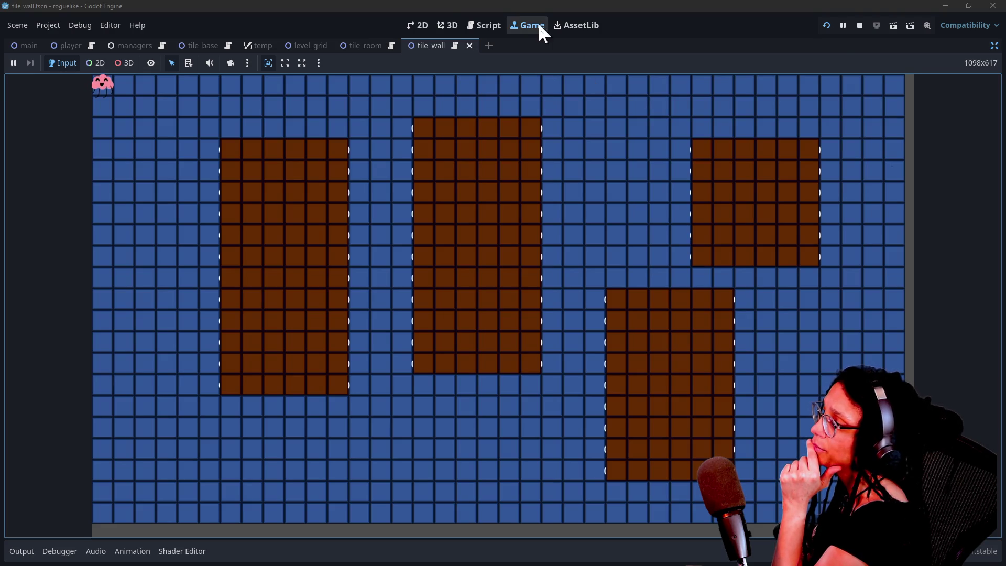
pyautogui.click(993, 47)
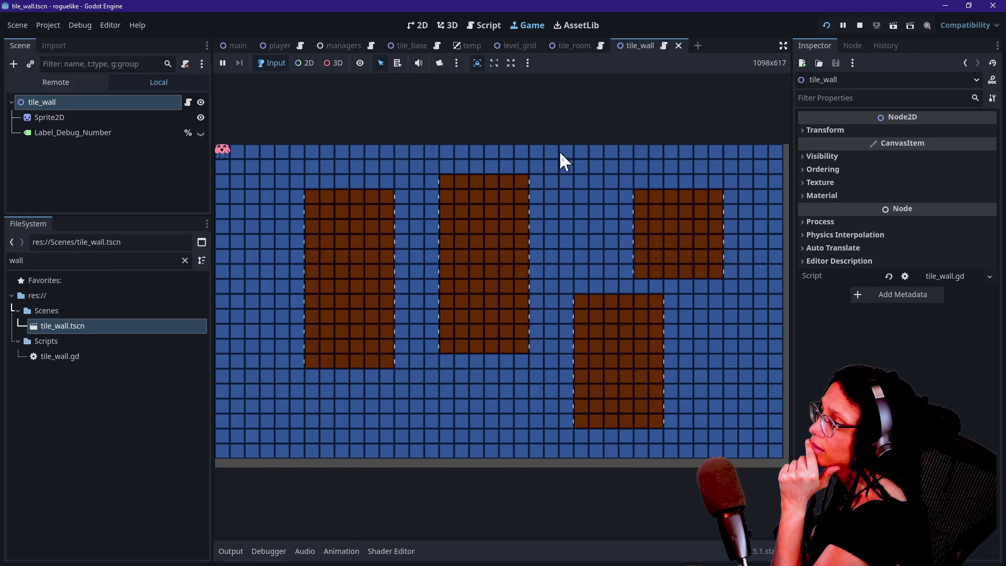
pyautogui.click(198, 117)
pyautogui.click(199, 117)
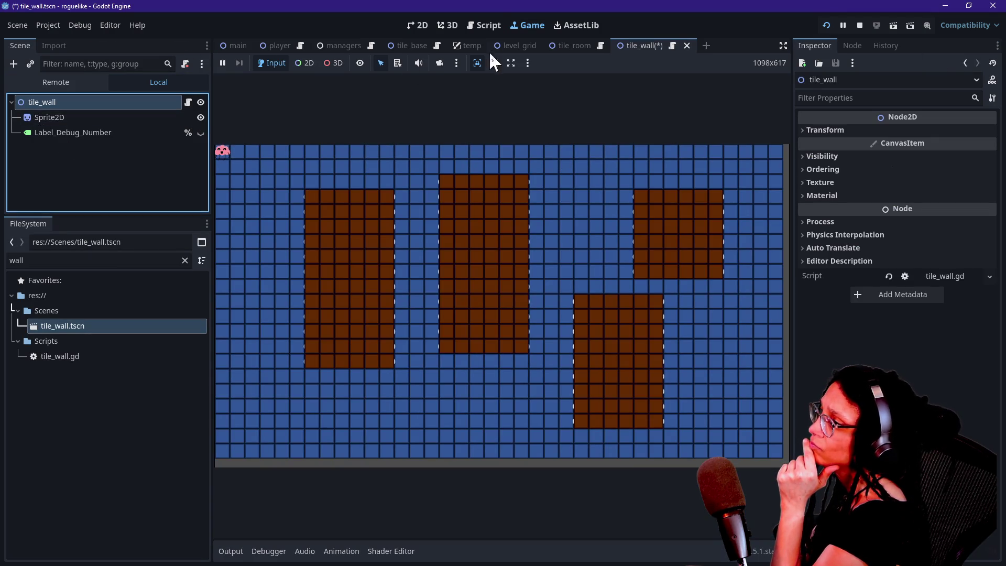
pyautogui.click(490, 25)
pyautogui.click(783, 45)
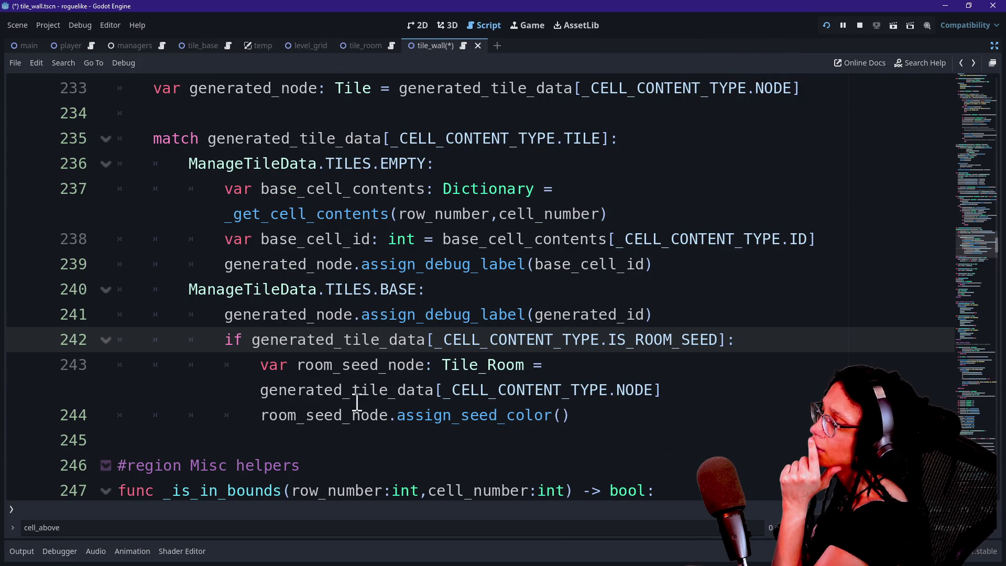
# Compare the running game's four-room tile grid against the match code in the script
pyautogui.click(531, 26)
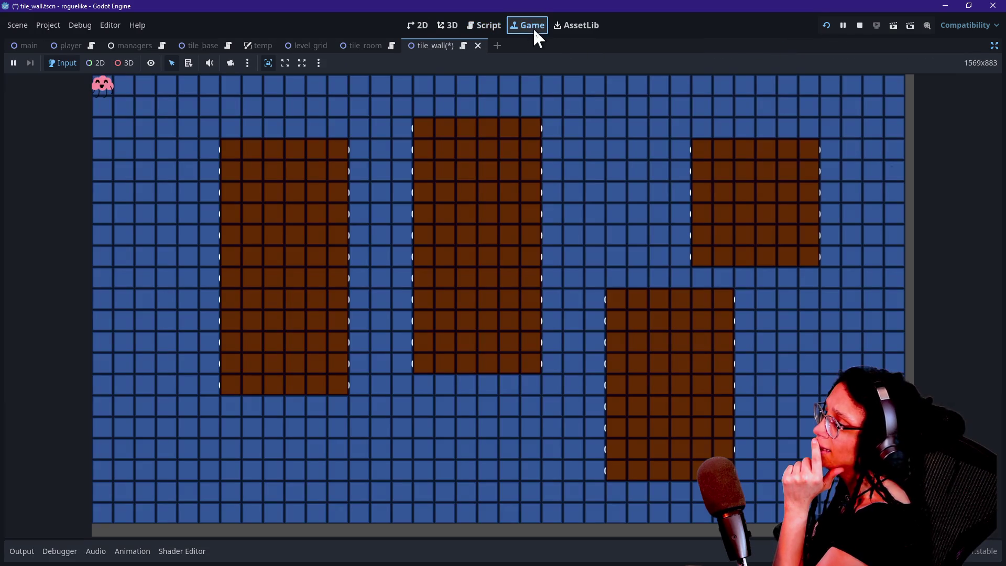
pyautogui.click(994, 46)
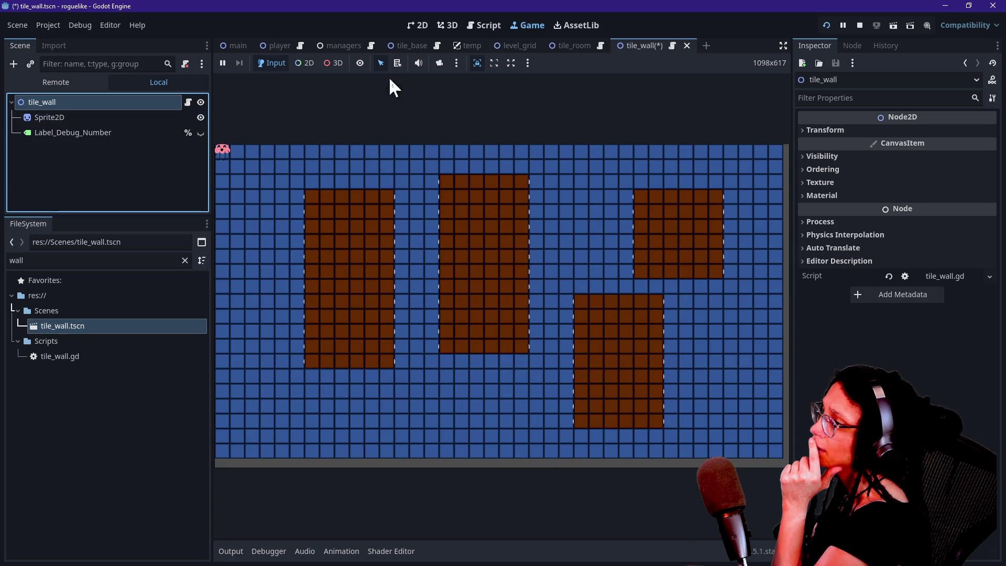
pyautogui.click(483, 25)
pyautogui.click(644, 320)
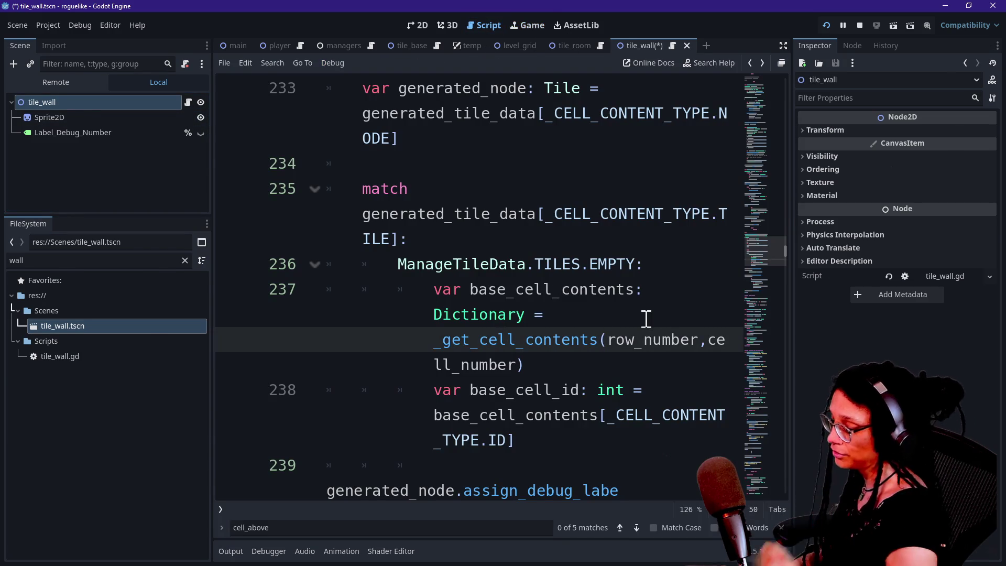
# Undo the match rewrite with repeated Ctrl+Z until the error-free if/else on TILES.BASE returns
pyautogui.hotkey('ctrl', 'shift', 'F11')
pyautogui.click(646, 317)
pyautogui.hotkey('shift', 'Down')
pyautogui.hotkey('ctrl', 'z')
pyautogui.hotkey('ctrl', 'z')
pyautogui.hotkey('ctrl', 'z')
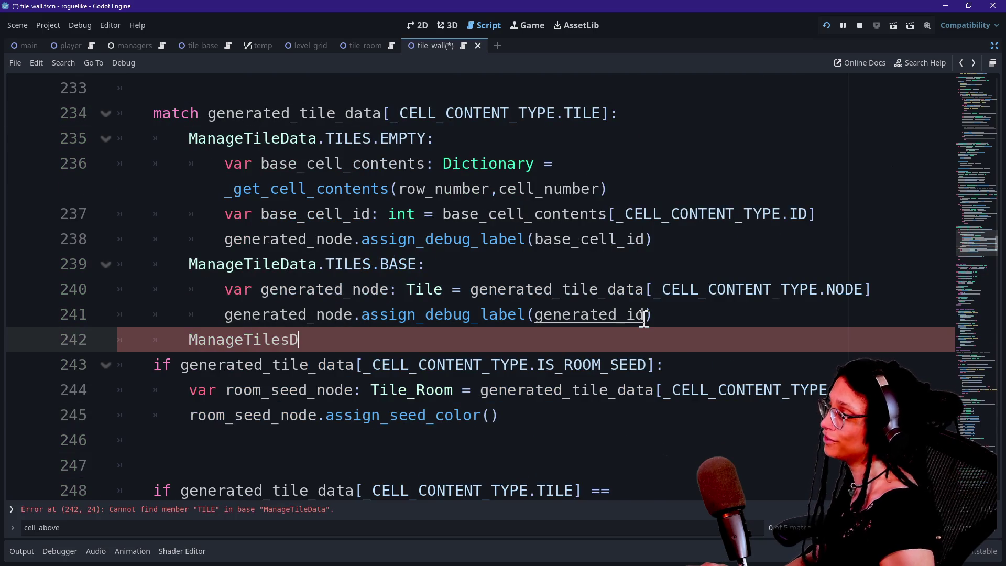
pyautogui.hotkey('ctrl', 'y')
pyautogui.hotkey('ctrl', 'y')
pyautogui.hotkey('ctrl', 'y')
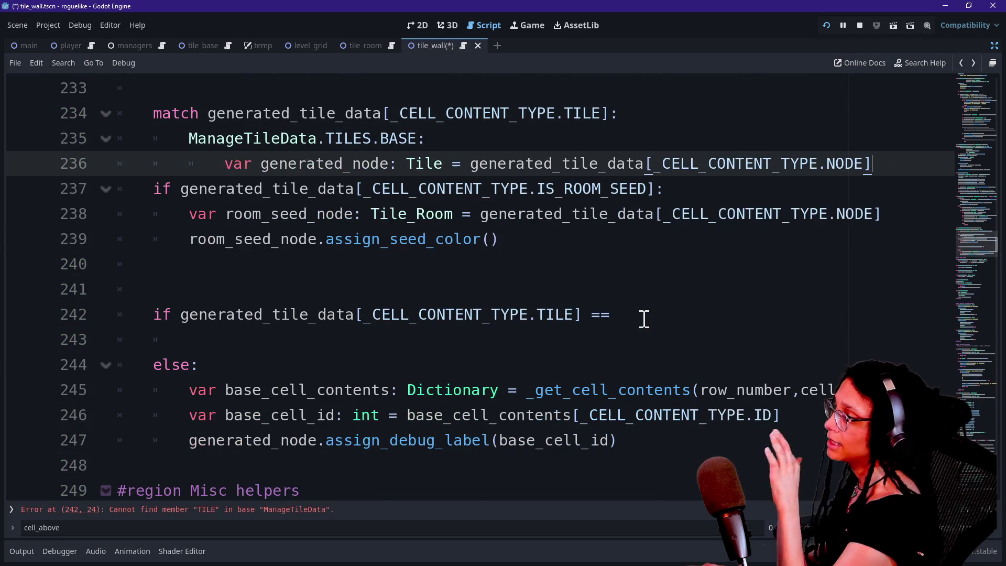
pyautogui.hotkey('ctrl', 'z')
pyautogui.hotkey('ctrl', 'z')
pyautogui.hotkey('ctrl', 'z')
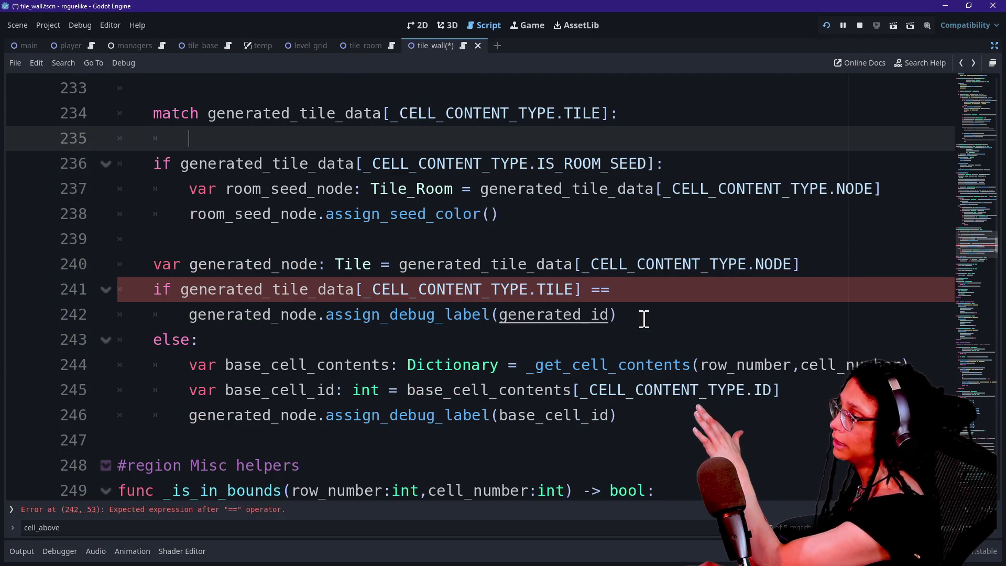
pyautogui.hotkey('ctrl', 'z')
pyautogui.hotkey('ctrl', 'z')
pyautogui.hotkey('ctrl', 'z')
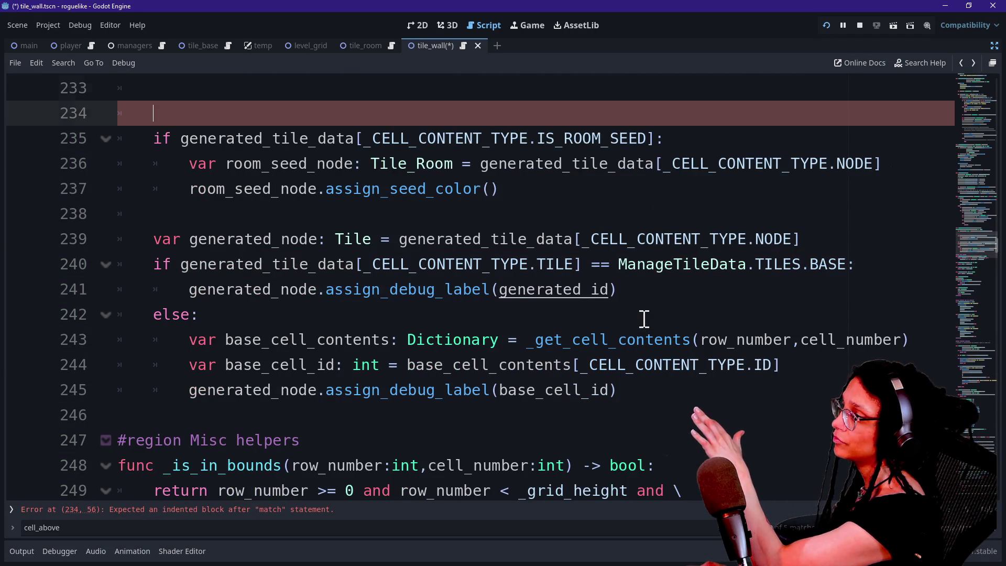
pyautogui.hotkey('ctrl', 'z')
pyautogui.hotkey('ctrl', 'z')
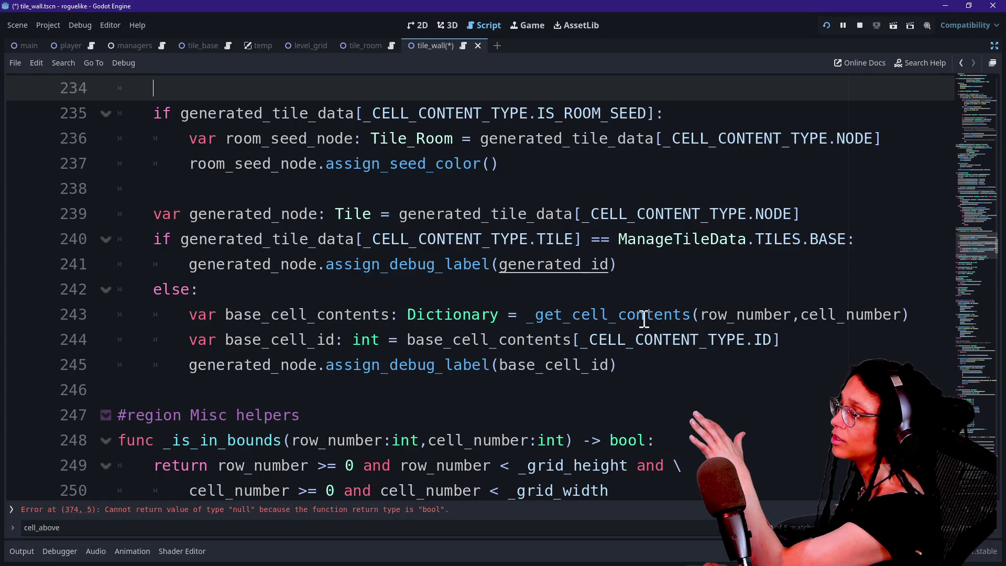
pyautogui.click(454, 238)
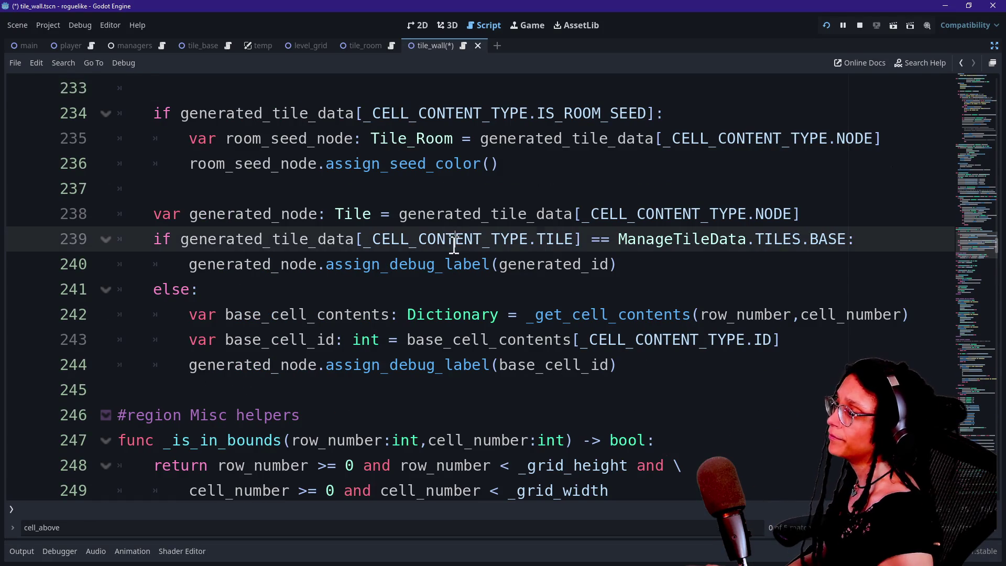
pyautogui.click(384, 117)
pyautogui.moveTo(384, 116); pyautogui.dragTo(477, 138)
pyautogui.scroll(2, 335, 209)
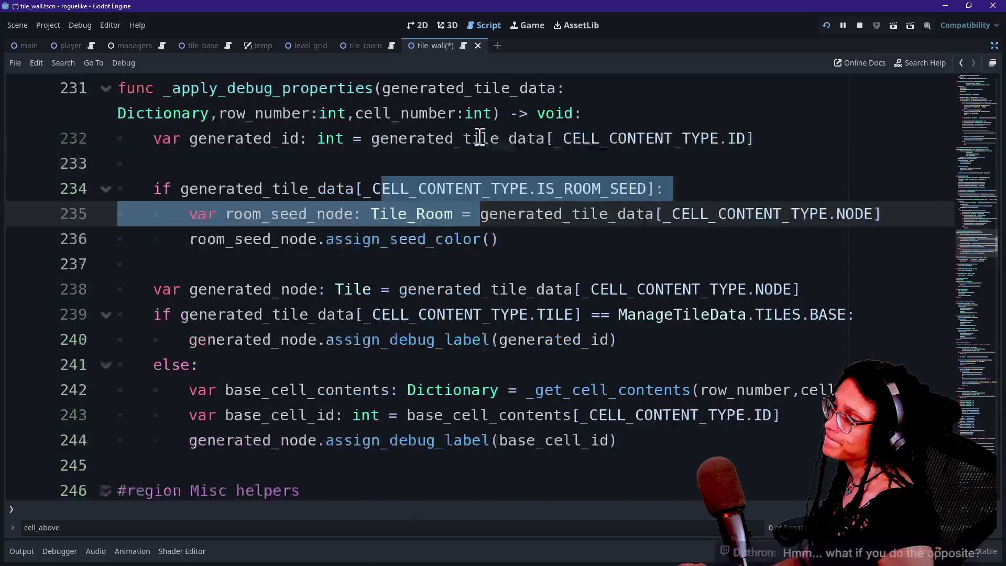
pyautogui.click(326, 212)
pyautogui.press('Down')
pyautogui.press('Down')
pyautogui.press('Down')
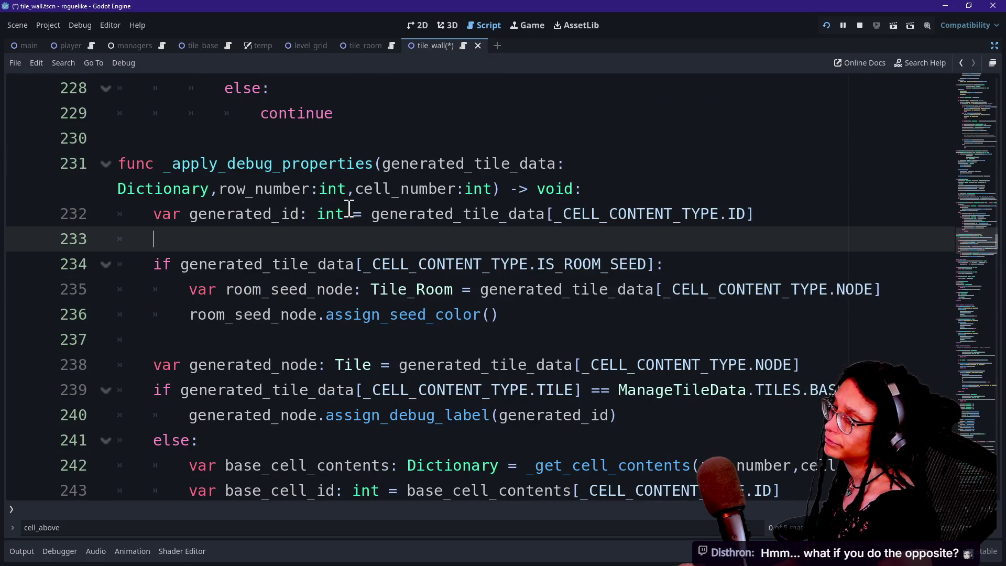
pyautogui.press('Down')
pyautogui.press('Down')
pyautogui.press('Down')
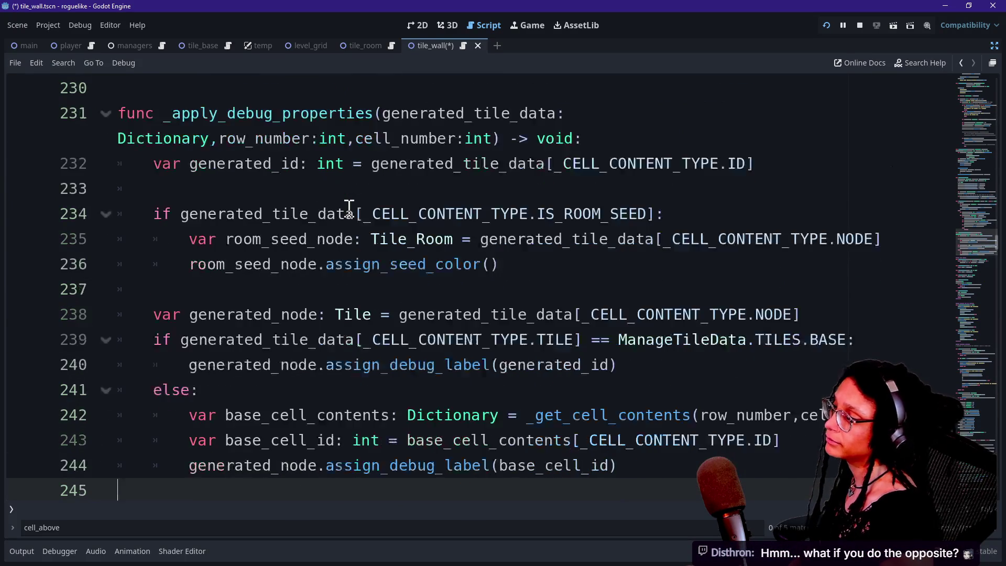
pyautogui.scroll(-1, 348, 206)
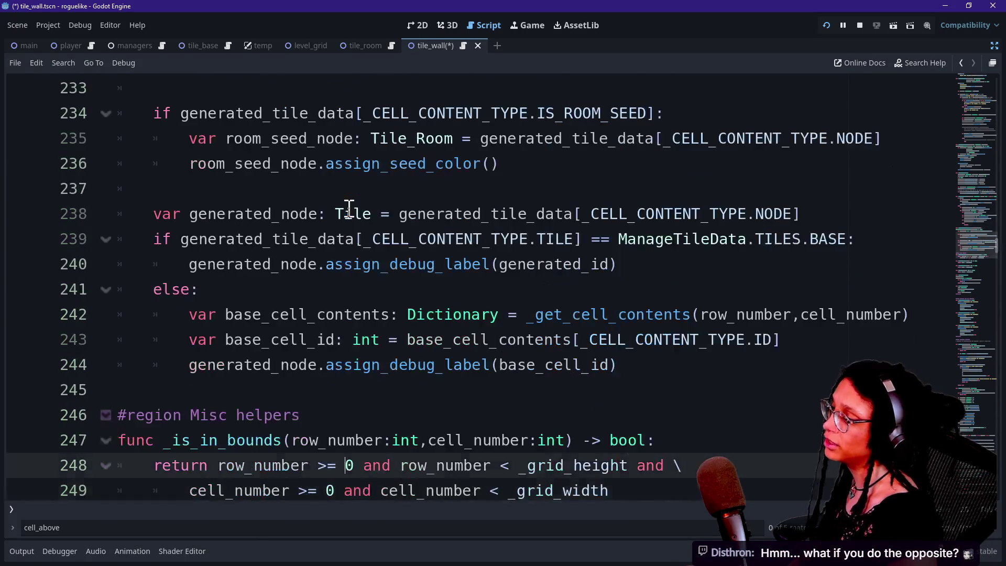
pyautogui.press('Up')
pyautogui.press('Up')
pyautogui.press('Up')
pyautogui.press('Up')
pyautogui.press('Up')
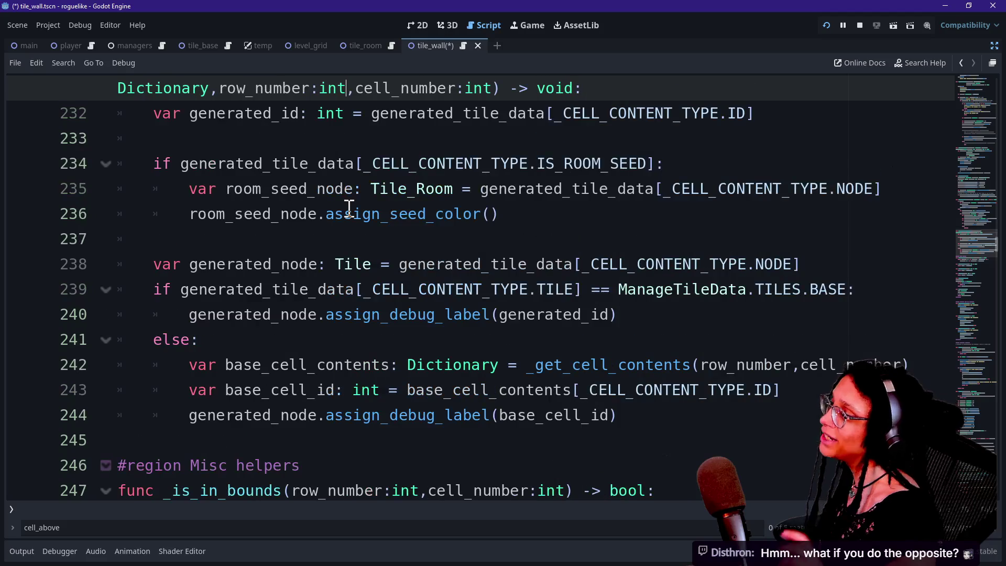
pyautogui.press('Up')
pyautogui.press('Up')
pyautogui.press('Down')
pyautogui.press('Down')
pyautogui.press('Down')
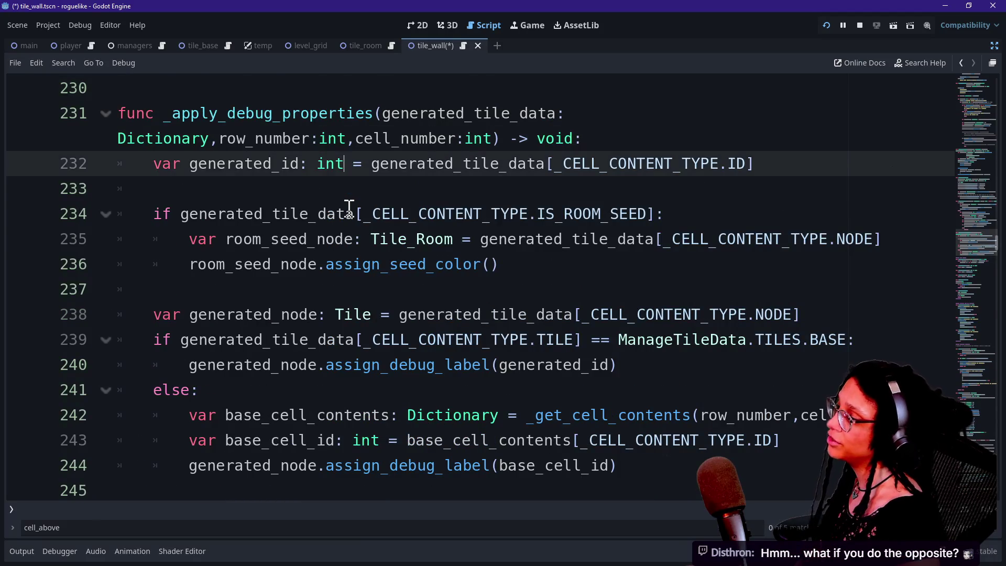
pyautogui.press('Down')
pyautogui.press('Down')
pyautogui.press('Down')
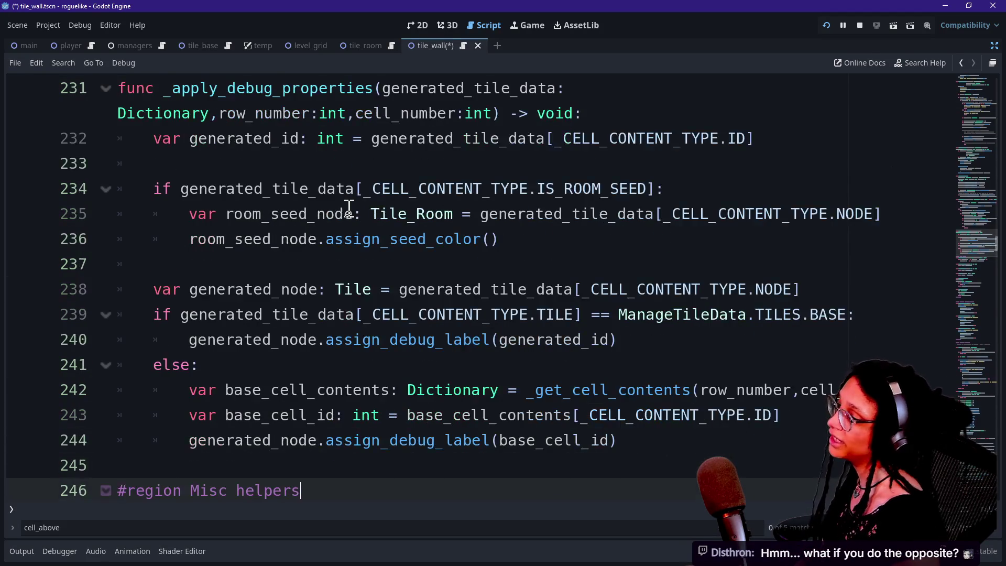
pyautogui.press('Up')
pyautogui.press('Up')
pyautogui.press('Up')
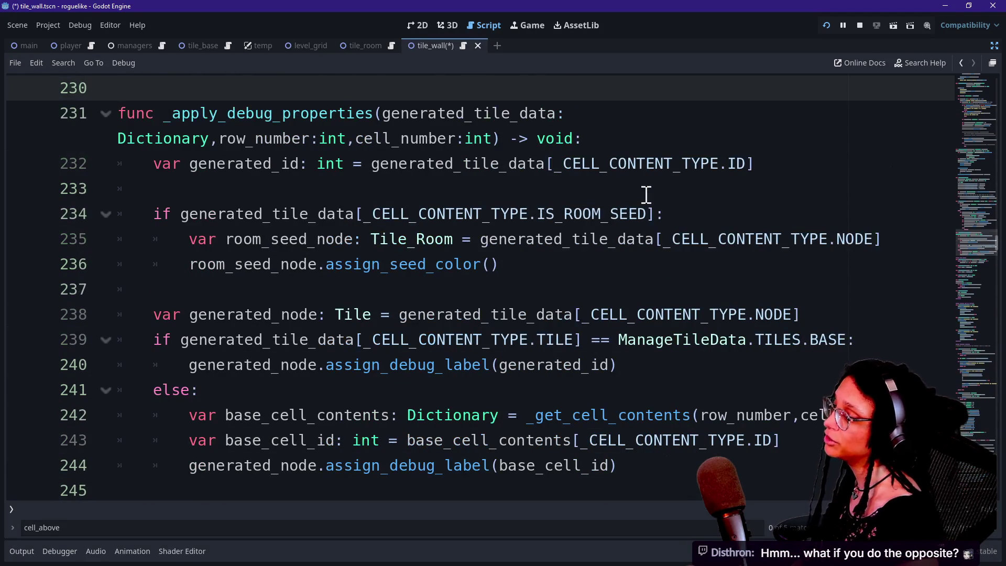
pyautogui.press('Down')
pyautogui.press('Down')
pyautogui.press('Down')
pyautogui.press('Down')
pyautogui.press('Down')
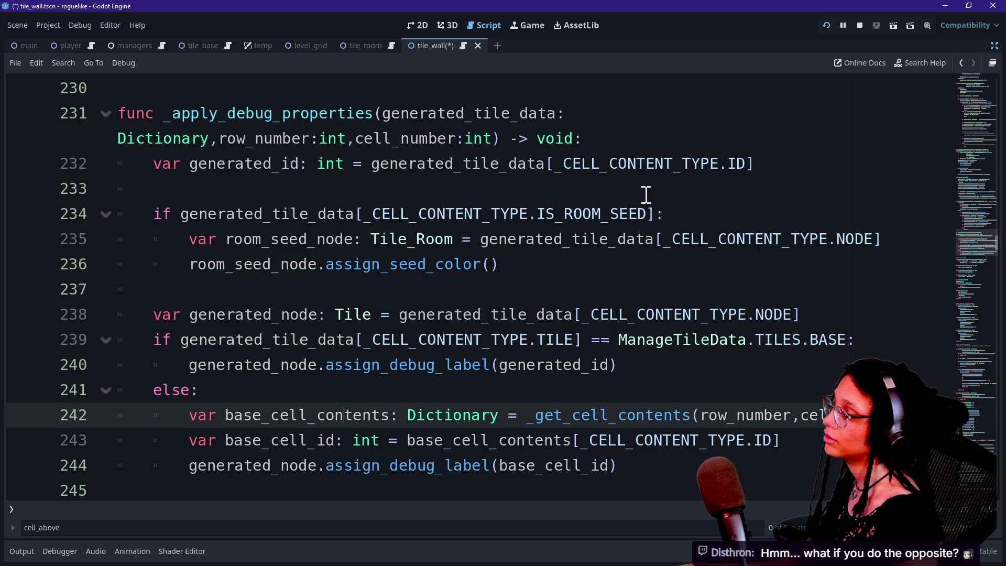
pyautogui.press('Down')
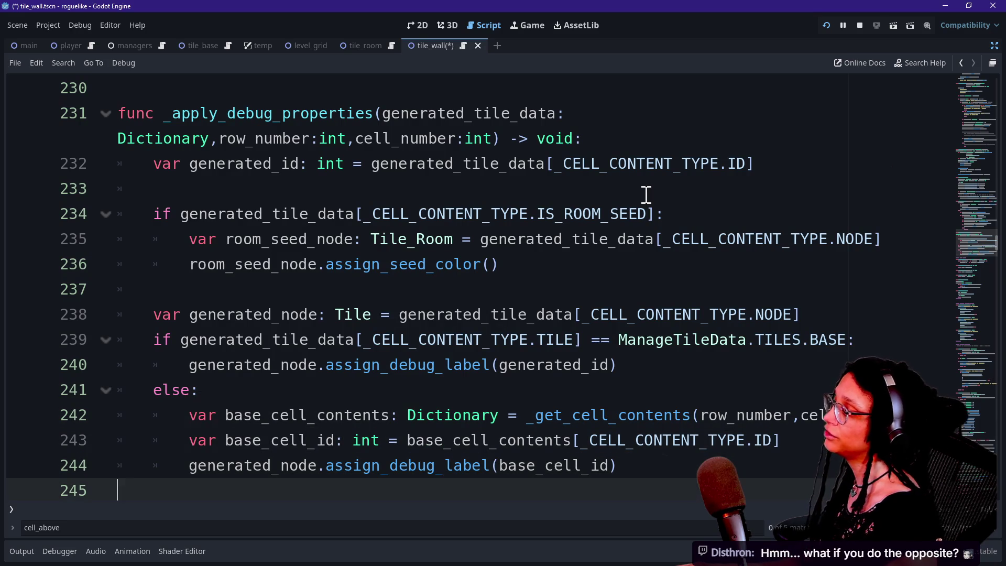
pyautogui.press('Down')
pyautogui.press('Down')
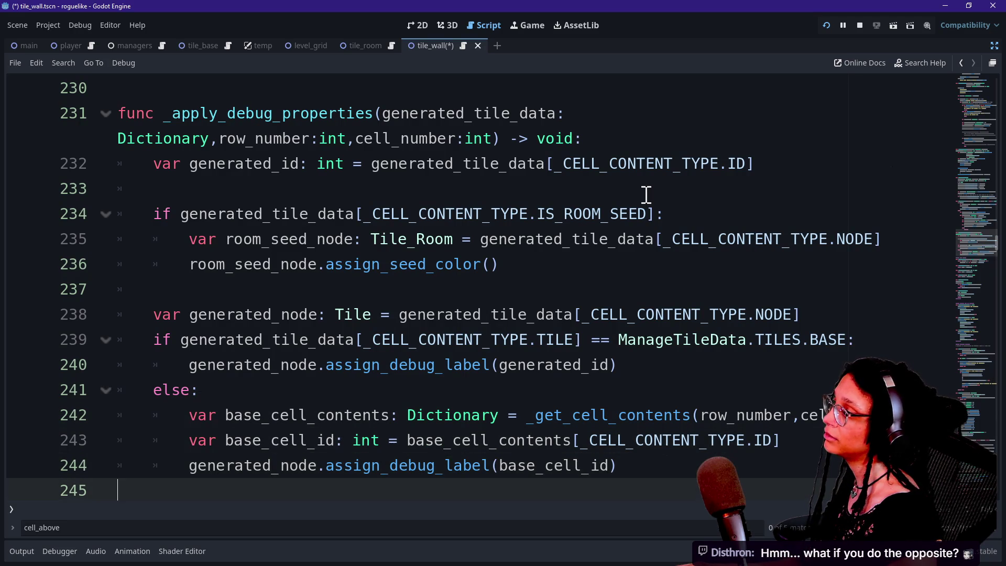
pyautogui.press('Up')
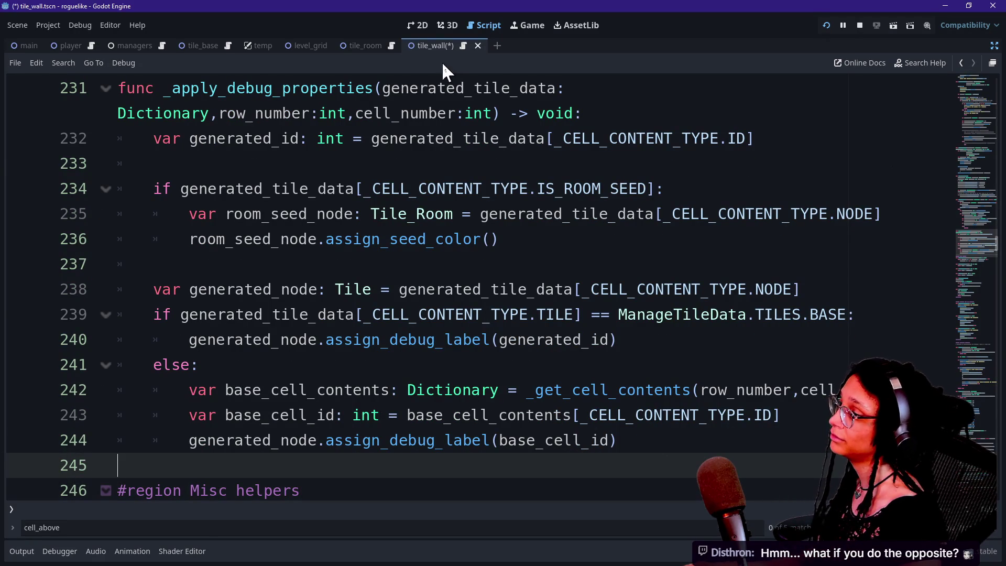
pyautogui.click(452, 239)
pyautogui.click(663, 164)
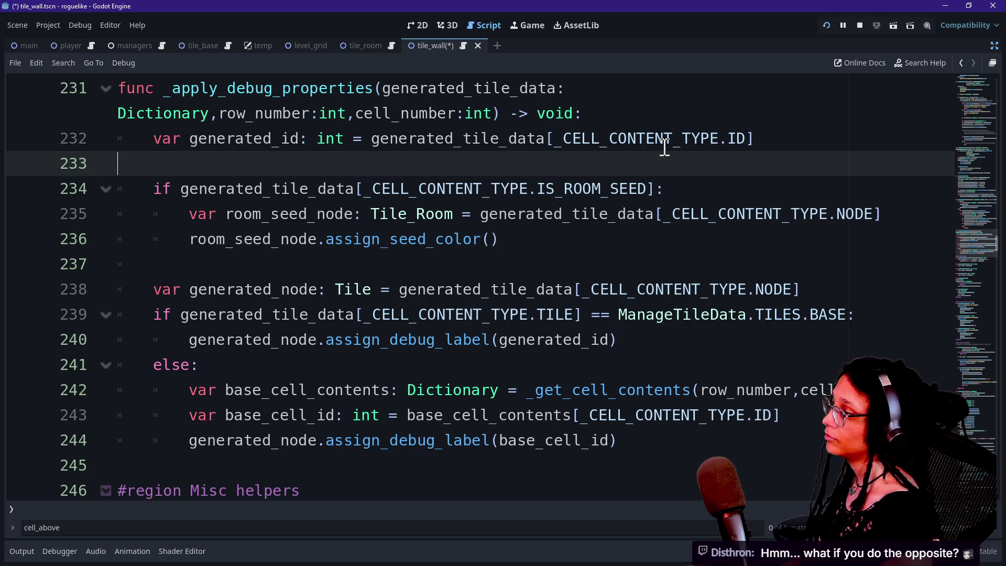
pyautogui.press('Down')
pyautogui.press('Down')
pyautogui.press('Down')
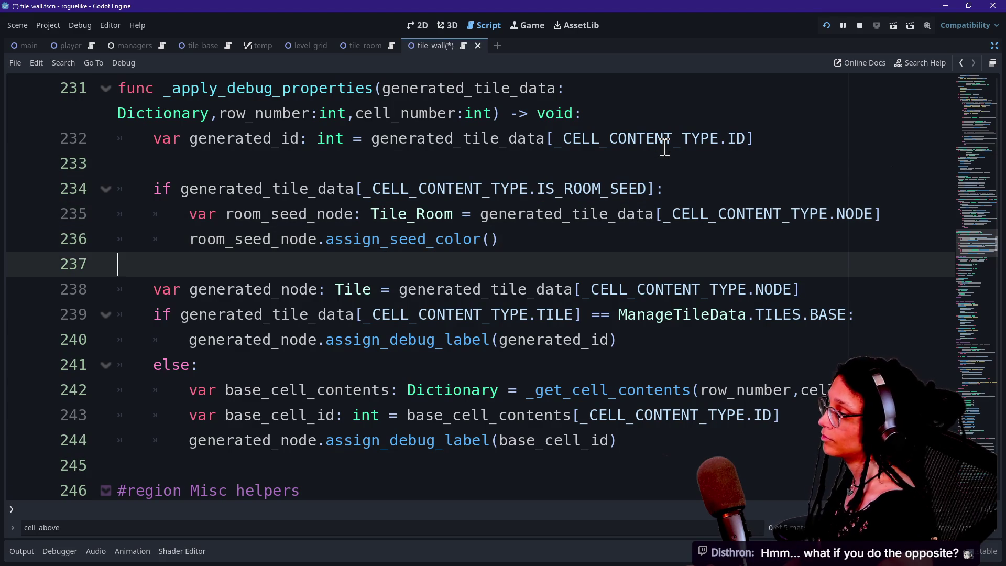
pyautogui.click(207, 440)
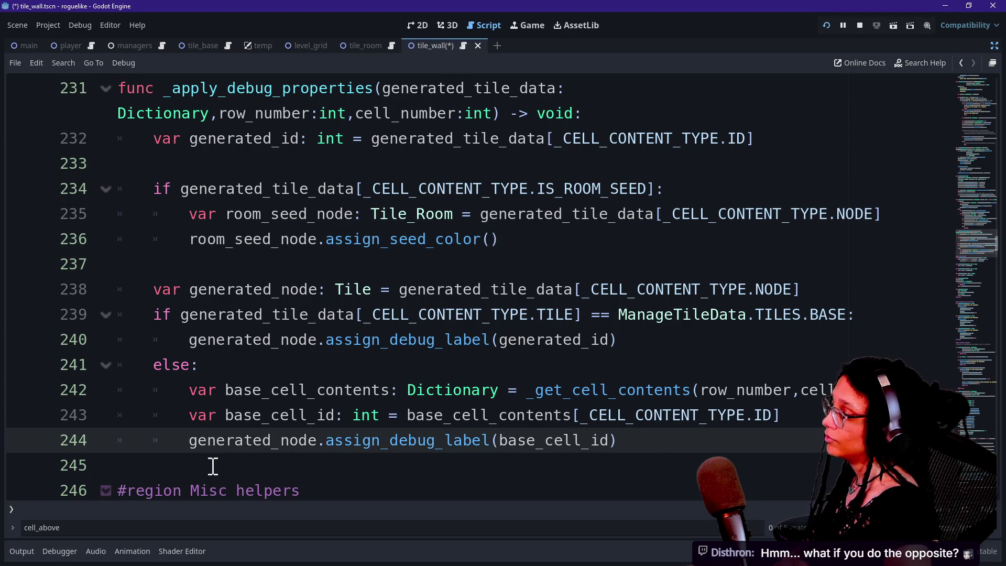
pyautogui.click(212, 466)
pyautogui.click(593, 289)
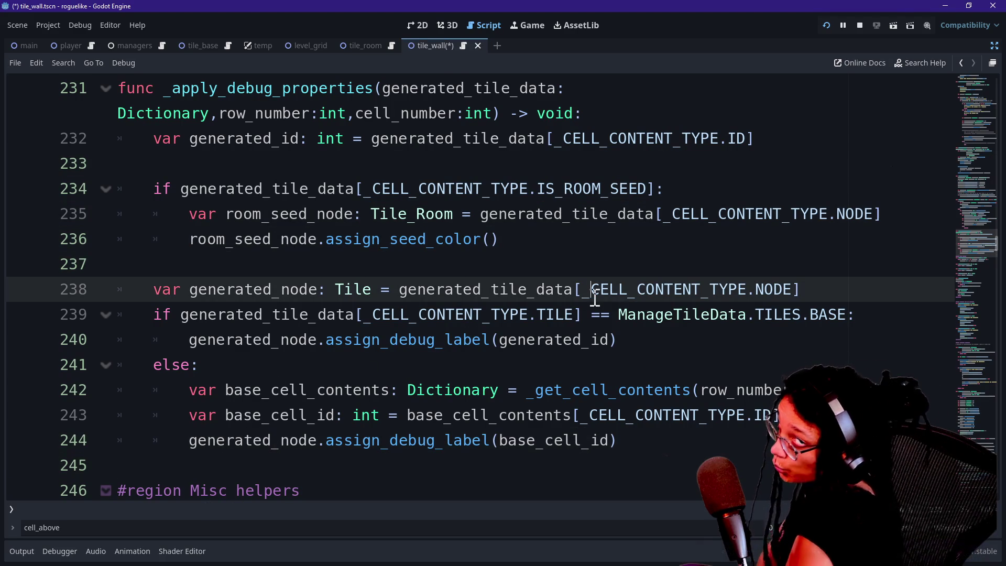
pyautogui.click(645, 262)
pyautogui.click(672, 238)
pyautogui.click(696, 189)
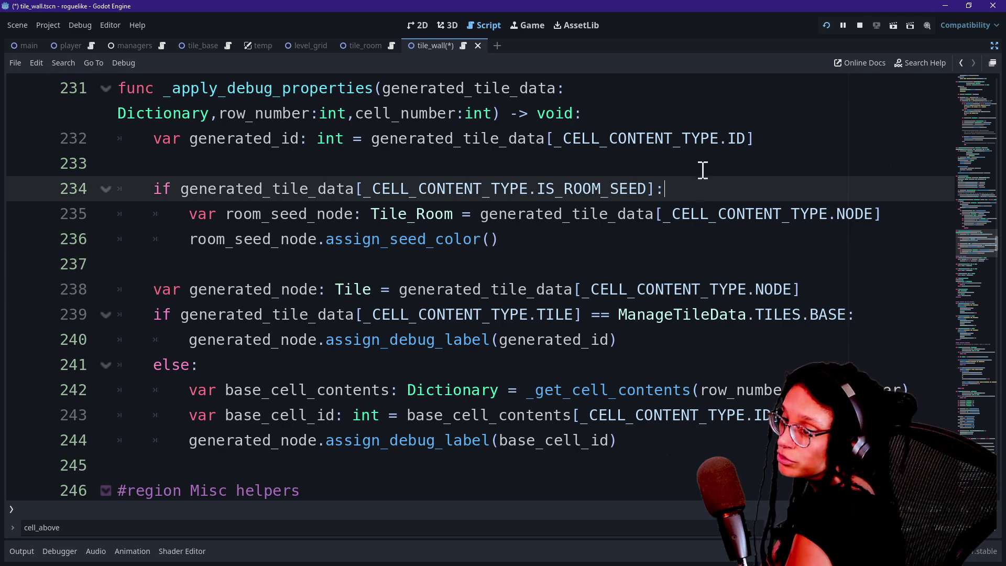
pyautogui.click(701, 164)
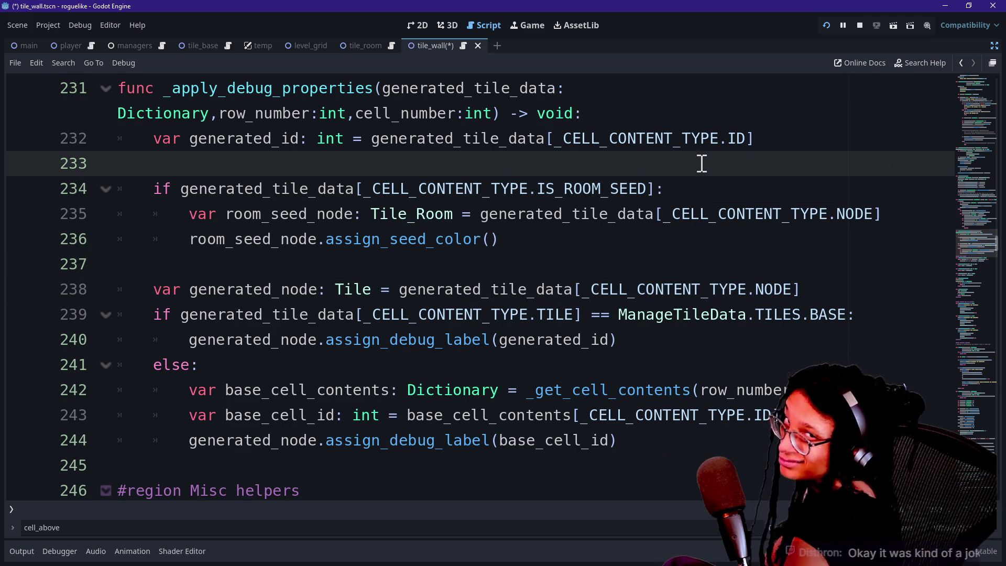
pyautogui.press('Down')
pyautogui.press('Down')
pyautogui.press('Down')
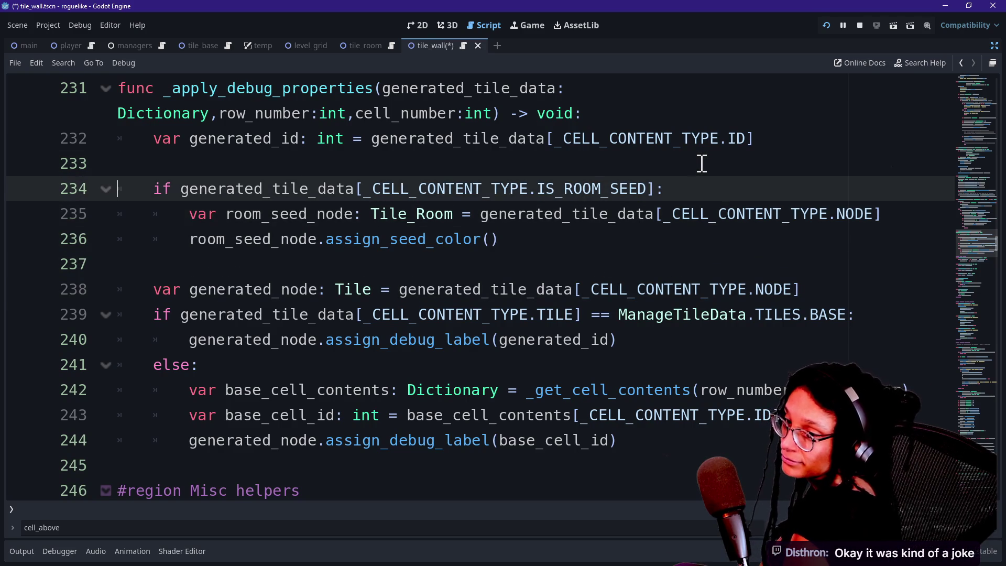
pyautogui.press('Down')
pyautogui.press('Down')
pyautogui.press('Down')
pyautogui.press('Up')
pyautogui.press('Up')
pyautogui.press('Down')
pyautogui.press('Down')
pyautogui.press('Down')
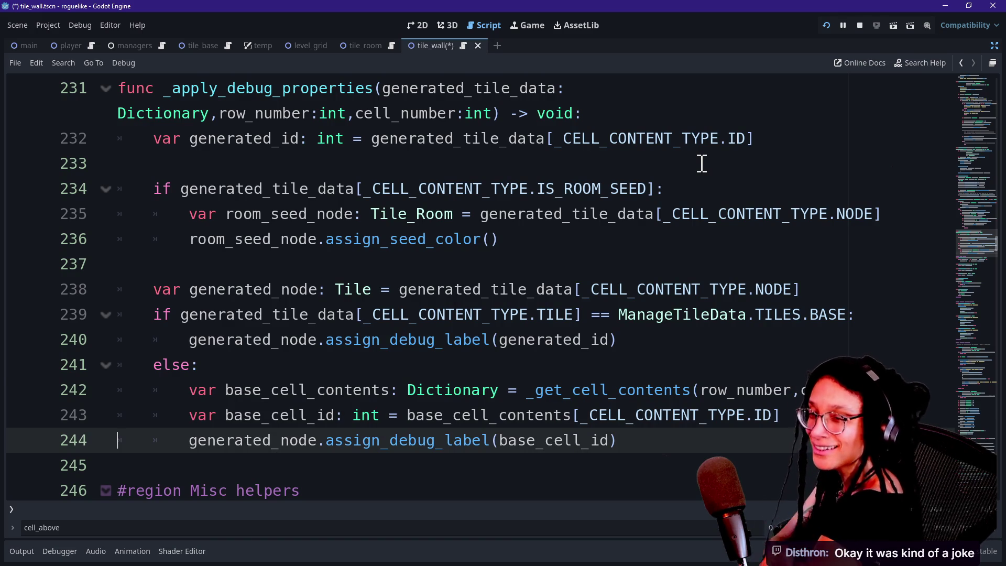
pyautogui.press('Down')
pyautogui.press('Down')
pyautogui.press('Down')
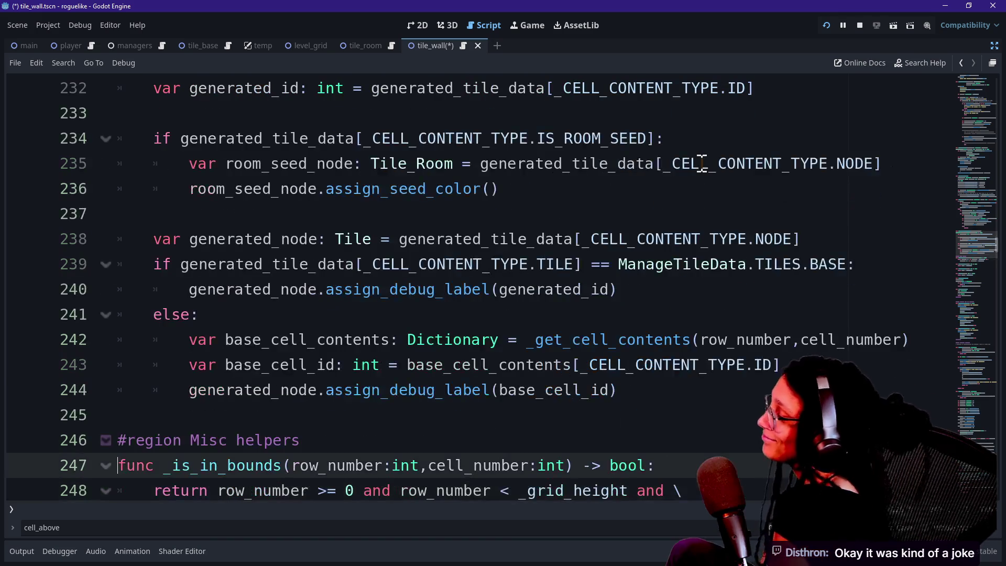
pyautogui.press('Up')
pyautogui.press('Up')
pyautogui.press('Up')
pyautogui.press('Up')
pyautogui.press('Up')
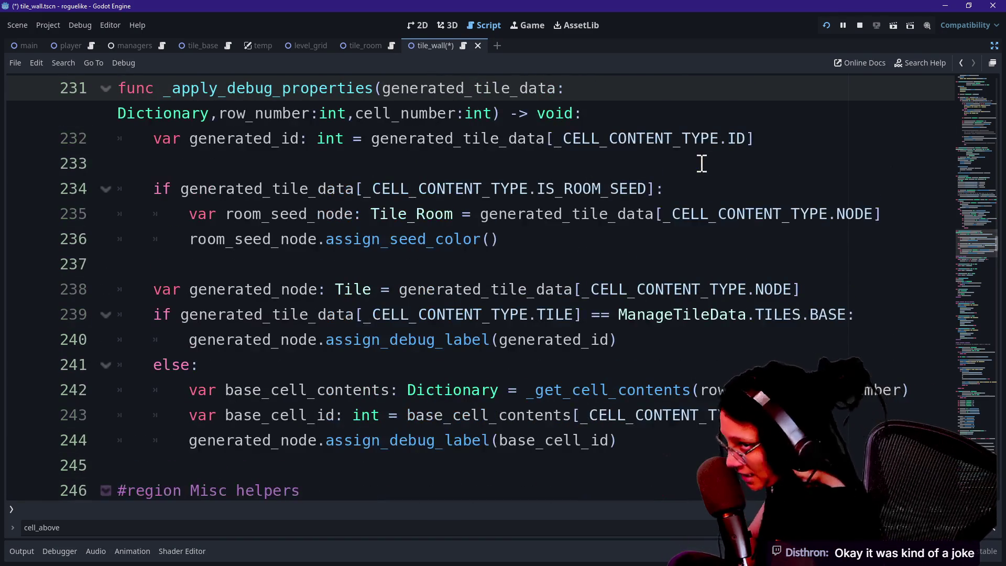
pyautogui.press('Down')
pyautogui.press('Up')
pyautogui.press('Up')
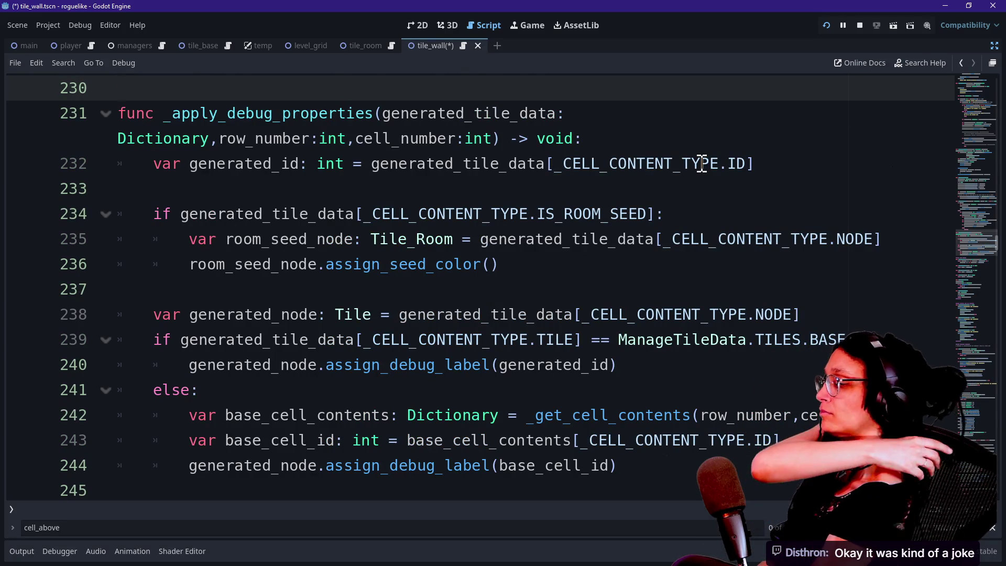
pyautogui.press('Down')
pyautogui.press('Down')
pyautogui.press('Down')
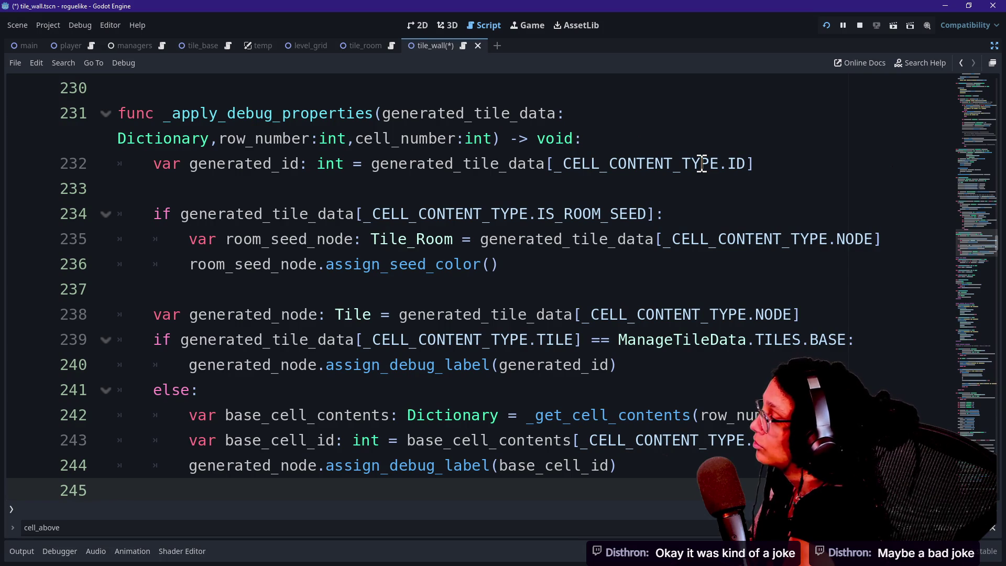
pyautogui.click(702, 163)
# Step through the room loop and _apply_debug_properties, checking the room-seed and generated_node lines
pyautogui.scroll(3, 702, 164)
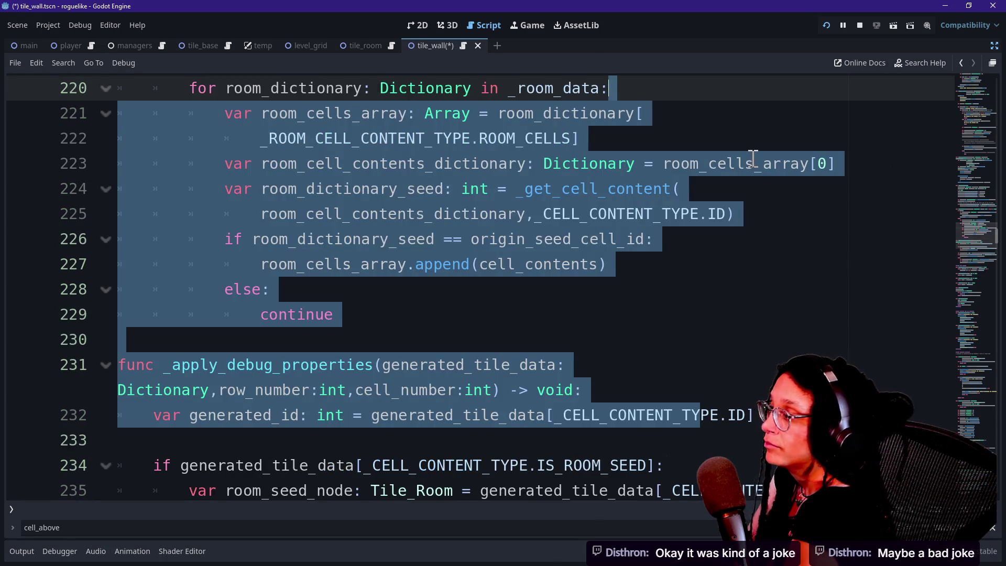
pyautogui.click(753, 161)
pyautogui.press('Down')
pyautogui.press('Down')
pyautogui.press('Down')
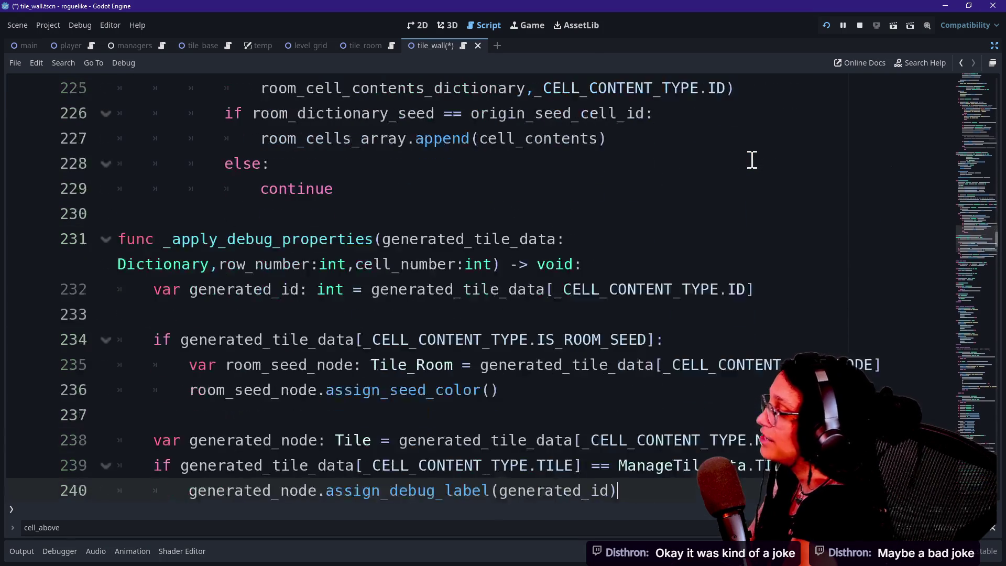
pyautogui.press('Down')
pyautogui.press('Down')
pyautogui.press('Down')
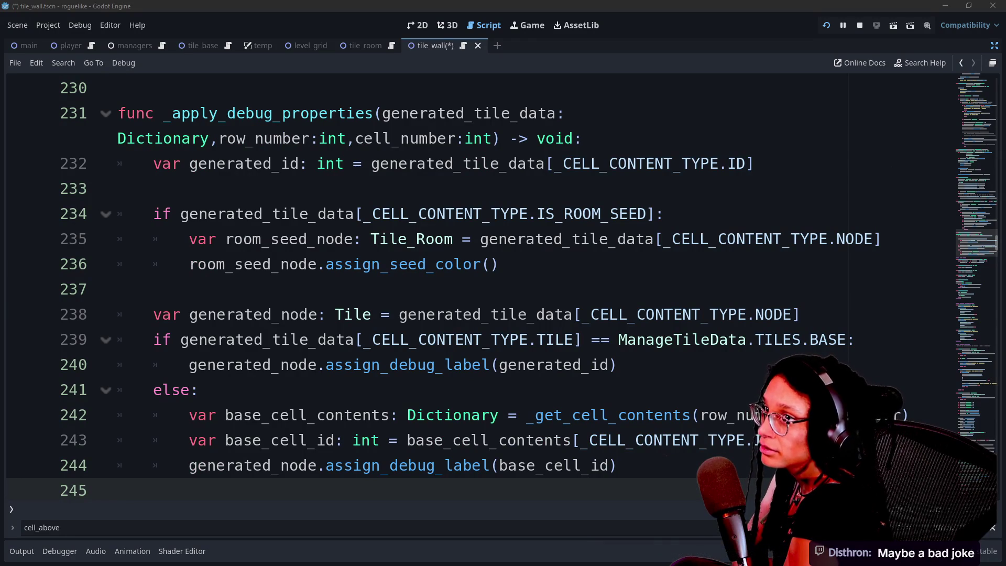
pyautogui.click(788, 113)
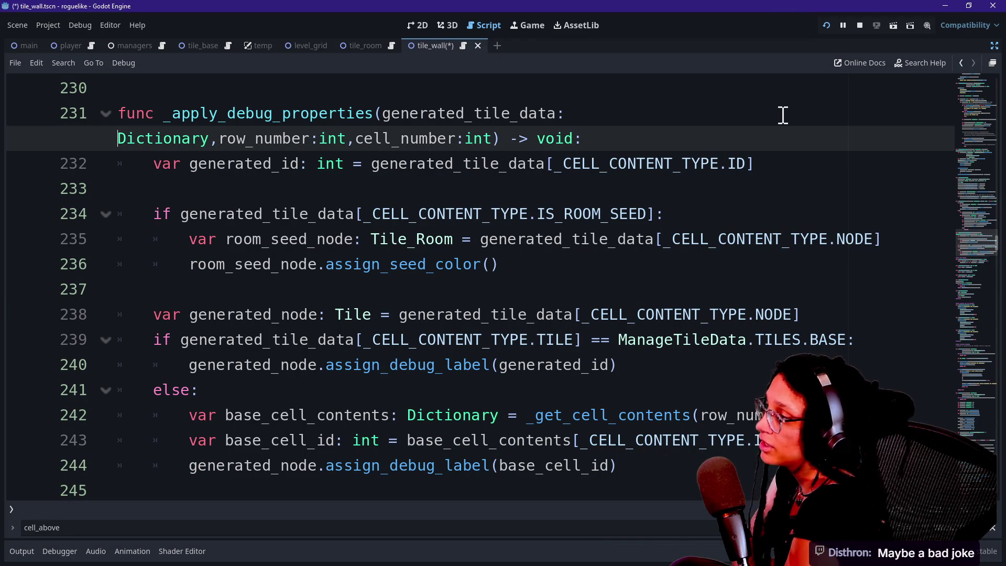
pyautogui.click(788, 99)
pyautogui.press('Up')
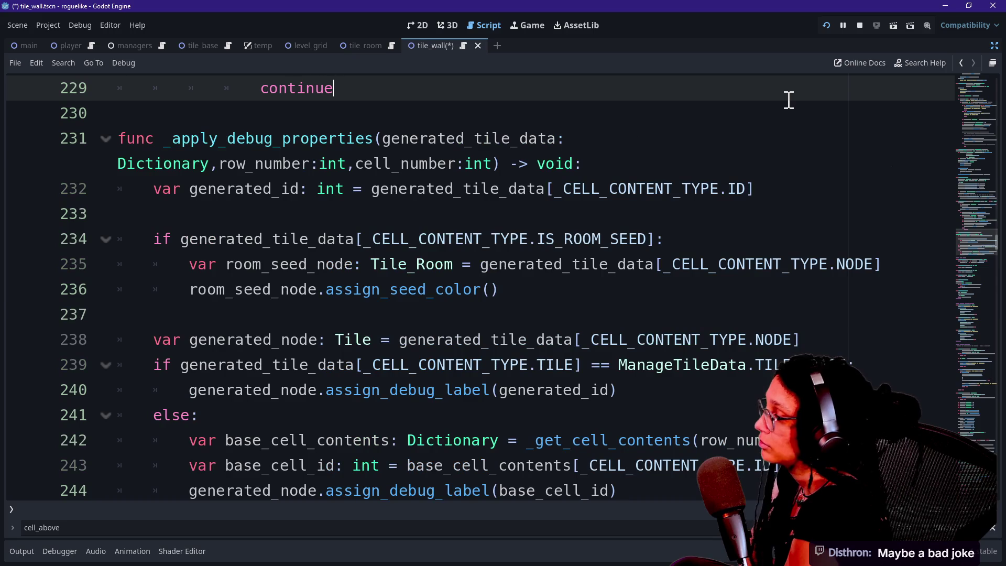
pyautogui.press('Down')
pyautogui.press('Down')
pyautogui.press('Down')
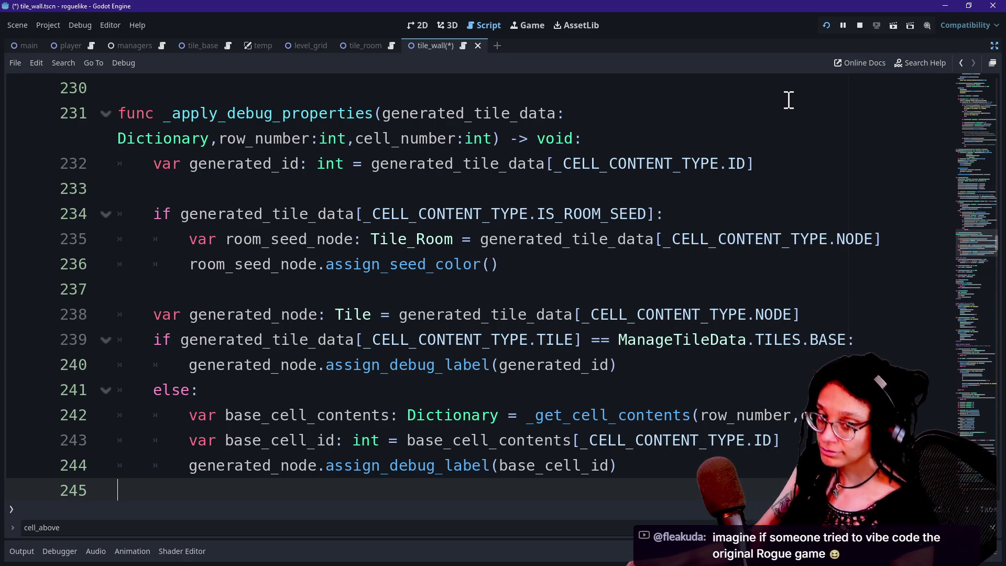
pyautogui.click(775, 116)
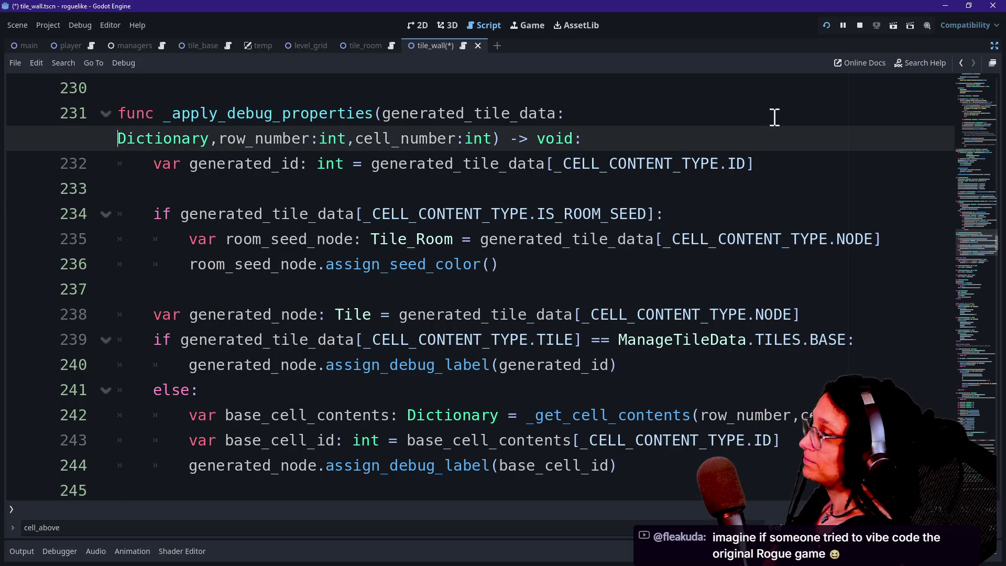
pyautogui.click(775, 196)
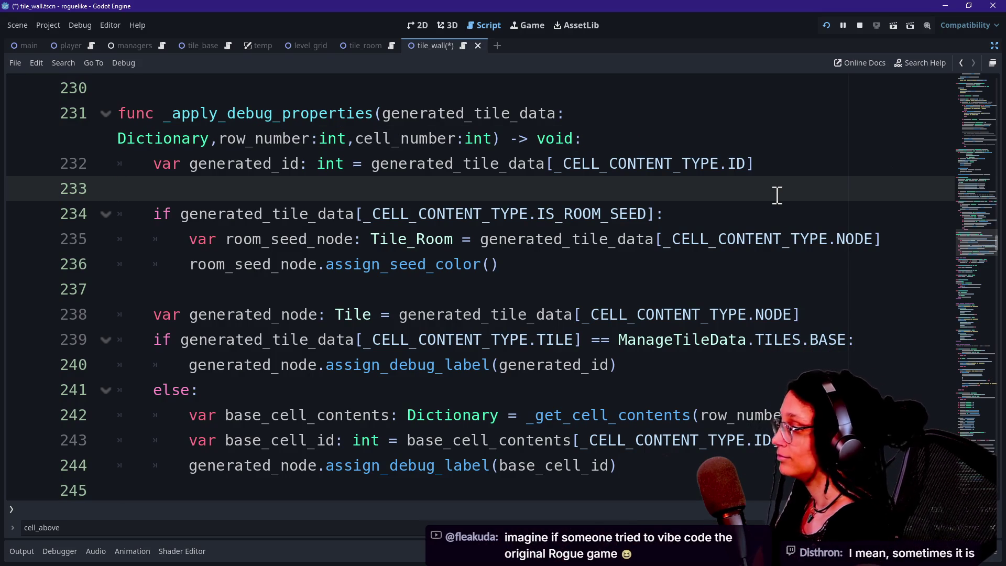
pyautogui.press('Down')
pyautogui.press('Down')
pyautogui.press('Up')
pyautogui.press('Up')
pyautogui.press('Down')
pyautogui.press('Down')
pyautogui.press('Down')
pyautogui.press('Down')
pyautogui.press('Down')
pyautogui.press('Down')
pyautogui.press('Up')
pyautogui.press('Up')
pyautogui.press('Up')
pyautogui.press('Up')
pyautogui.press('Up')
pyautogui.press('Up')
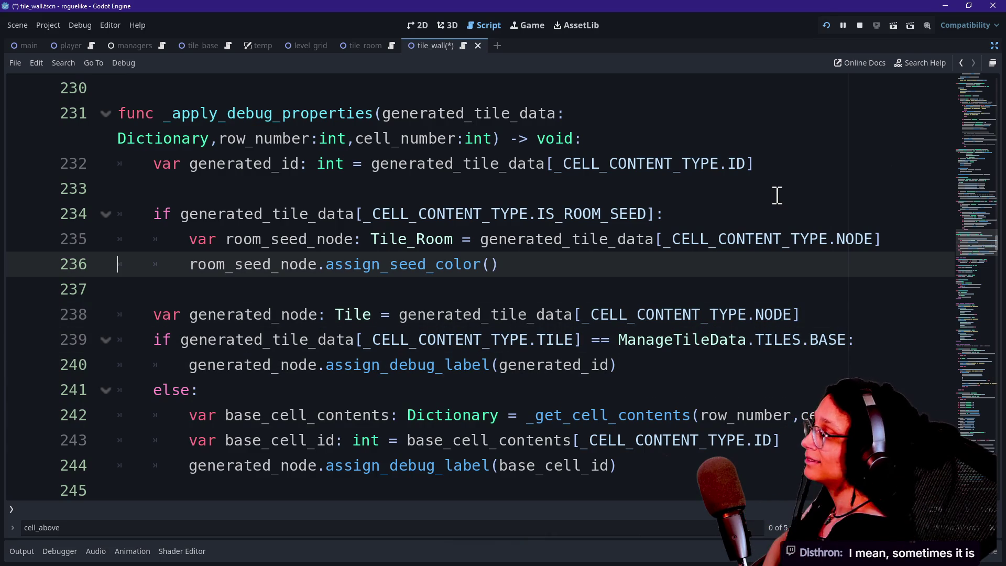
pyautogui.press('Up')
pyautogui.press('Up')
pyautogui.press('Up')
pyautogui.press('Down')
pyautogui.press('Down')
pyautogui.press('Down')
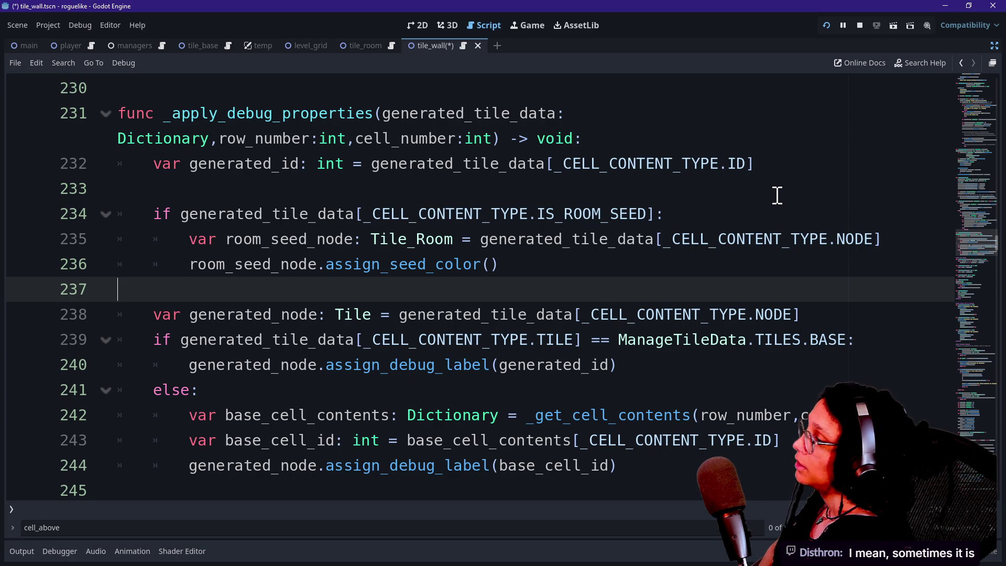
# Recheck the TILES.BASE if/else and its debug label calls, then bring up the Game view
pyautogui.press('Up')
pyautogui.press('Up')
pyautogui.press('Up')
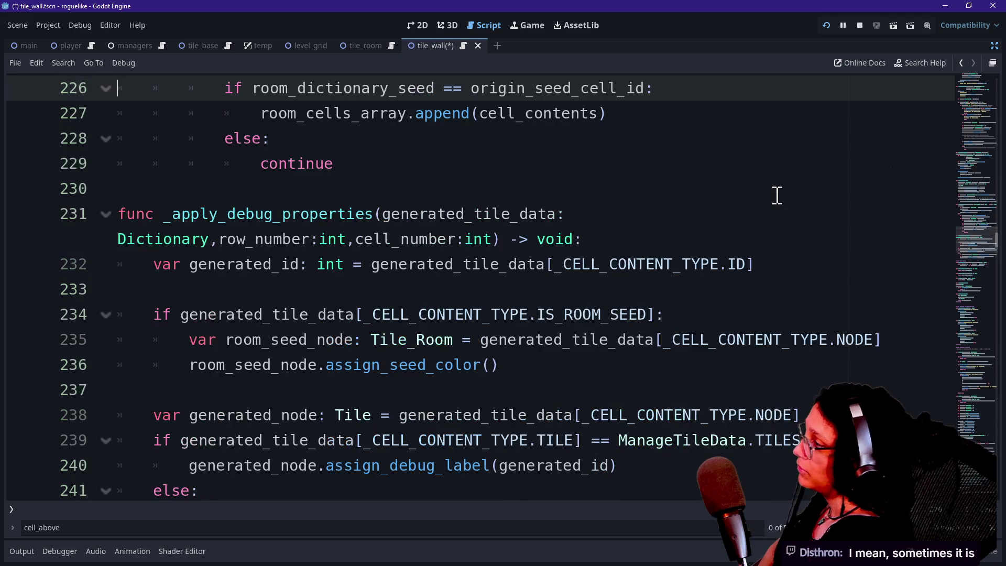
pyautogui.press('Up')
pyautogui.press('Up')
pyautogui.press('Up')
pyautogui.press('Down')
pyautogui.press('Down')
pyautogui.press('Down')
pyautogui.press('Up')
pyautogui.press('Up')
pyautogui.press('Up')
pyautogui.press('Down')
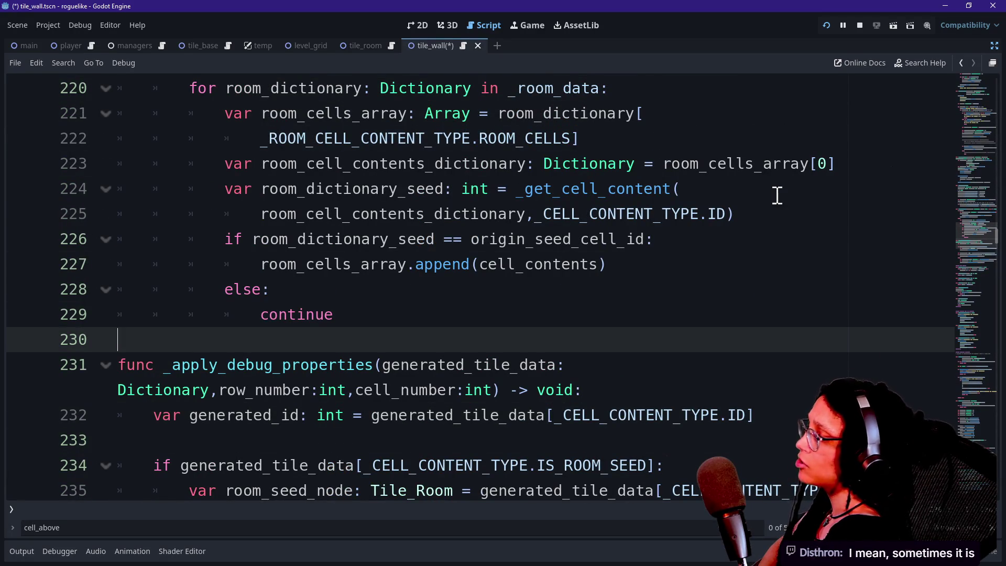
pyautogui.press('Down')
pyautogui.press('Down')
pyautogui.press('Down')
pyautogui.press('Up')
pyautogui.press('Up')
pyautogui.press('Up')
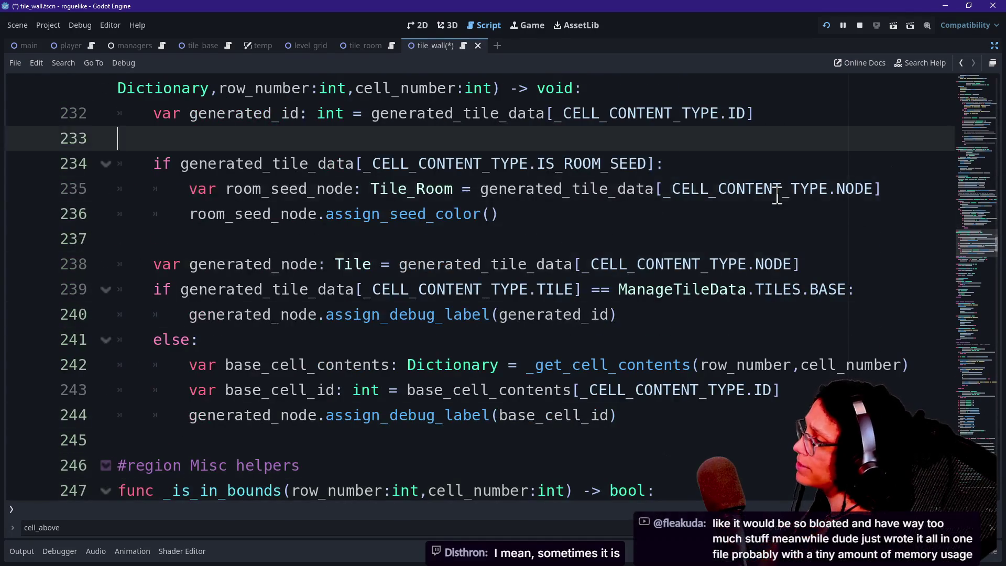
pyautogui.press('Up')
pyautogui.press('Up')
pyautogui.press('Up')
pyautogui.press('Down')
pyautogui.press('Down')
pyautogui.press('Down')
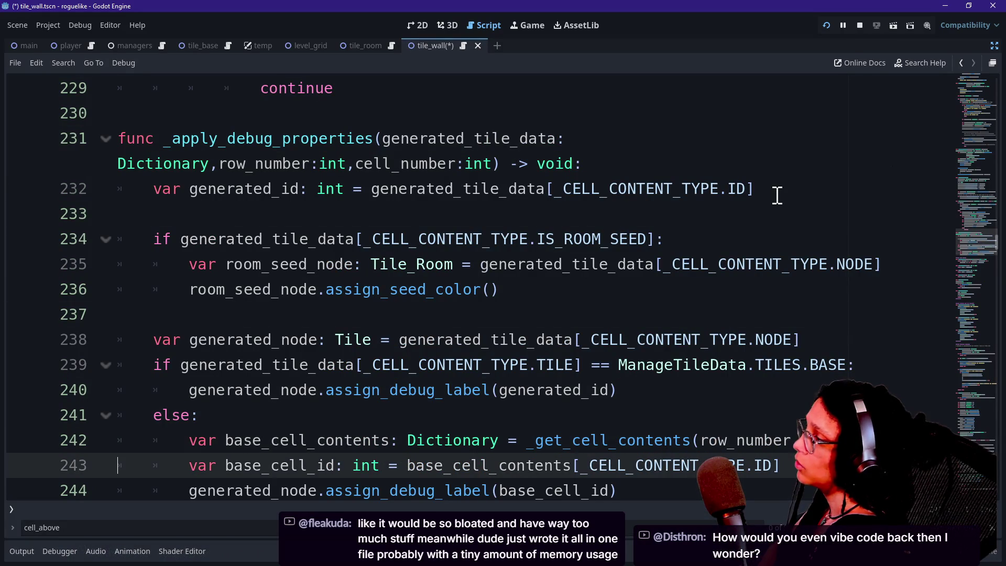
pyautogui.press('Down')
pyautogui.press('Down')
pyautogui.press('Up')
pyautogui.press('Up')
pyautogui.press('Up')
pyautogui.press('Down')
pyautogui.press('Down')
pyautogui.press('Down')
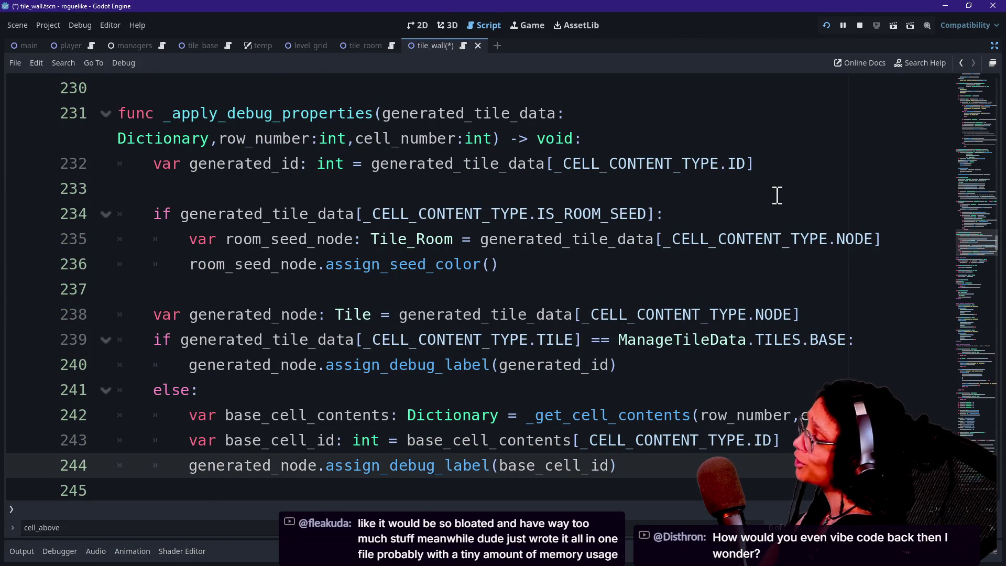
pyautogui.press('Down')
pyautogui.press('Up')
pyautogui.press('Up')
pyautogui.press('Up')
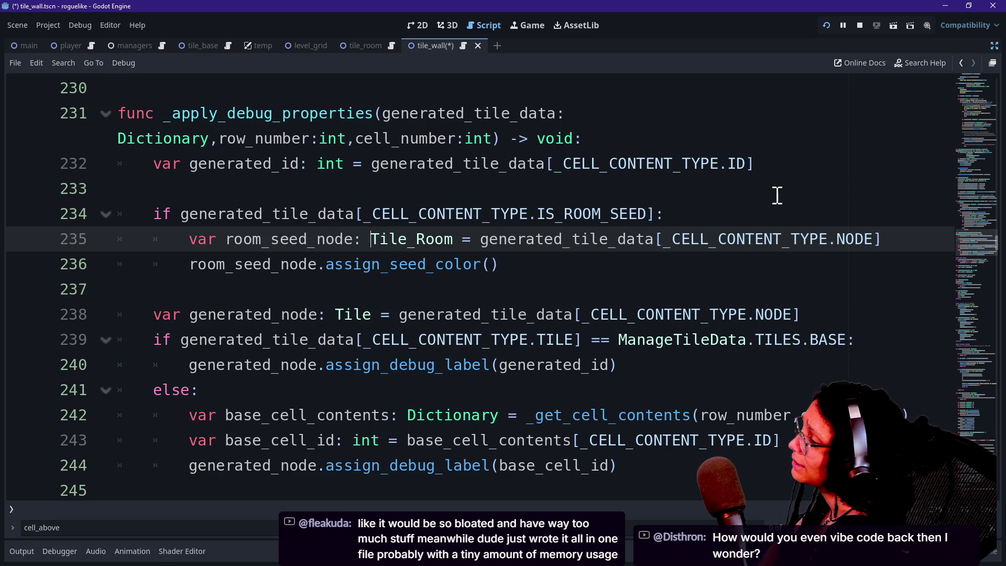
pyautogui.hotkey('ctrl', 'F4')
# Show the wall tiles' debug numbers, then cut the nested IS_ROOM_SEED block from the TILES.BASE branch
pyautogui.click(199, 119)
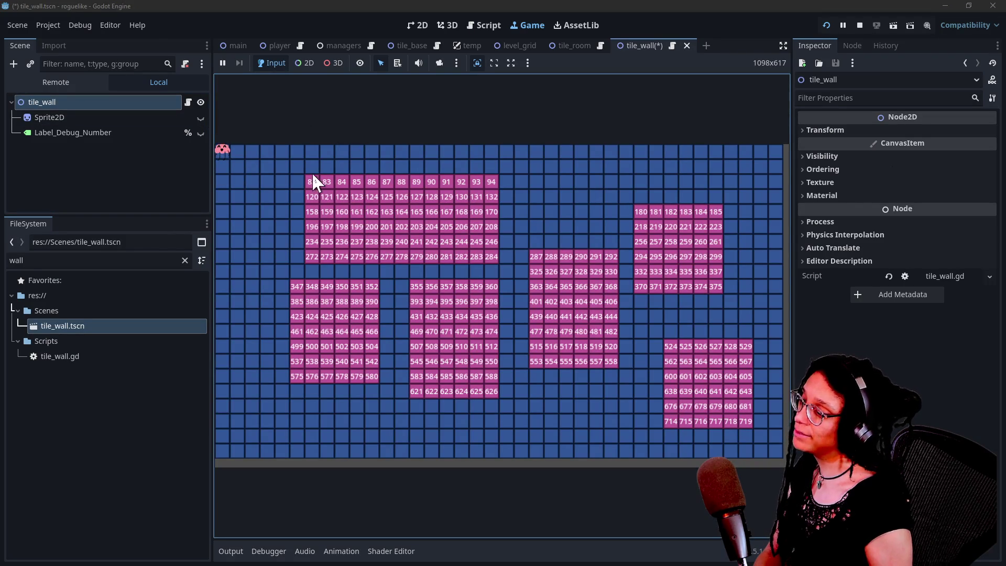
pyautogui.click(477, 26)
pyautogui.click(586, 267)
pyautogui.hotkey('ctrl', 'shift', 'F11')
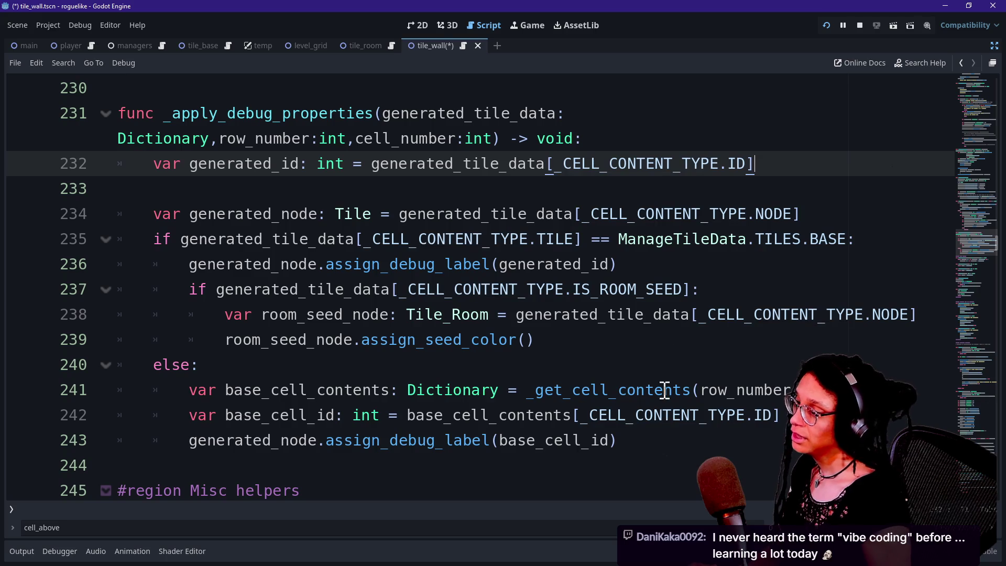
pyautogui.click(681, 314)
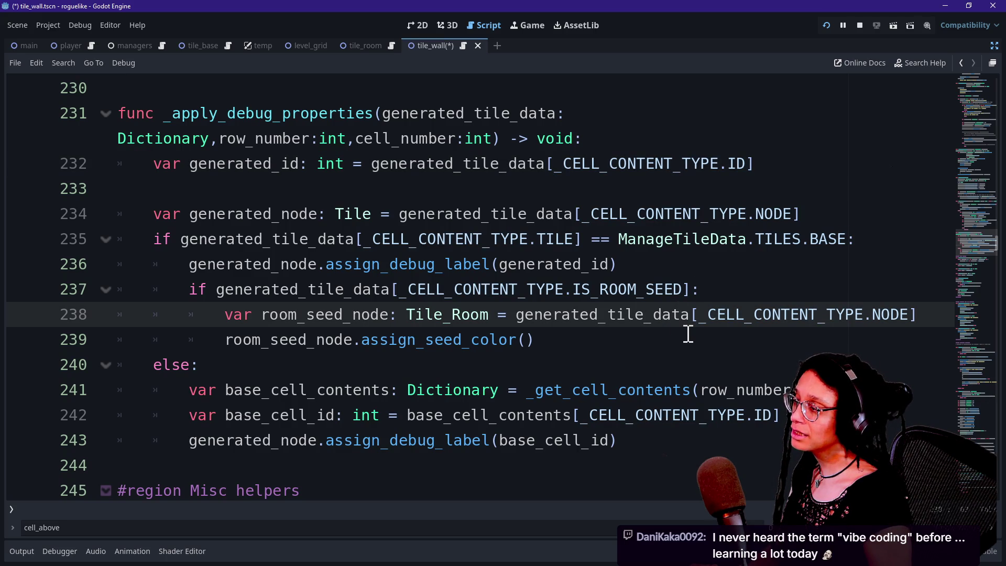
pyautogui.moveTo(688, 334)
pyautogui.mouseDown()
pyautogui.moveTo(728, 252)
pyautogui.moveTo(729, 341)
pyautogui.mouseUp()
pyautogui.hotkey('ctrl', 'c')
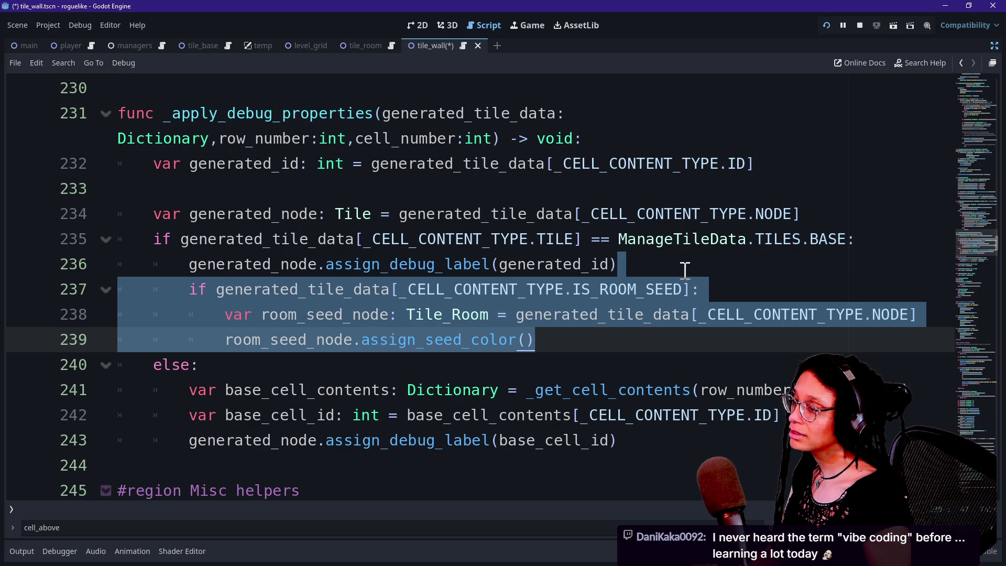
pyautogui.press('BackSpace')
# Paste the room-seed block after the generated_id line and dedent it one level
pyautogui.click(825, 167)
pyautogui.press('Return')
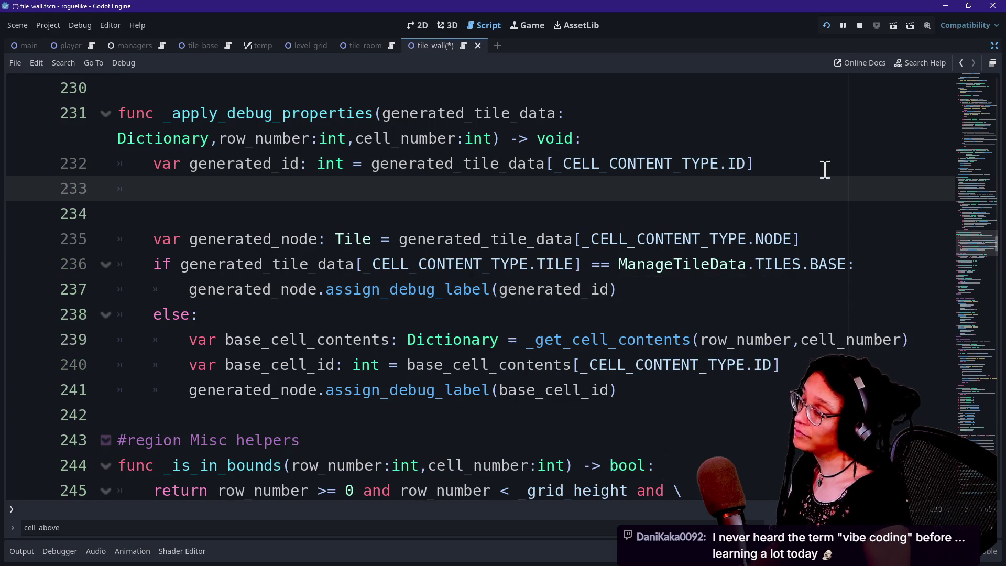
pyautogui.hotkey('ctrl', 'v')
pyautogui.keyDown('shift'); pyautogui.click(364, 212); pyautogui.keyUp('shift')
pyautogui.hotkey('shift', 'Tab')
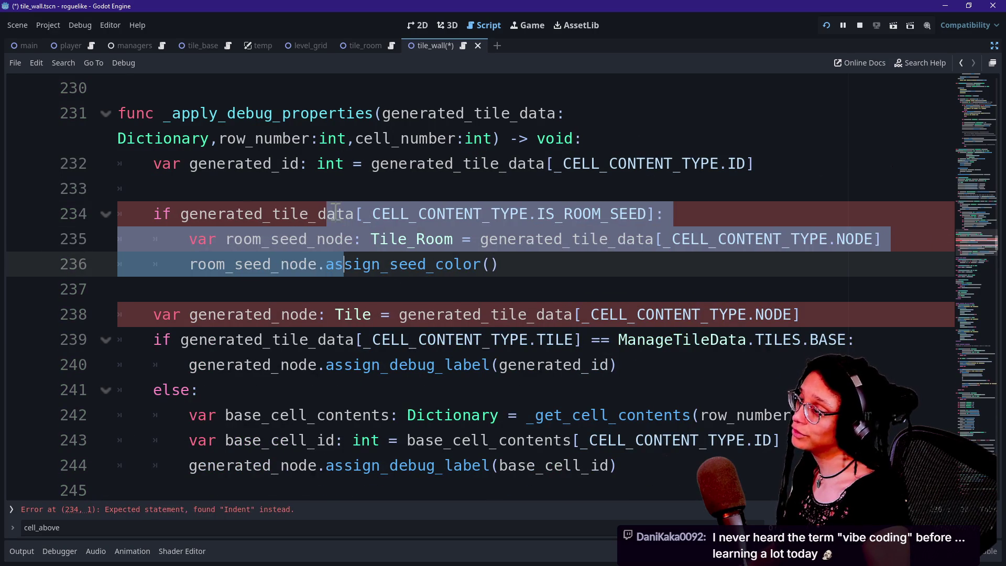
pyautogui.press('Up')
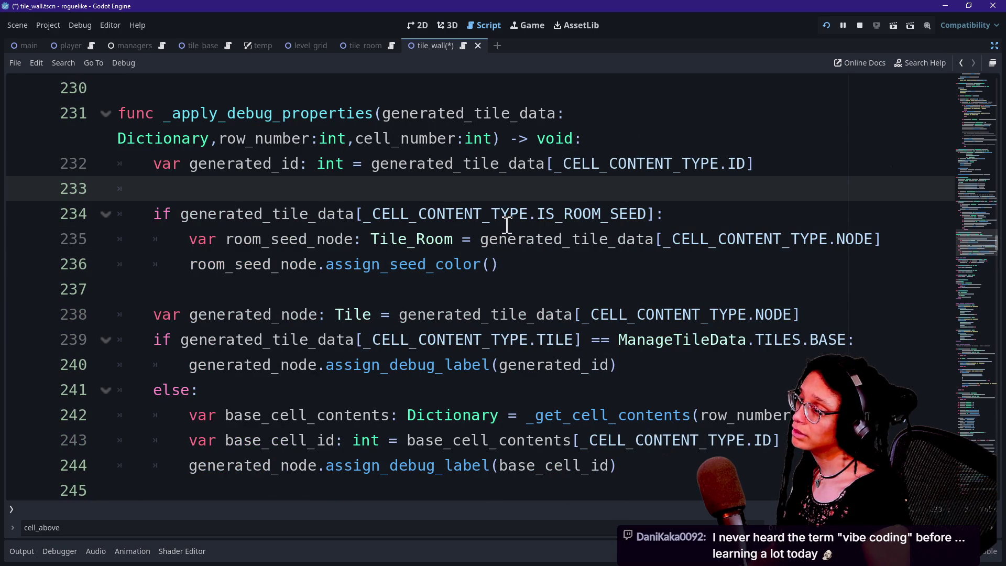
# Open a new blank line inside the IS_ROOM_SEED check
pyautogui.moveTo(370, 239)
pyautogui.mouseDown()
pyautogui.moveTo(487, 239)
pyautogui.moveTo(462, 264)
pyautogui.mouseUp()
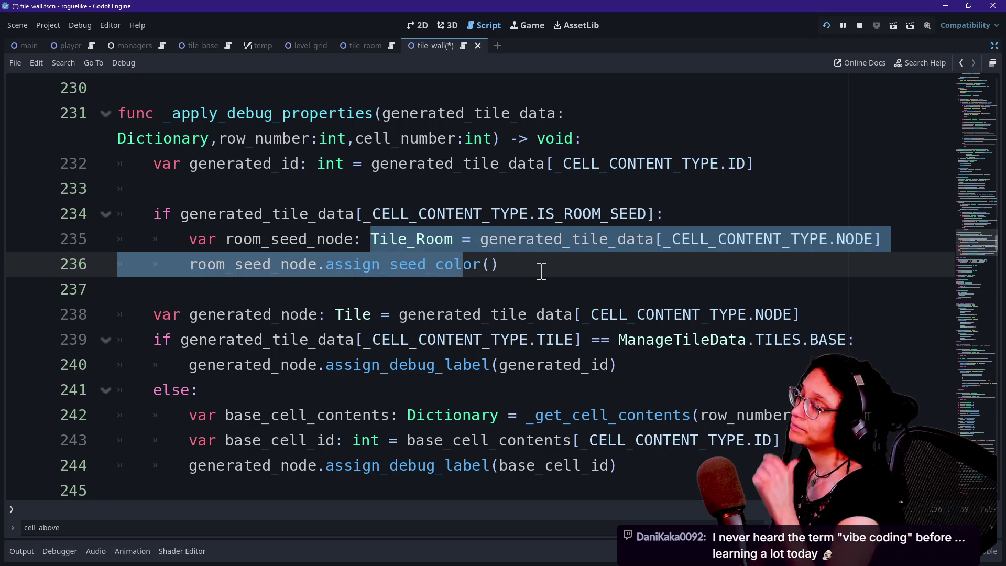
pyautogui.click(541, 270)
pyautogui.click(707, 217)
pyautogui.press('Return')
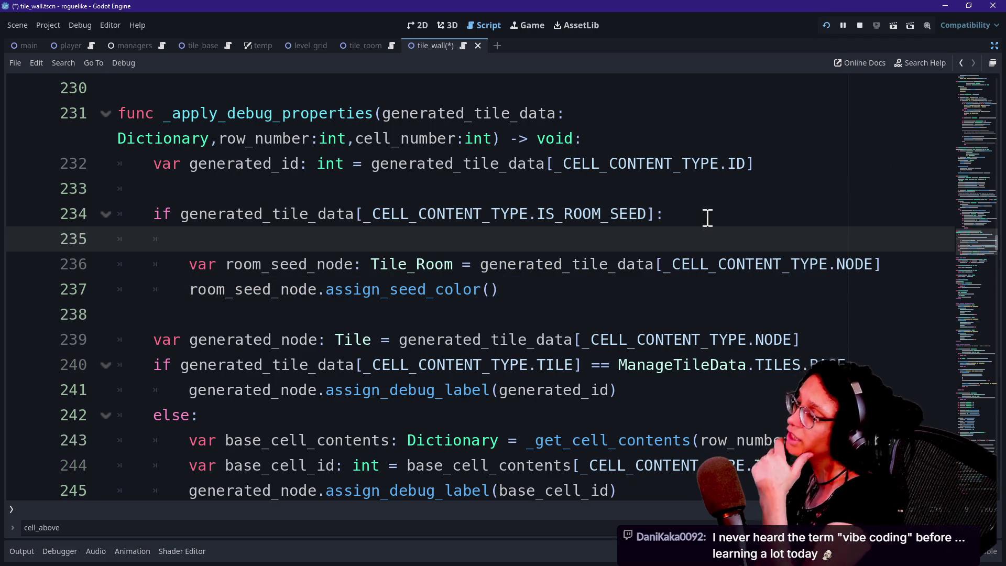
# Move the generated_node declaration up to sit directly under generated_id
pyautogui.write('ifgenerated')
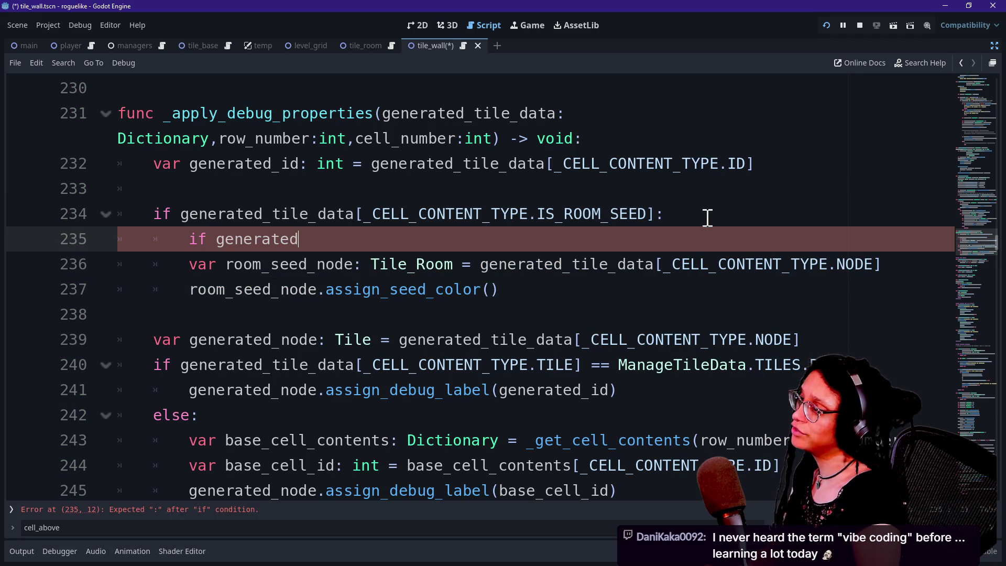
pyautogui.write('_')
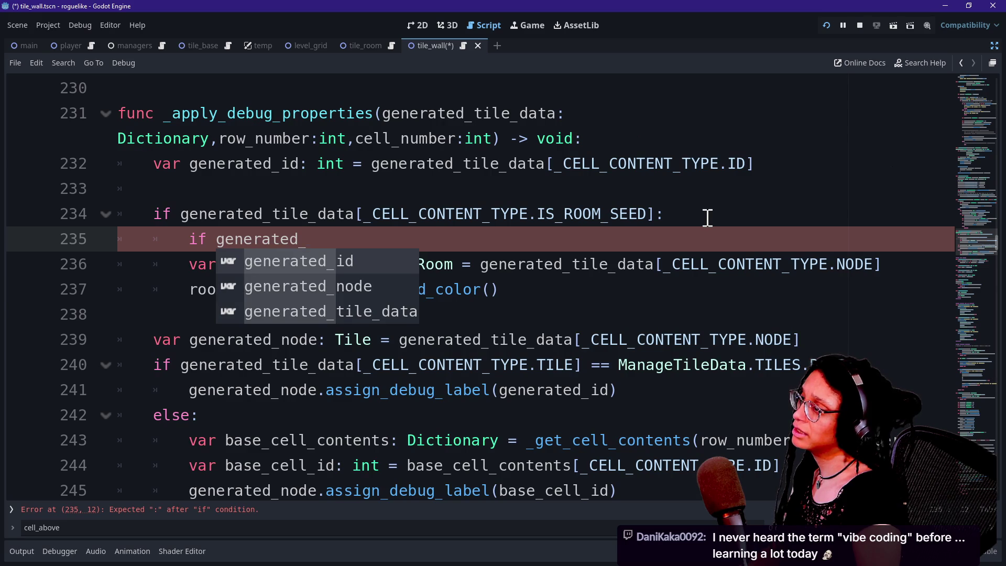
pyautogui.press('Escape')
pyautogui.moveTo(873, 341); pyautogui.dragTo(874, 323)
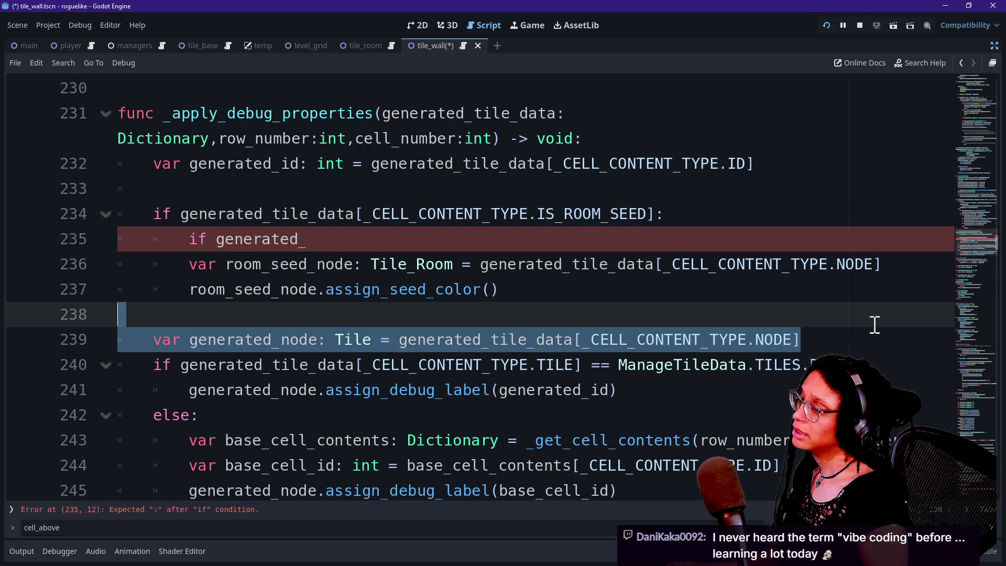
pyautogui.hotkey('ctrl', 'x')
pyautogui.click(693, 184)
pyautogui.hotkey('ctrl', 'v')
pyautogui.click(717, 193)
pyautogui.press('BackSpace')
pyautogui.press('BackSpace')
# Tidy the blank lines around the IS_ROOM_SEED check
pyautogui.click(856, 204)
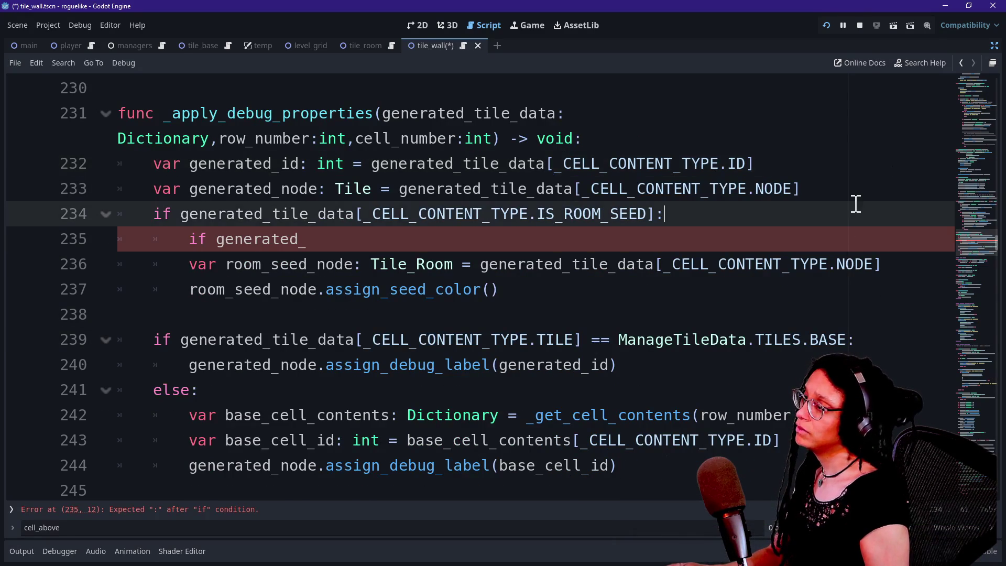
pyautogui.press('Return')
pyautogui.hotkey('ctrl', 'z')
pyautogui.click(852, 198)
pyautogui.press('Return')
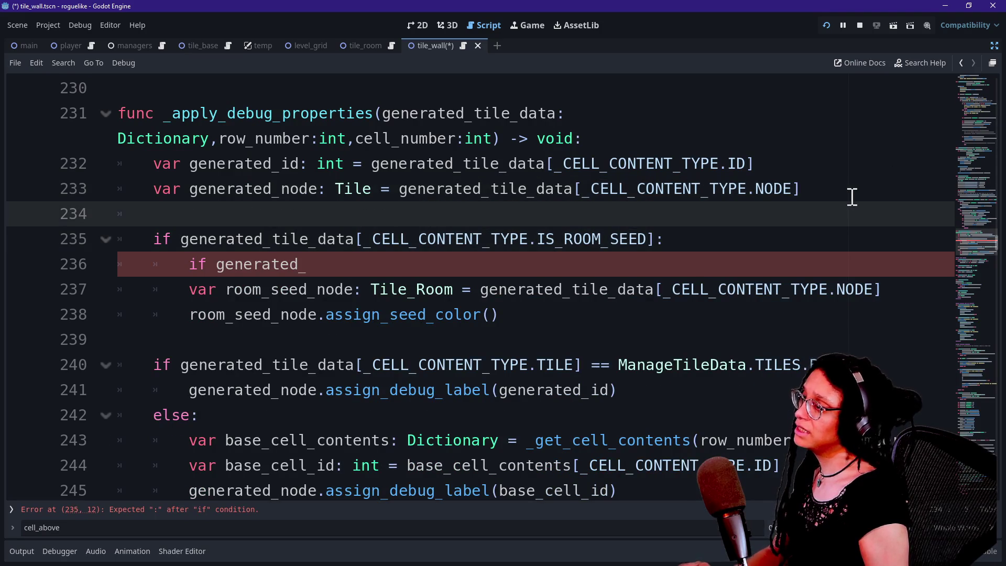
# Complete 'if generated_node is Tile_Room:', indent seed-colour lines 237–238 under it, and run
pyautogui.click(563, 265)
pyautogui.write('node is Tile_ro')
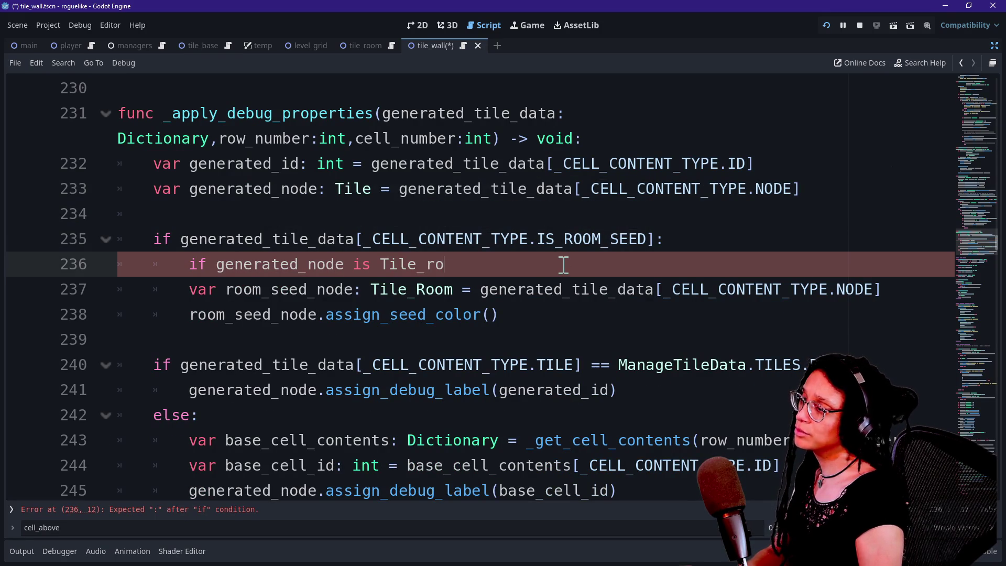
pyautogui.write('m')
pyautogui.doubleClick(351, 189)
pyautogui.click(462, 265)
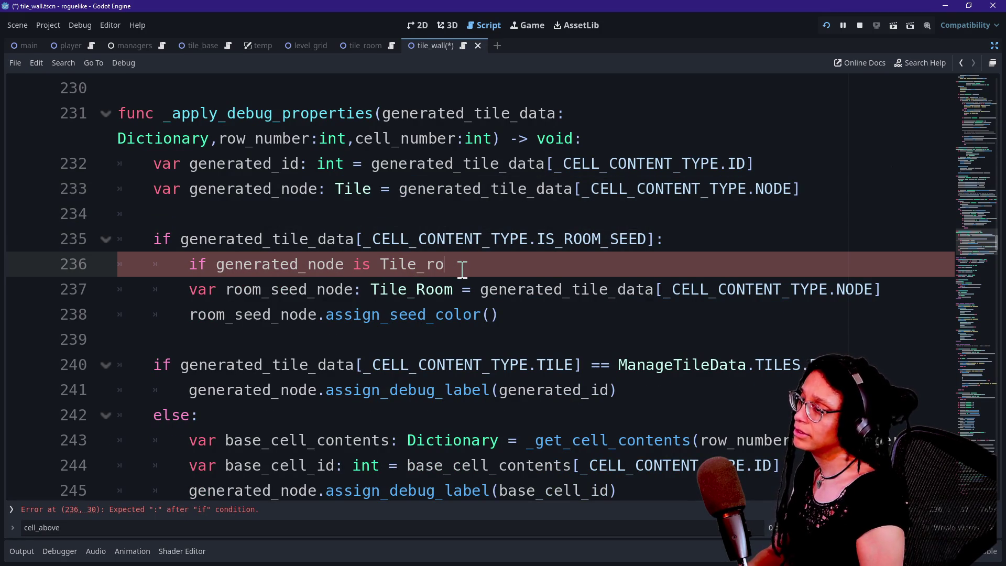
pyautogui.write('om:')
pyautogui.moveTo(462, 289); pyautogui.dragTo(472, 315)
pyautogui.press('Tab')
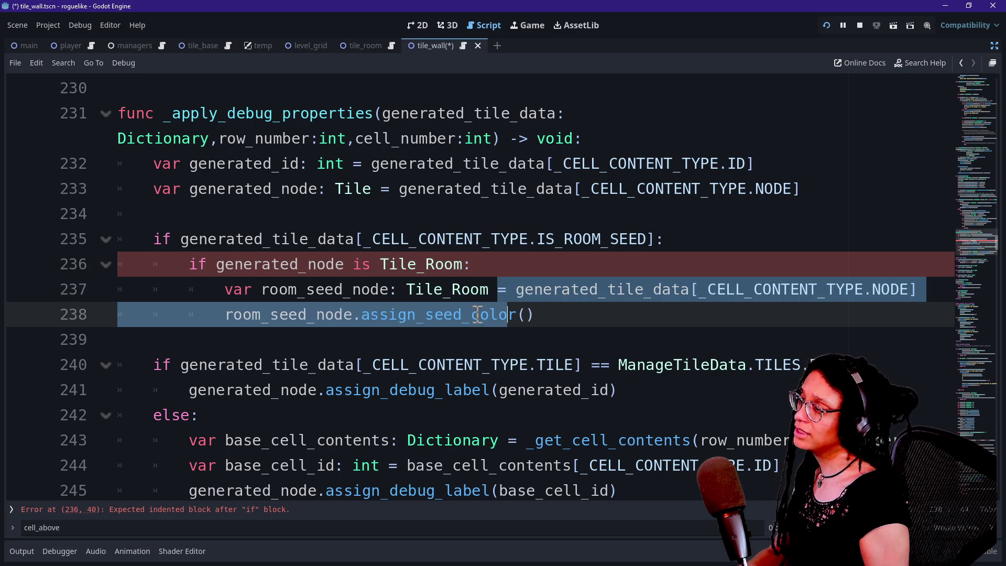
pyautogui.click(825, 25)
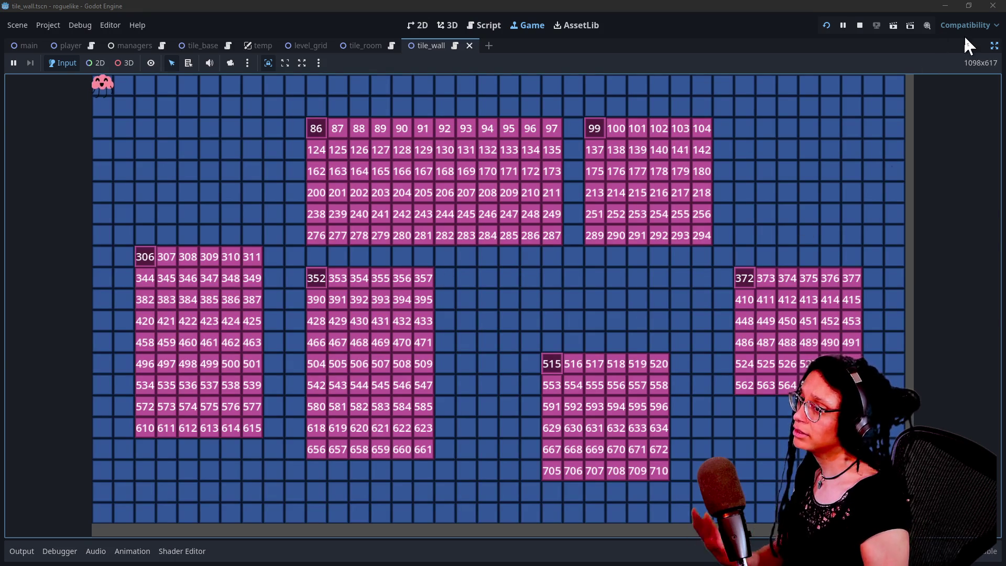
# Restore the Game view docks, show the tile_wall Sprite2D so rooms appear brown, and stop
pyautogui.click(985, 48)
pyautogui.click(993, 46)
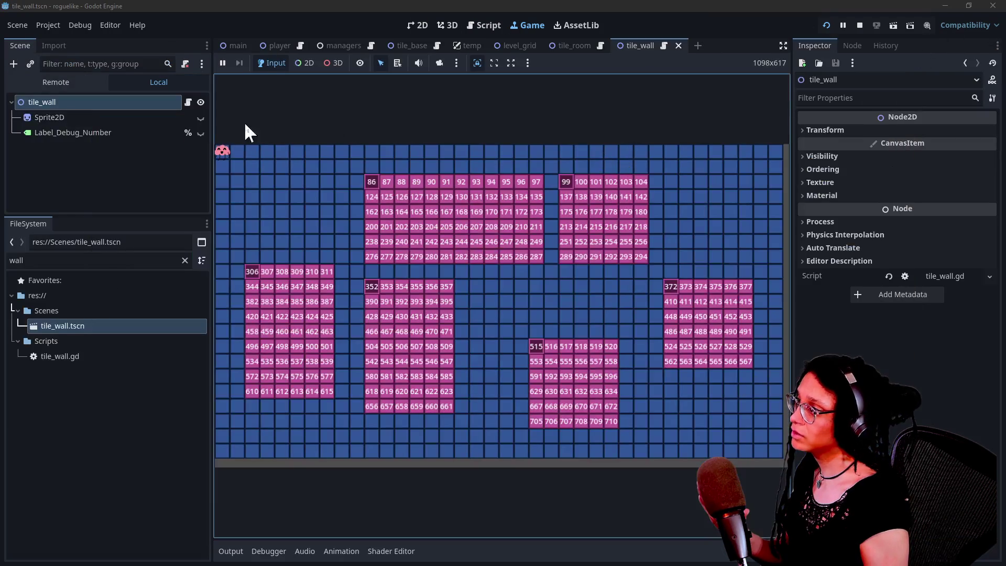
pyautogui.click(202, 117)
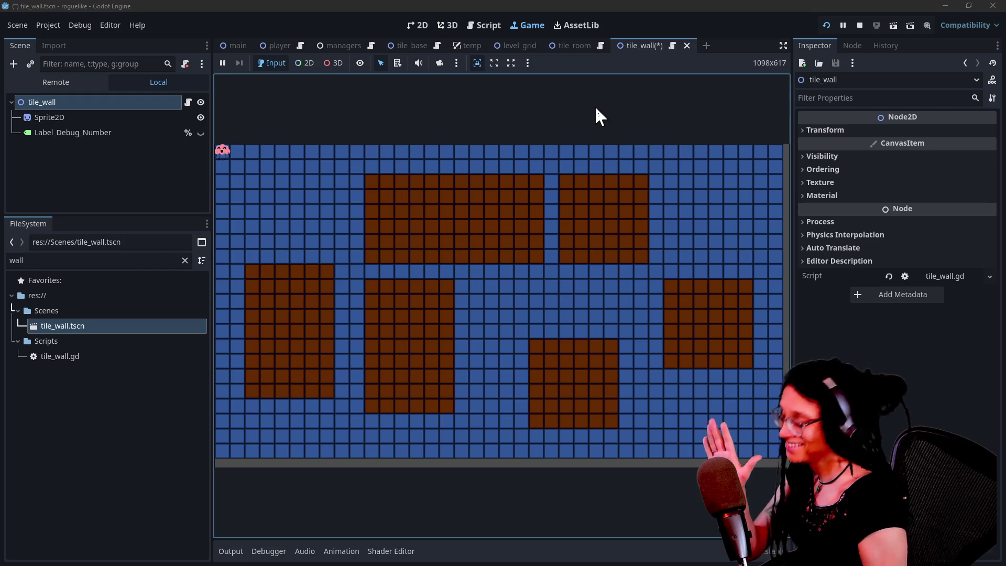
pyautogui.click(860, 25)
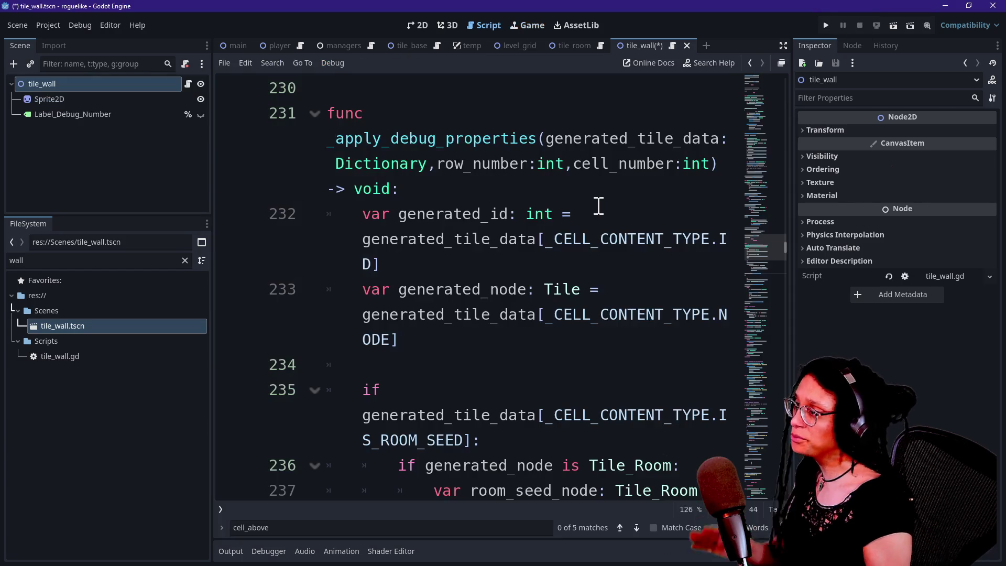
# Save the scene, widen the script editor, and browse Quick Open without opening a file
pyautogui.hotkey('ctrl', 's')
pyautogui.hotkey('ctrl', 'shift', 'F11')
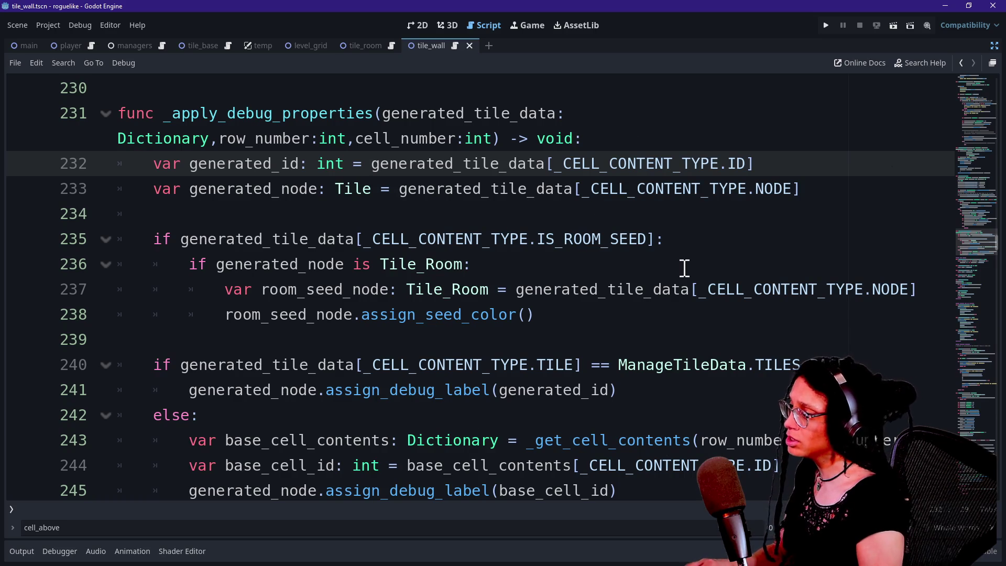
pyautogui.hotkey('shift', 'alt', 'o')
pyautogui.press('Down')
pyautogui.press('Down')
pyautogui.press('Up')
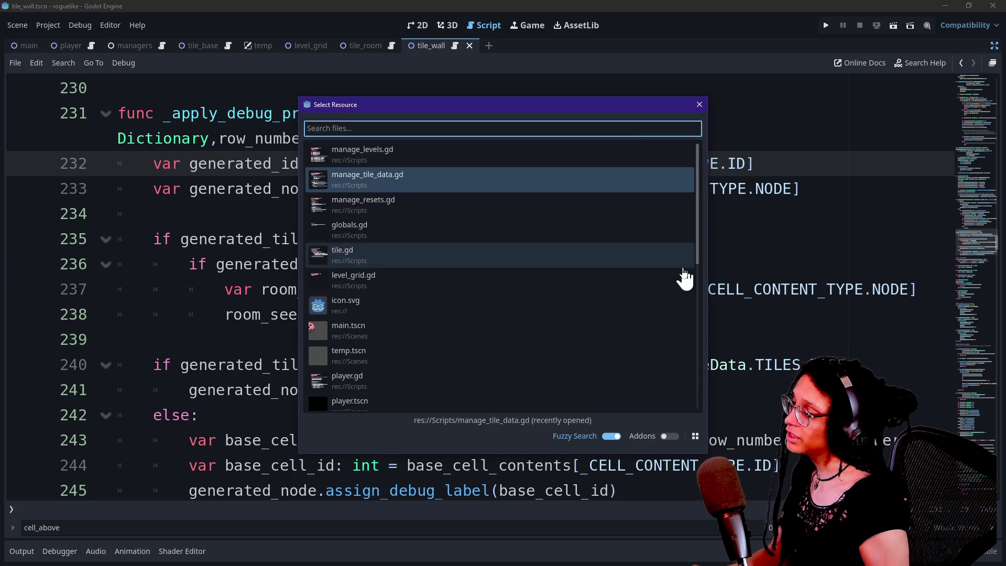
pyautogui.press('Escape')
# Search for 'adj' and scroll up to func _is_wall, reviewing its early return false
pyautogui.hotkey('ctrl', 'f')
pyautogui.write('adj')
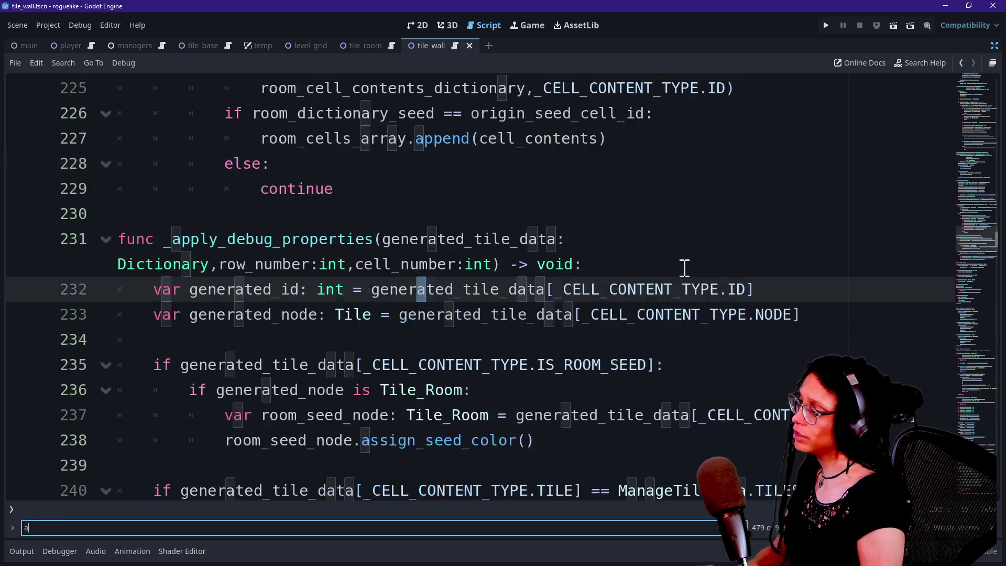
pyautogui.click(488, 245)
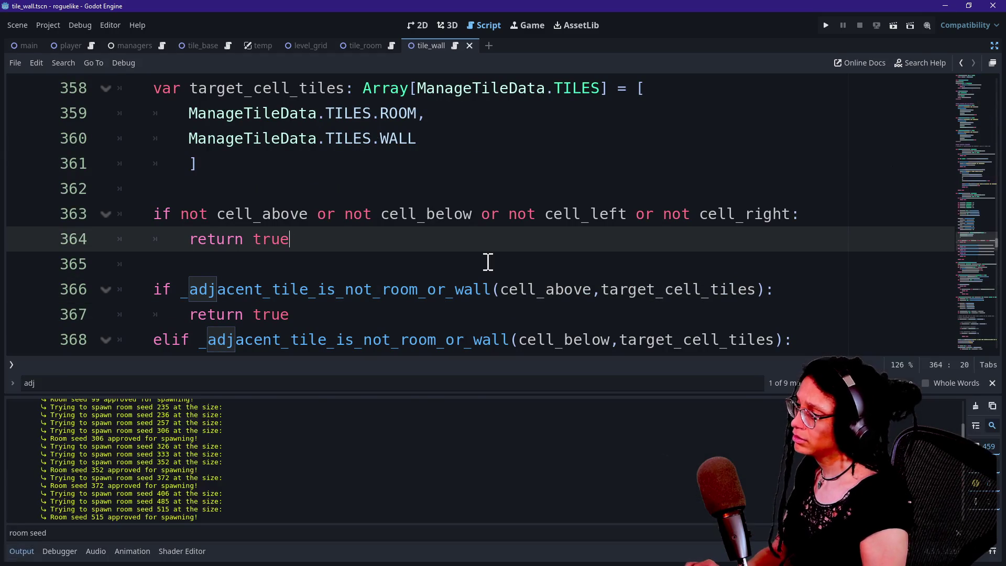
pyautogui.scroll(4, 487, 262)
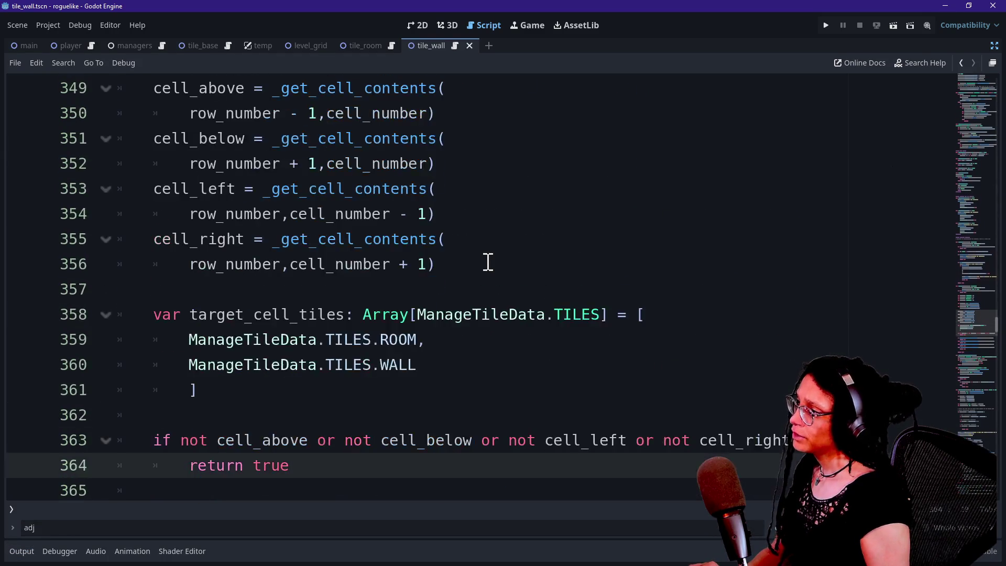
pyautogui.scroll(6, 379, 309)
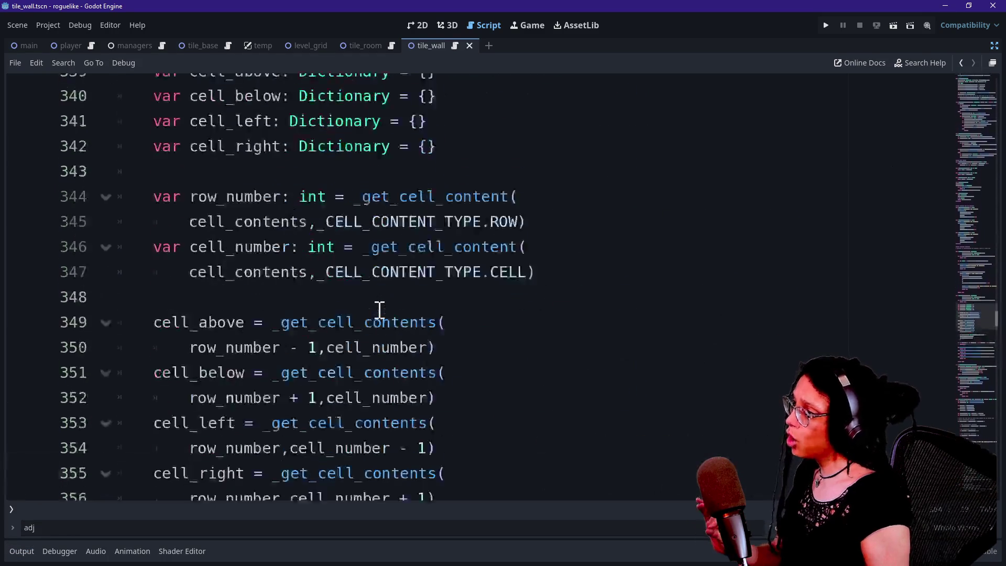
pyautogui.moveTo(164, 219); pyautogui.dragTo(322, 210)
pyautogui.click(322, 213)
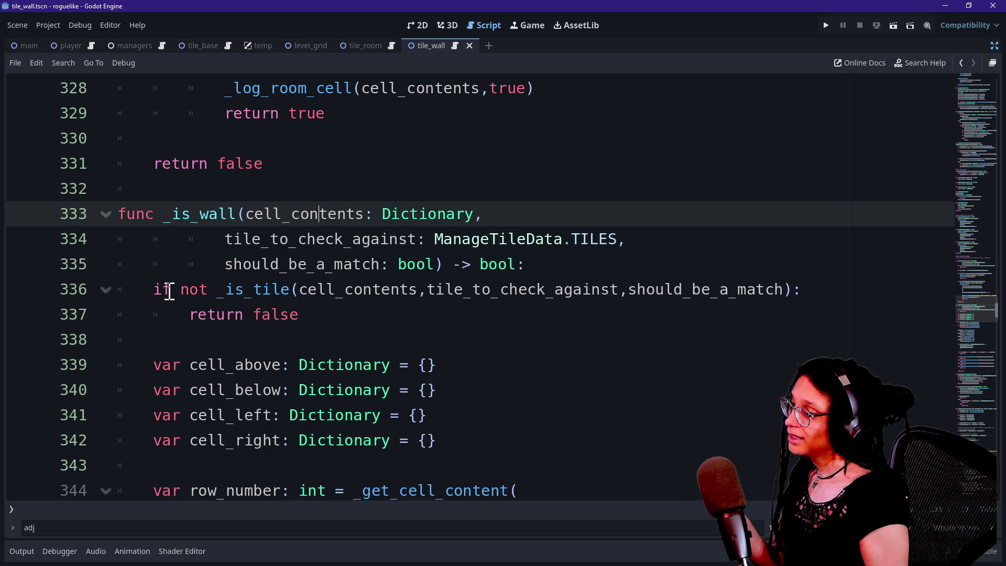
pyautogui.moveTo(170, 292); pyautogui.dragTo(321, 312)
pyautogui.click(369, 320)
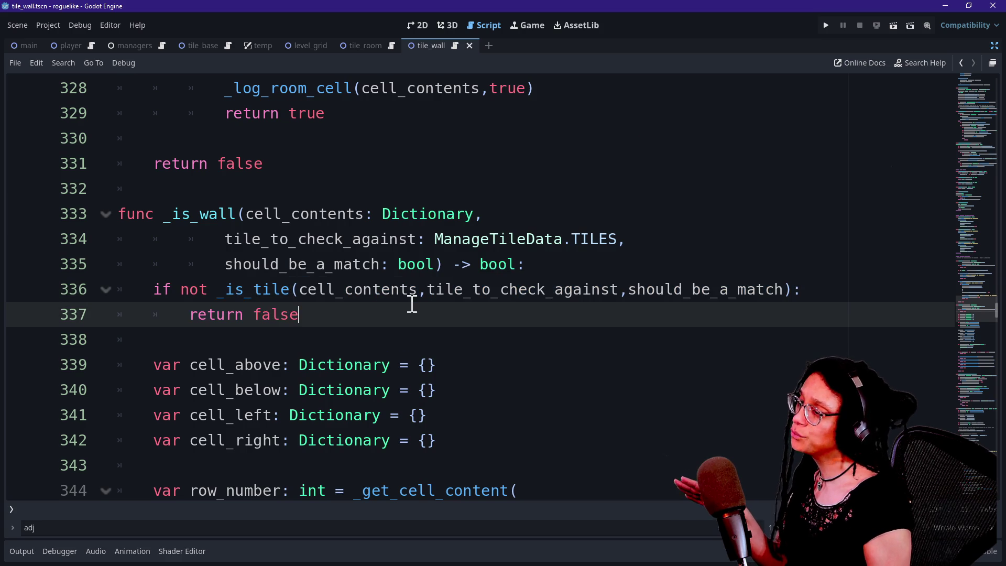
pyautogui.moveTo(190, 317); pyautogui.dragTo(341, 314)
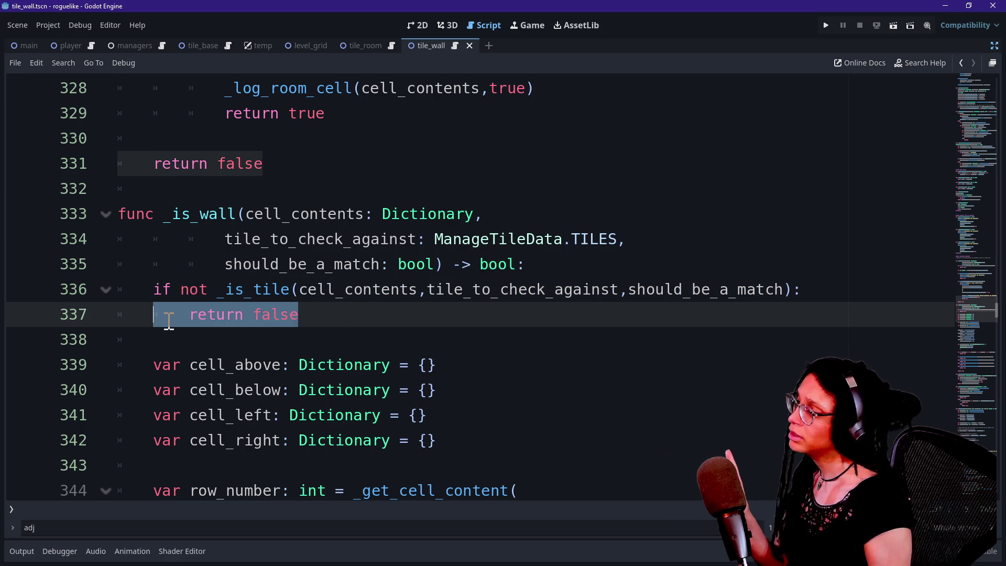
pyautogui.click(173, 321)
pyautogui.click(527, 25)
pyautogui.click(826, 25)
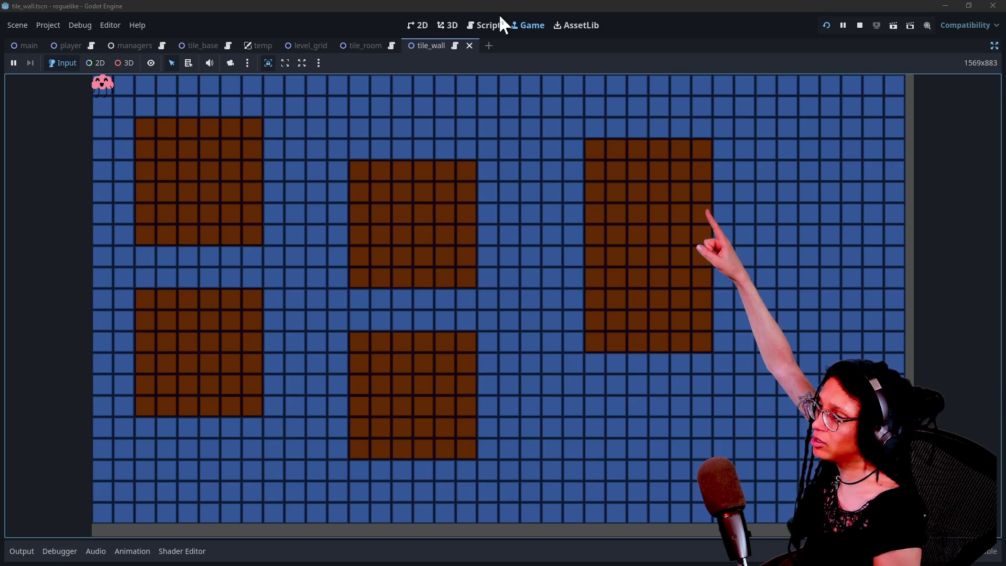
pyautogui.click(492, 26)
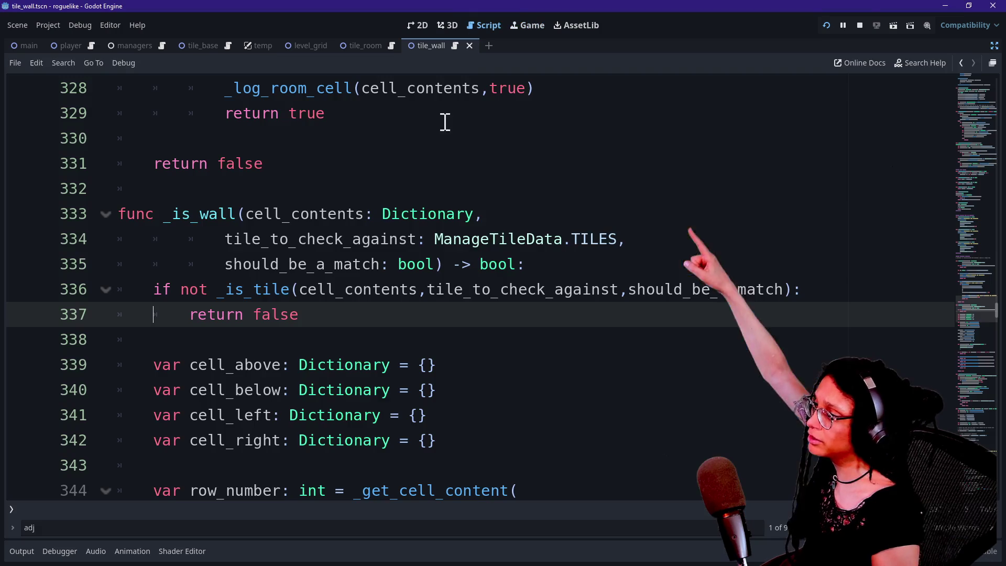
pyautogui.moveTo(261, 291); pyautogui.dragTo(296, 314)
pyautogui.click(304, 314)
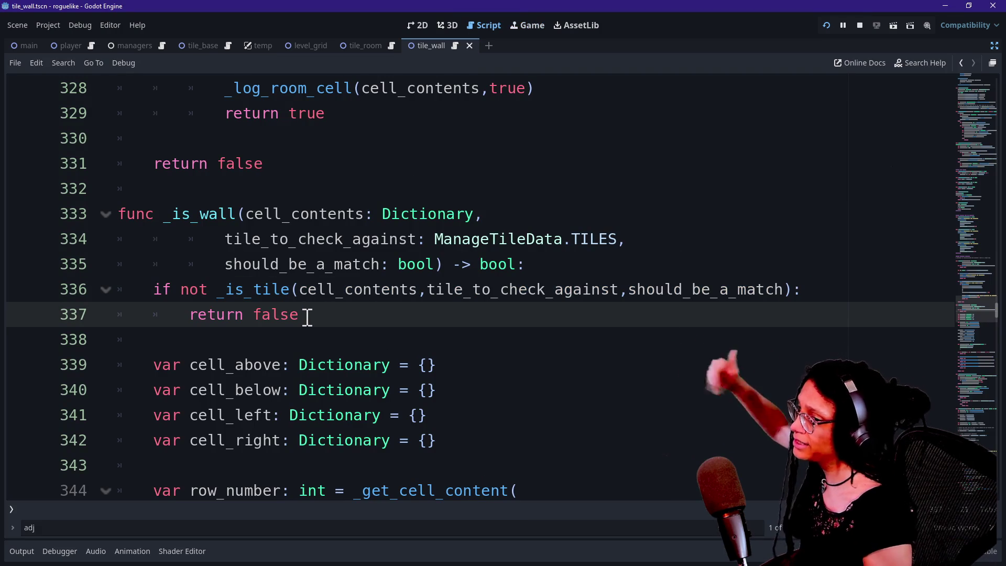
pyautogui.scroll(-2, 236, 260)
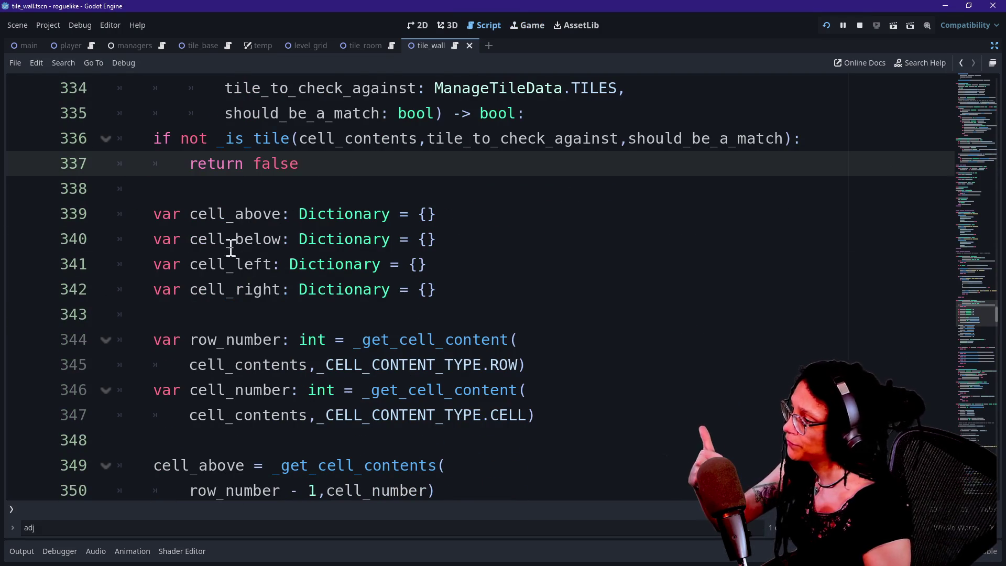
pyautogui.moveTo(235, 213); pyautogui.dragTo(303, 287)
pyautogui.scroll(-1, 306, 288)
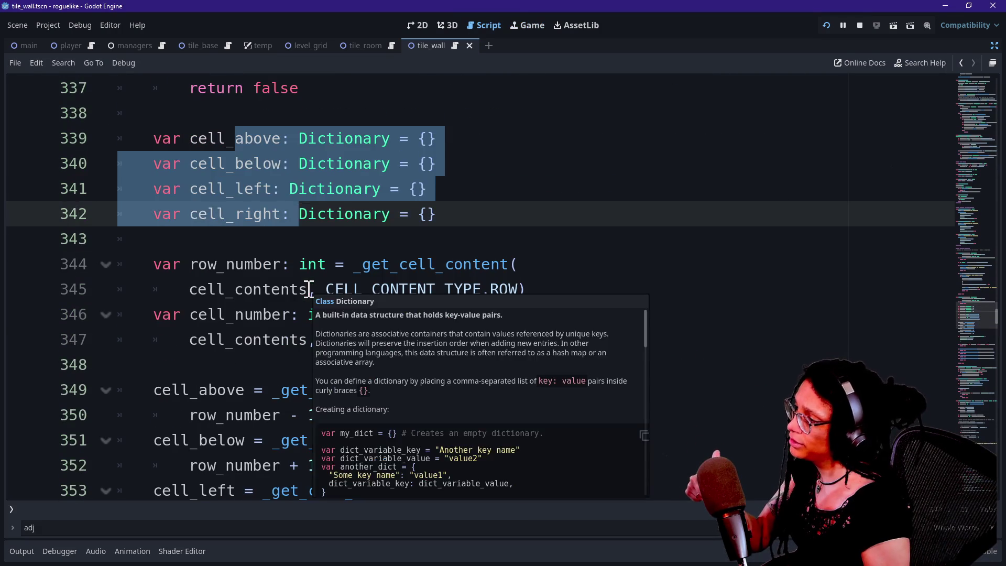
pyautogui.click(174, 265)
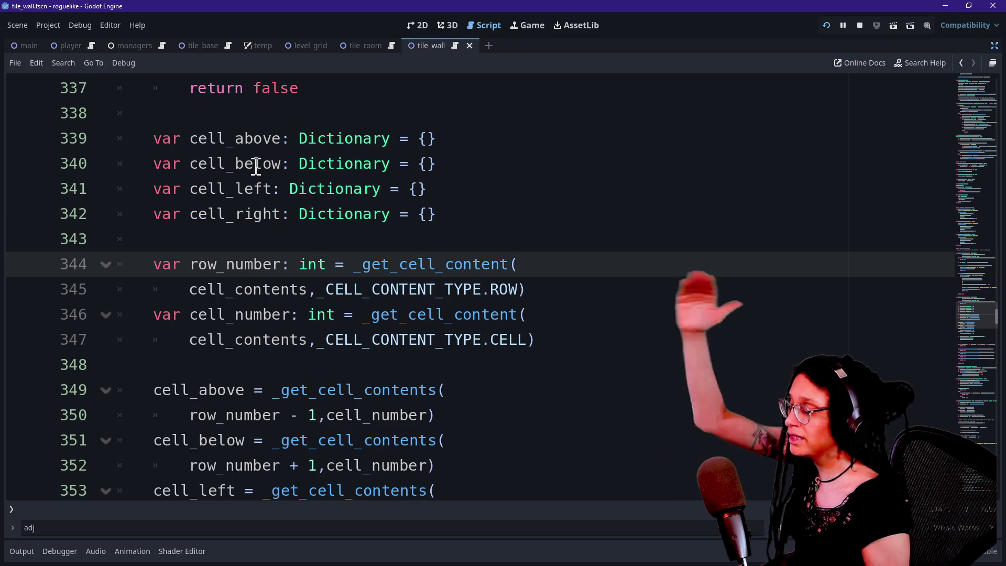
pyautogui.scroll(-1, 227, 219)
pyautogui.click(231, 239)
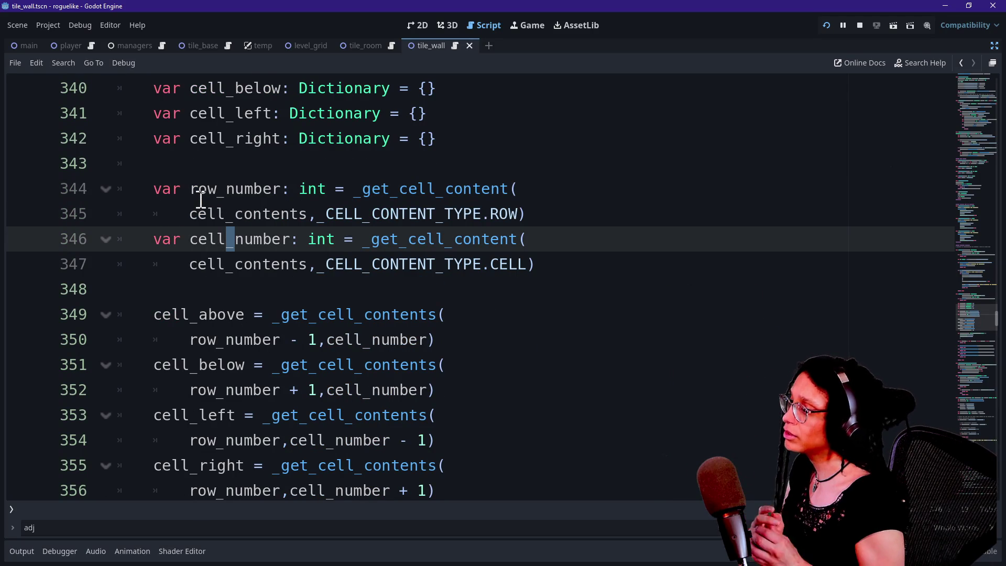
pyautogui.click(336, 218)
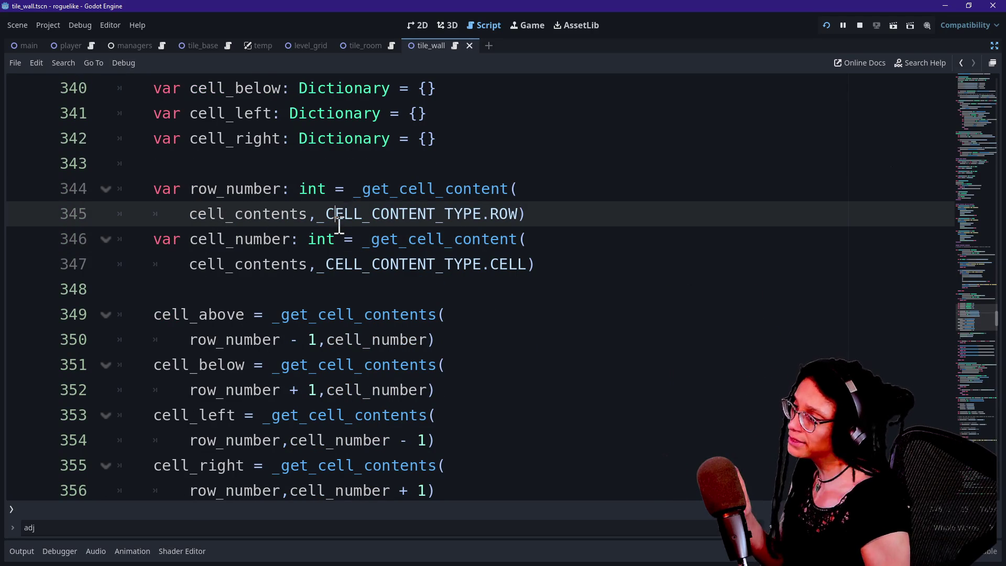
pyautogui.scroll(1, 352, 199)
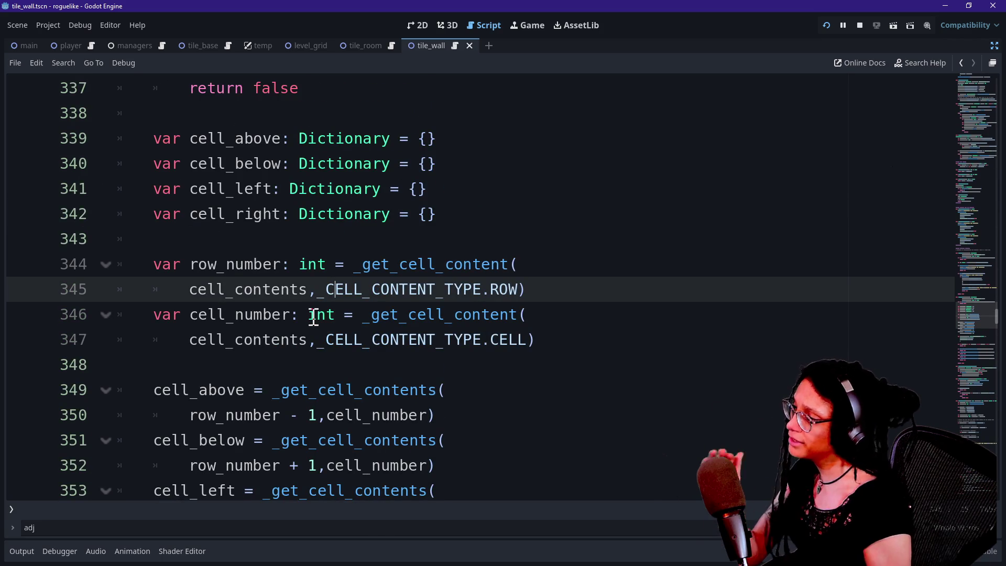
pyautogui.moveTo(314, 315)
pyautogui.scroll(-1, 313, 317)
pyautogui.click(305, 308)
pyautogui.scroll(-1, 303, 304)
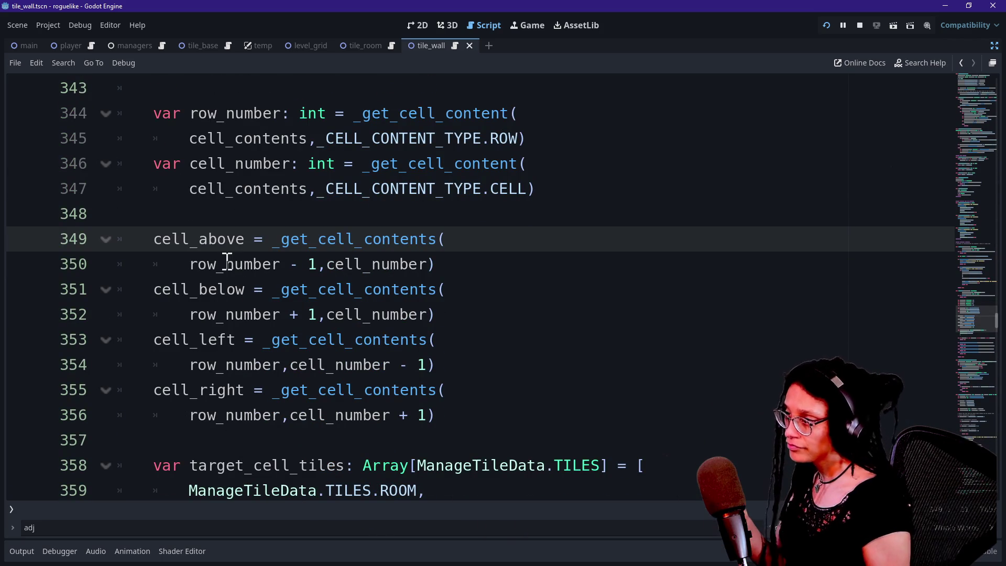
pyautogui.doubleClick(169, 240)
pyautogui.press('Right')
pyautogui.doubleClick(176, 297)
pyautogui.doubleClick(157, 347)
pyautogui.moveTo(143, 408); pyautogui.dragTo(269, 397)
pyautogui.scroll(-2, 269, 396)
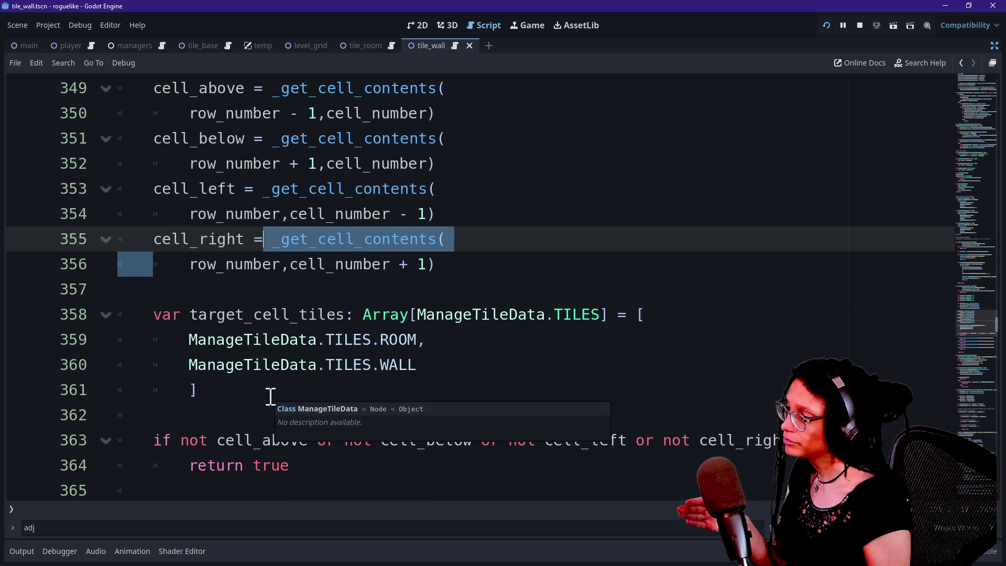
pyautogui.moveTo(433, 310); pyautogui.dragTo(433, 299)
pyautogui.press('Down')
pyautogui.press('Down')
pyautogui.press('Down')
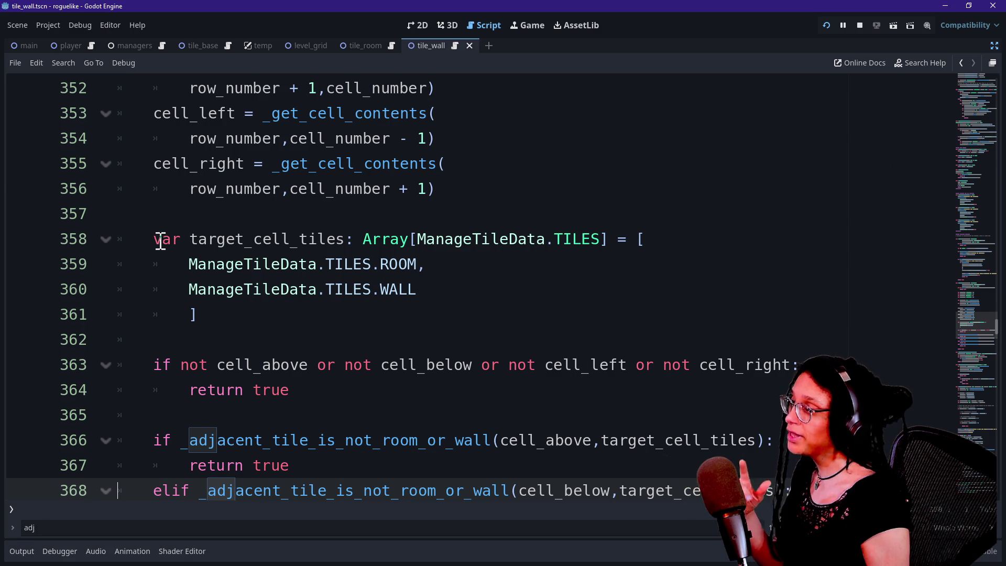
pyautogui.moveTo(174, 242)
pyautogui.mouseDown()
pyautogui.moveTo(252, 321)
pyautogui.moveTo(254, 187)
pyautogui.mouseUp()
pyautogui.click(253, 189)
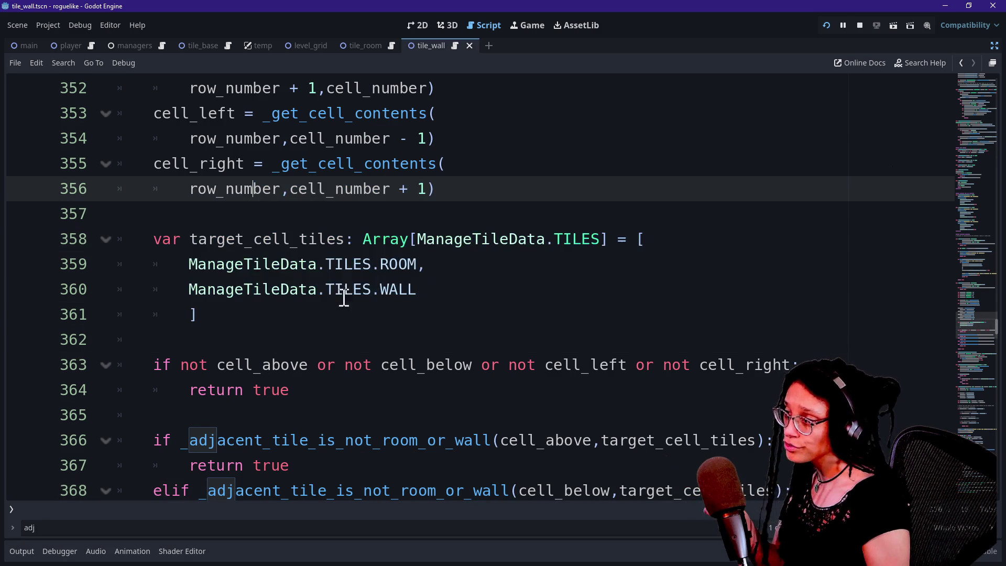
pyautogui.moveTo(296, 241); pyautogui.dragTo(315, 310)
pyautogui.click(318, 314)
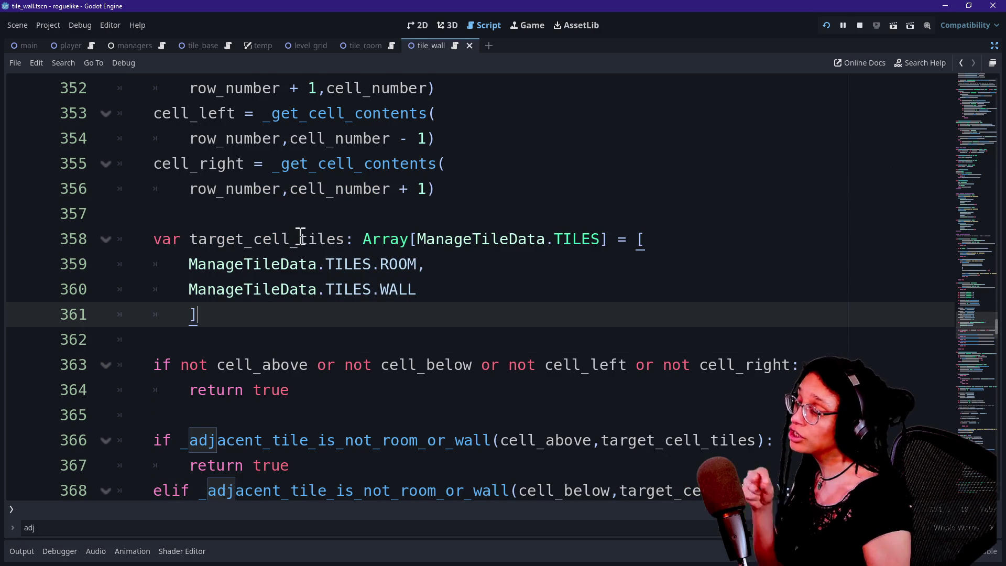
pyautogui.moveTo(335, 254)
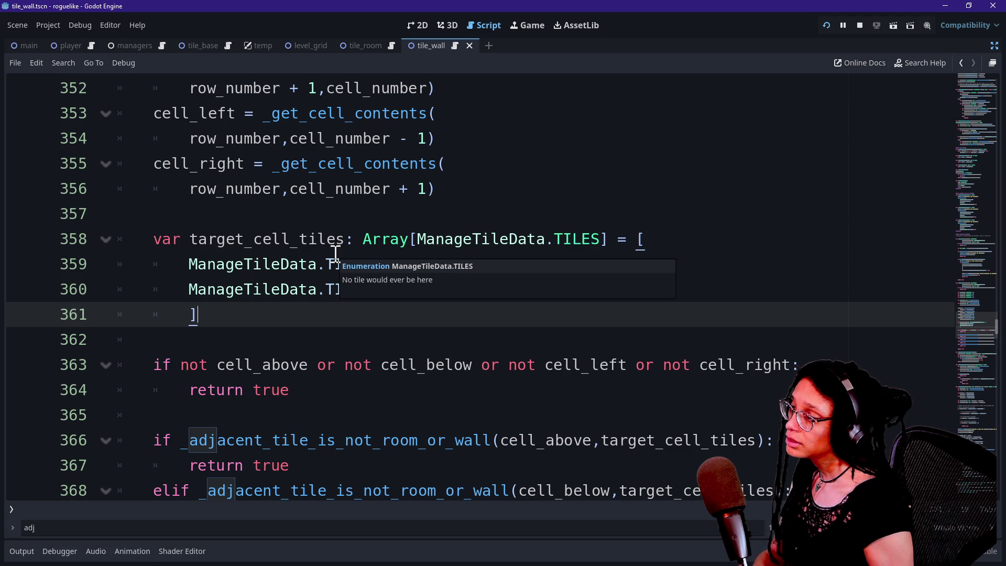
pyautogui.moveTo(192, 241); pyautogui.dragTo(348, 240)
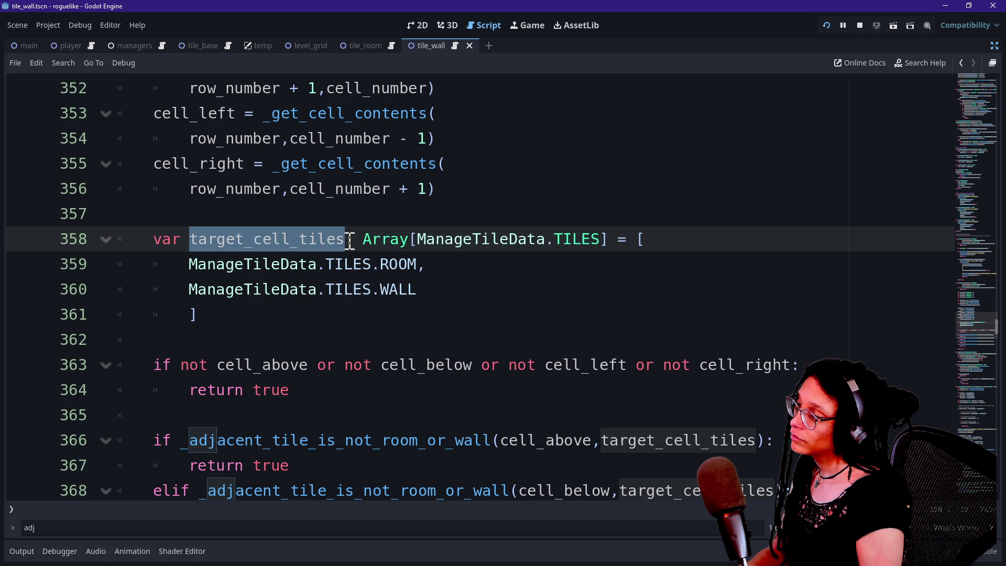
# Rename the array declaration to adjacent_tiles_that_prevent_wallhood
pyautogui.write('djacent_tiles_')
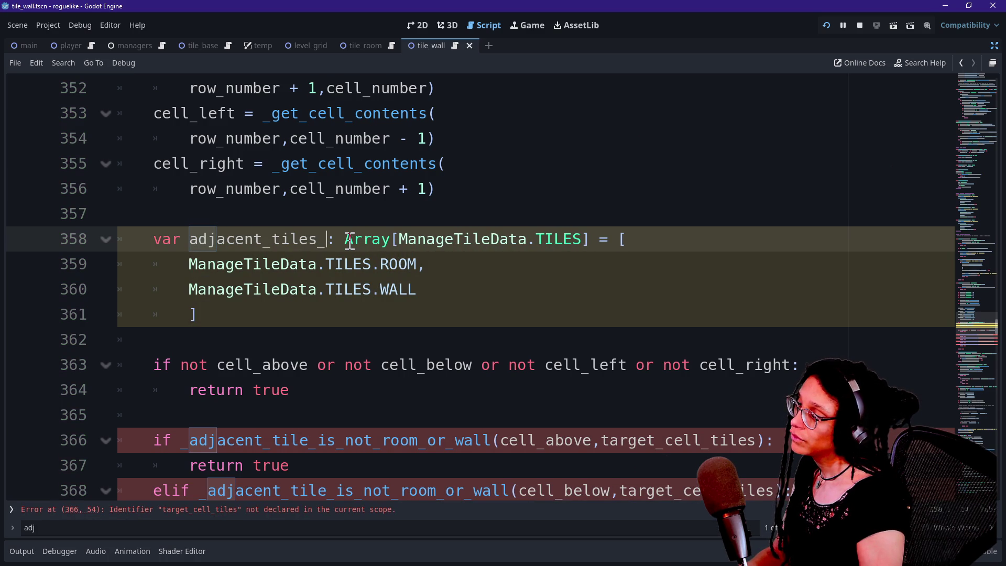
pyautogui.write('that_m')
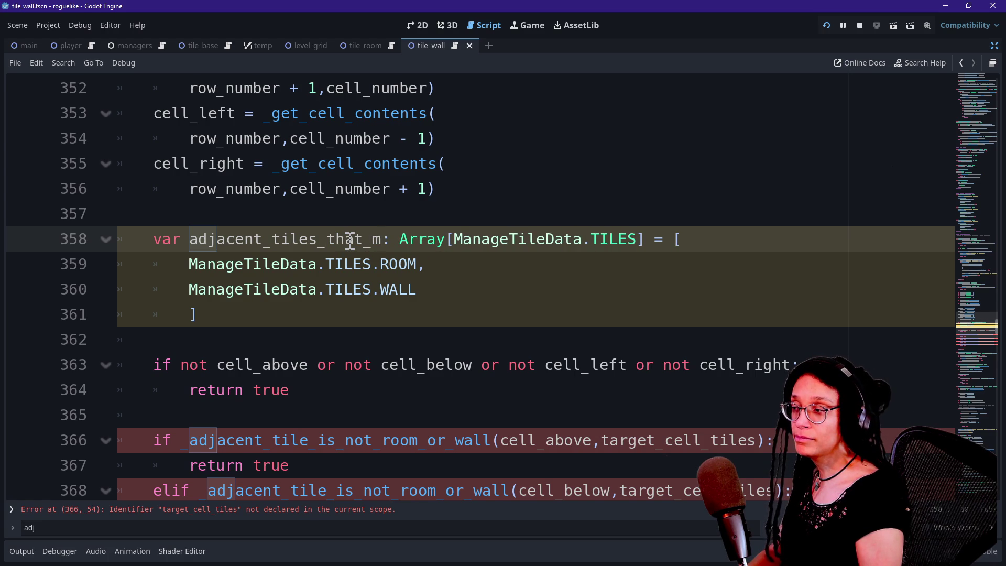
pyautogui.press('BackSpace')
pyautogui.write('exclude_')
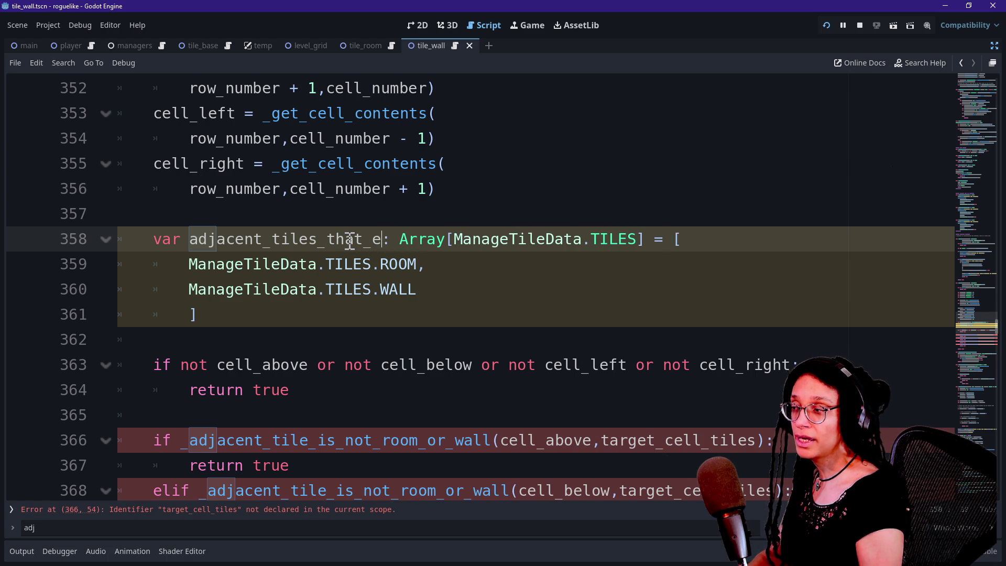
pyautogui.write('me_being_a')
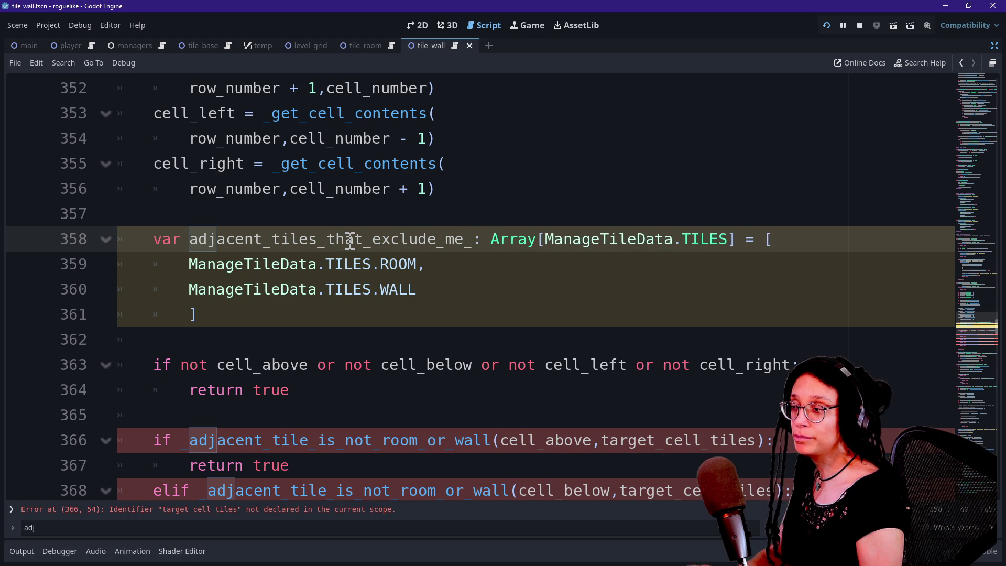
pyautogui.write('_wall')
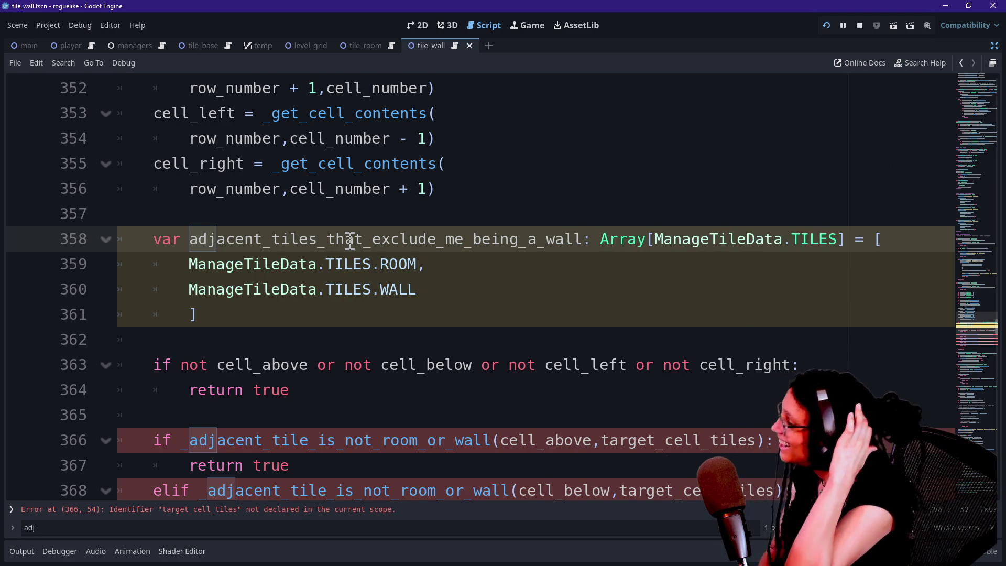
pyautogui.moveTo(372, 240); pyautogui.dragTo(583, 242)
pyautogui.write('prevent w')
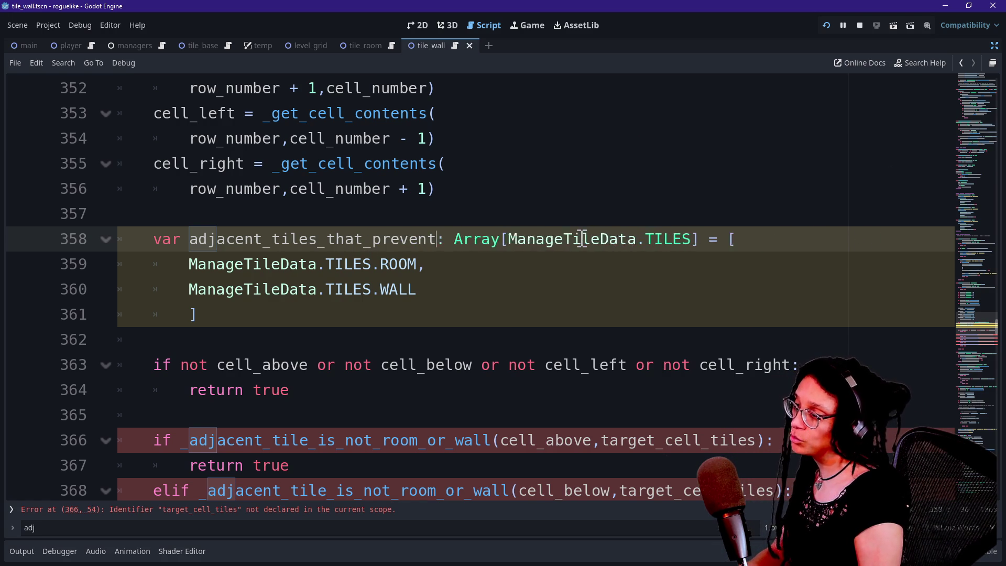
pyautogui.write('allhood')
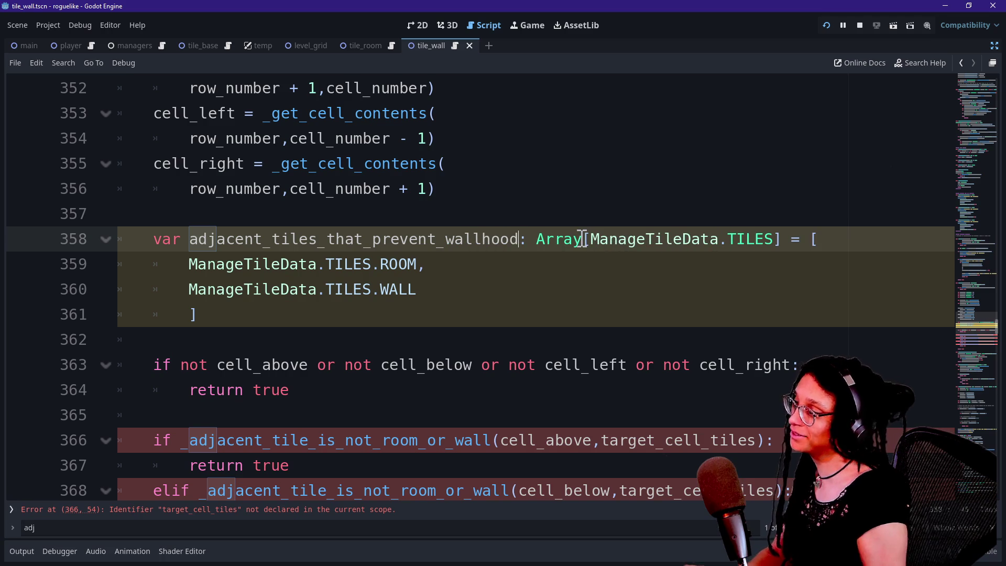
pyautogui.moveTo(186, 238)
pyautogui.mouseDown()
pyautogui.moveTo(470, 240)
pyautogui.moveTo(189, 245)
pyautogui.mouseUp()
pyautogui.click(473, 240)
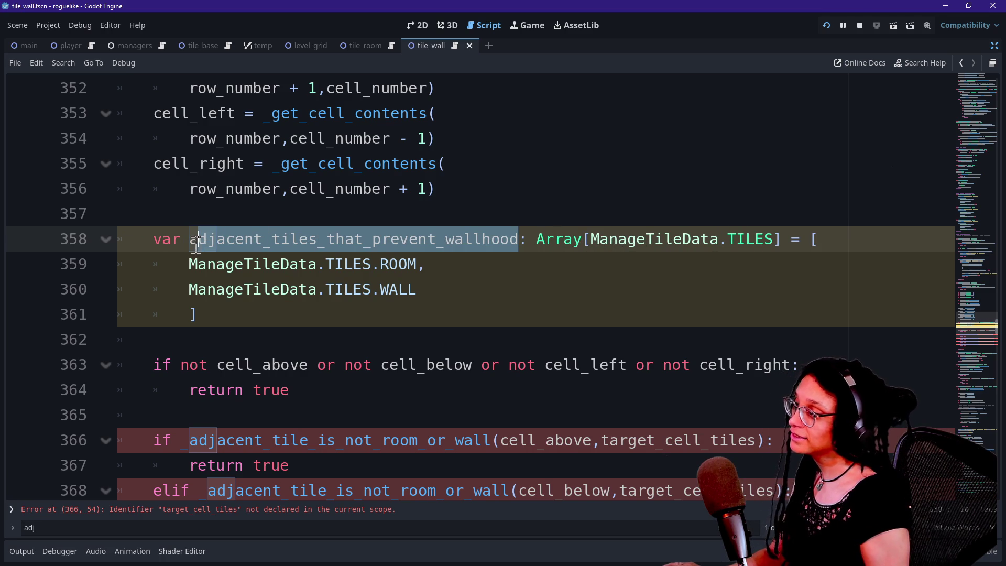
# Replace every target_cell_tiles reference in the checks with the new array name
pyautogui.scroll(-2, 446, 301)
pyautogui.moveTo(602, 288); pyautogui.dragTo(759, 288)
pyautogui.hotkey('ctrl', 'd')
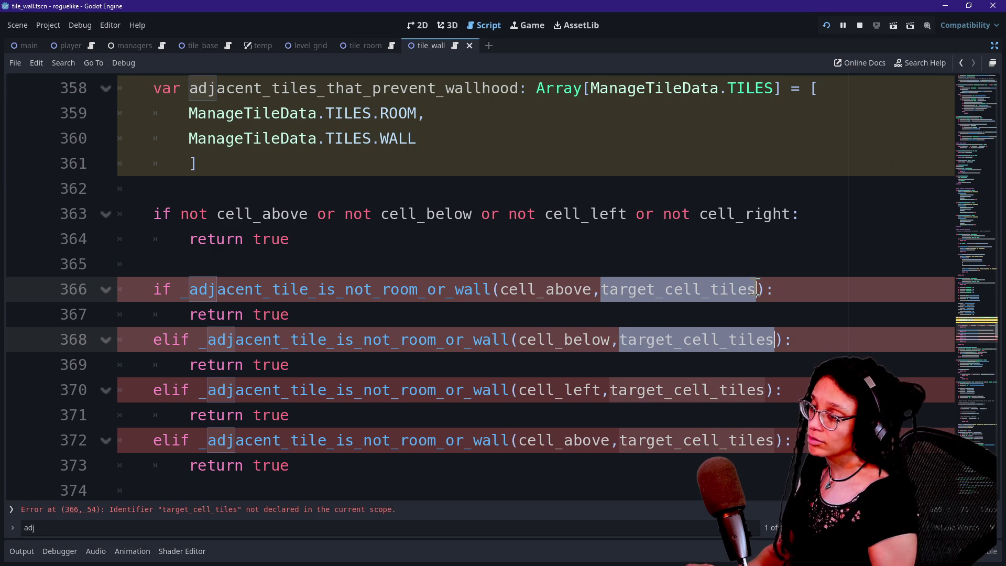
pyautogui.hotkey('ctrl', 'd')
pyautogui.hotkey('ctrl', 'd')
pyautogui.write('adjacent_tiles_that_prevent_wallhood')
# Wrap each neighbour check's arguments onto a second line and save the script
pyautogui.click(473, 314)
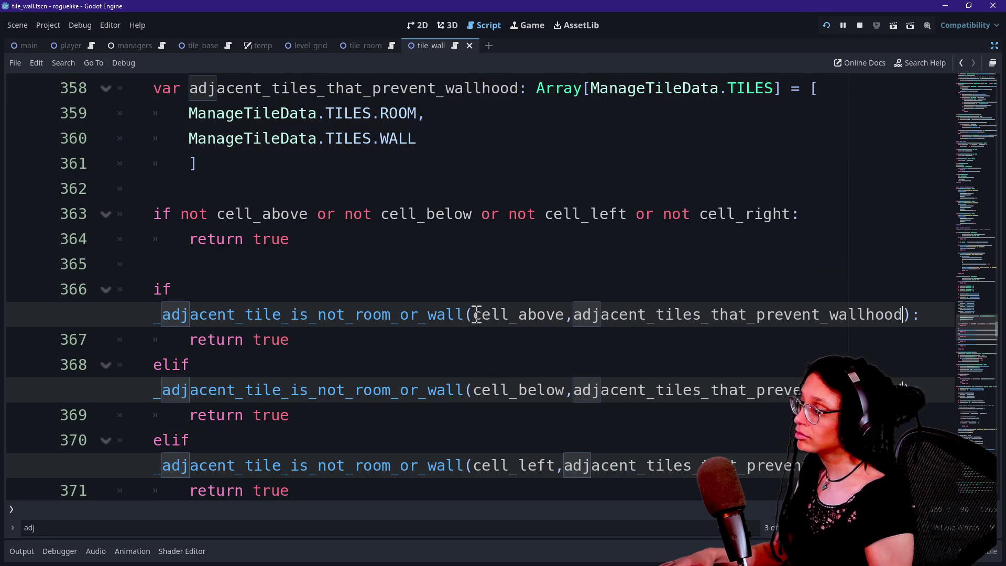
pyautogui.keyDown('alt'); pyautogui.click(473, 390); pyautogui.keyUp('alt')
pyautogui.scroll(-1, 474, 390)
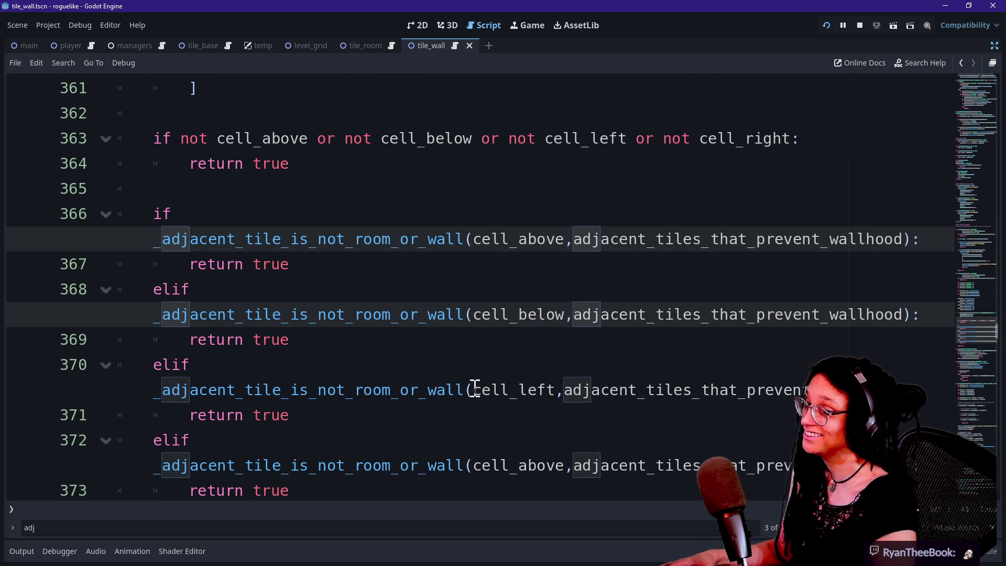
pyautogui.keyDown('alt'); pyautogui.click(472, 389); pyautogui.keyUp('alt')
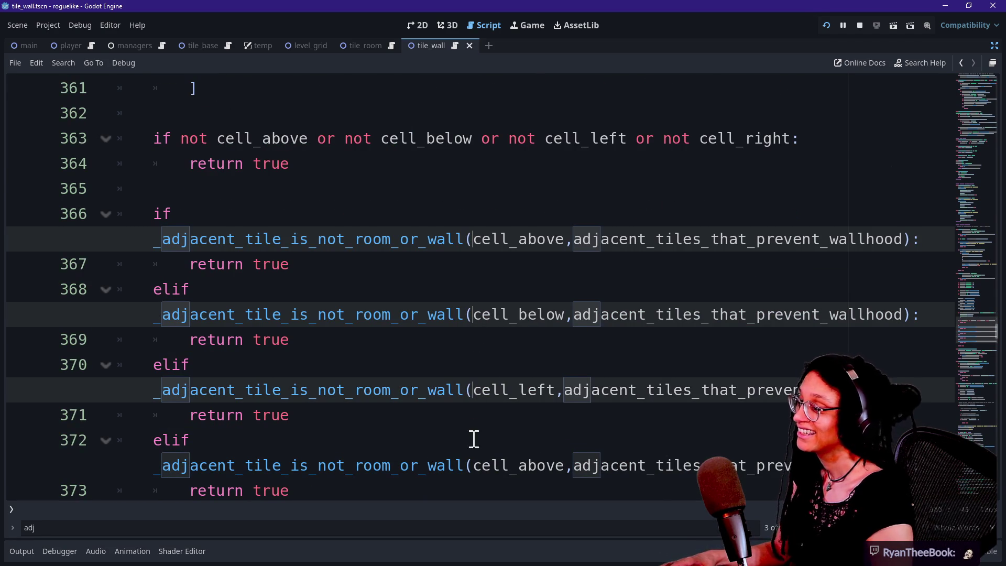
pyautogui.keyDown('alt'); pyautogui.click(473, 465); pyautogui.keyUp('alt')
pyautogui.press('Return')
pyautogui.hotkey('ctrl', 's')
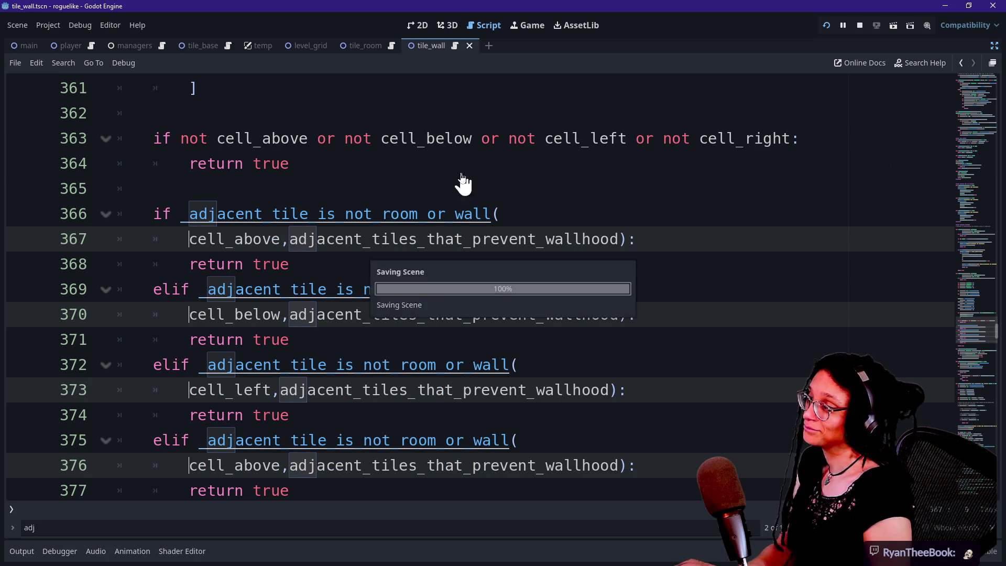
# Try splitting the Array type declaration over two lines, then undo it
pyautogui.scroll(1, 461, 176)
pyautogui.click(463, 173)
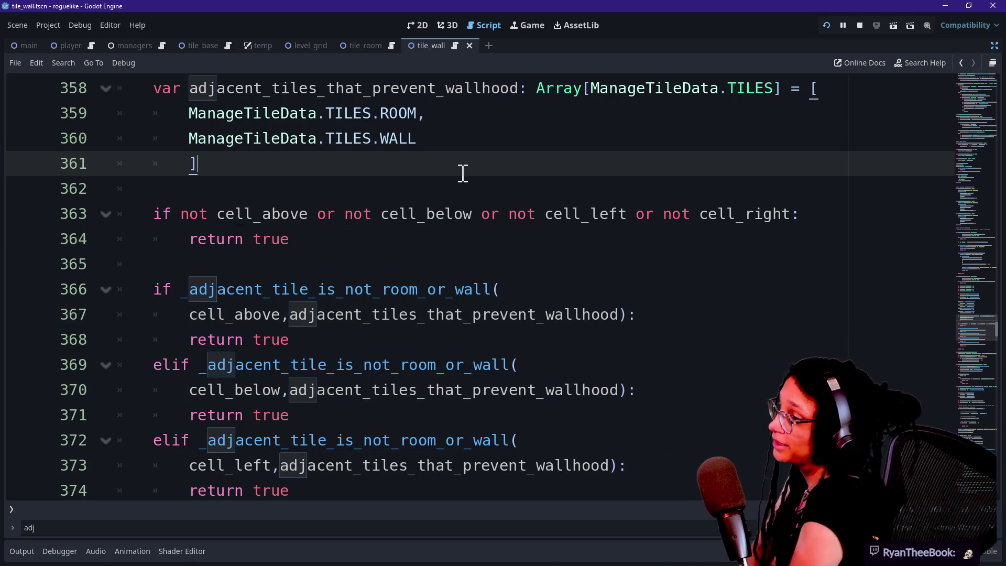
pyautogui.click(586, 90)
pyautogui.press('Return')
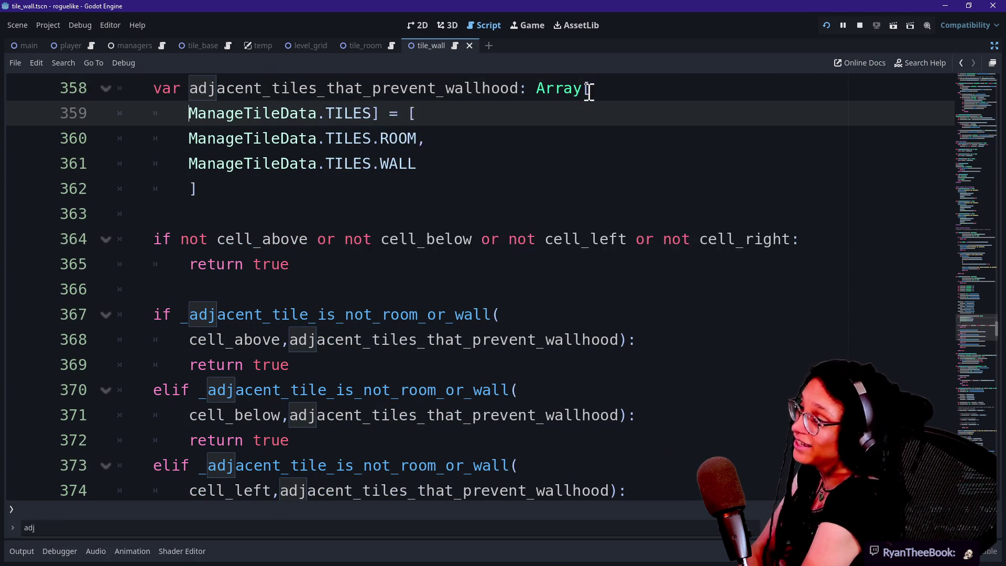
pyautogui.click(523, 115)
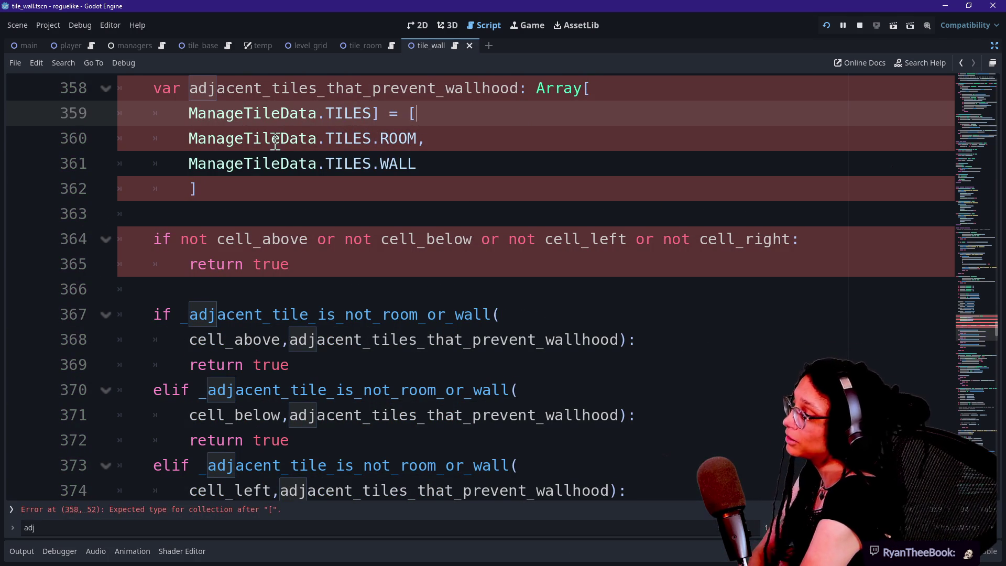
pyautogui.hotkey('ctrl', 'z')
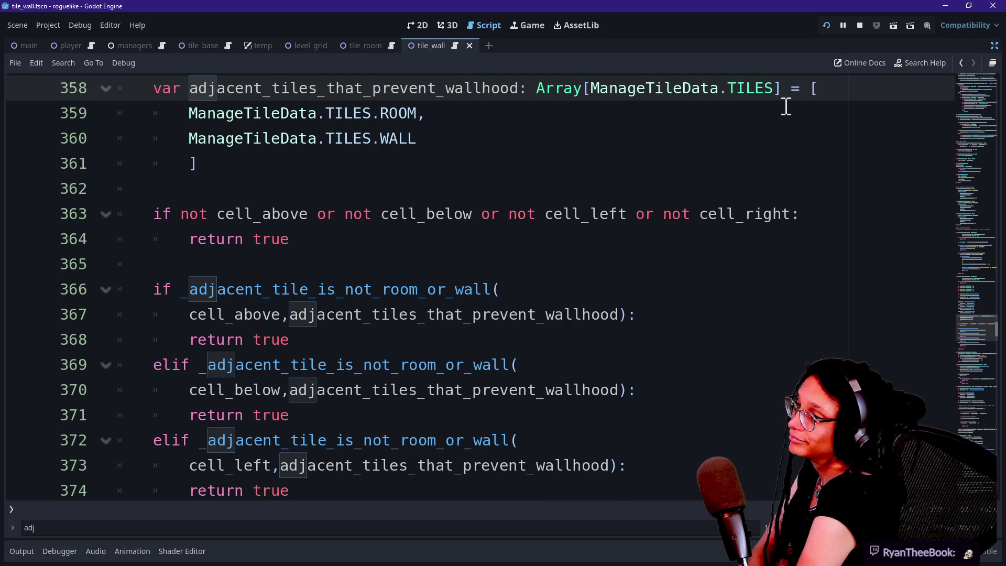
# Review the empty-neighbour check and its return, including other cell_below uses
pyautogui.click(494, 173)
pyautogui.press('Down')
pyautogui.press('Down')
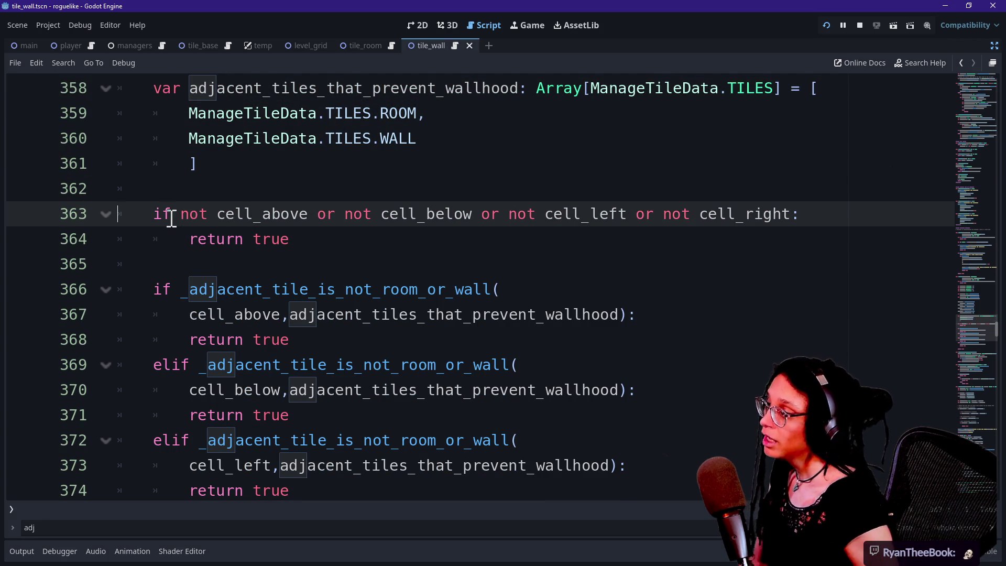
pyautogui.moveTo(167, 214); pyautogui.dragTo(388, 214)
pyautogui.doubleClick(383, 214)
pyautogui.click(187, 214)
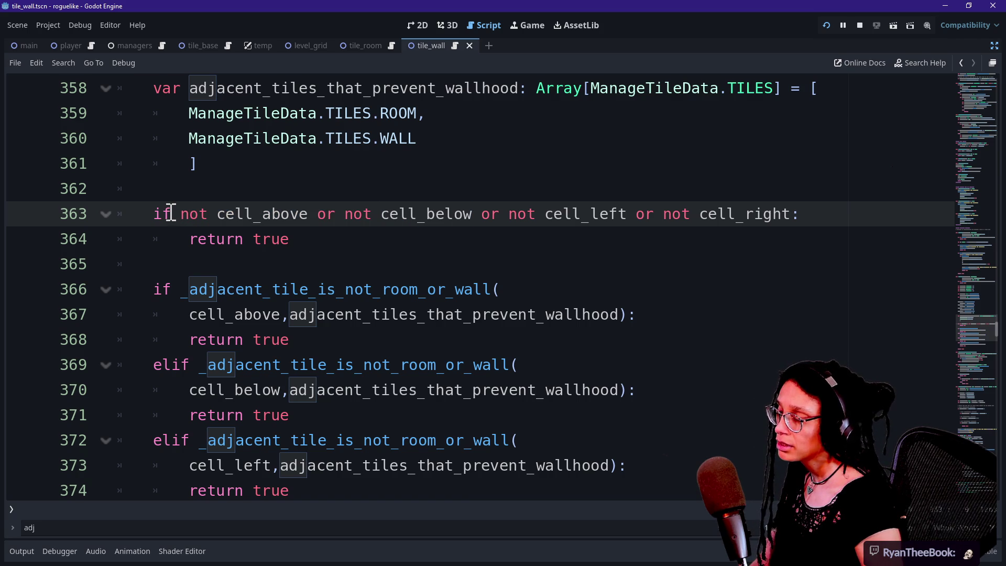
pyautogui.moveTo(169, 214); pyautogui.dragTo(747, 231)
pyautogui.click(747, 231)
pyautogui.moveTo(133, 215); pyautogui.dragTo(740, 244)
pyautogui.click(417, 232)
# Review the four neighbour-cell lookups and return to the empty-neighbour condition
pyautogui.moveTo(207, 214); pyautogui.dragTo(372, 214)
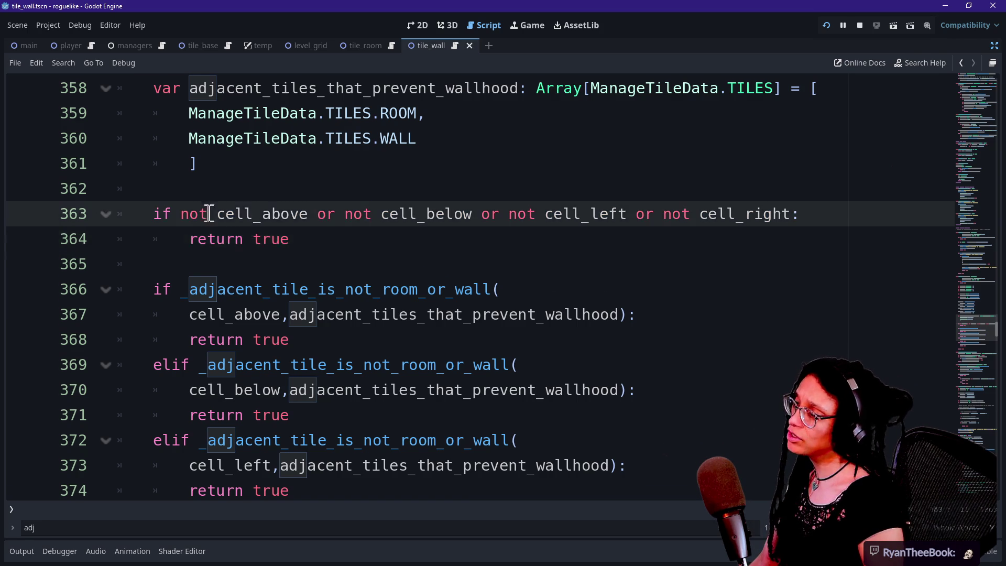
pyautogui.scroll(4, 372, 213)
pyautogui.moveTo(288, 157)
pyautogui.mouseDown()
pyautogui.moveTo(406, 360)
pyautogui.moveTo(398, 289)
pyautogui.mouseUp()
pyautogui.click(368, 195)
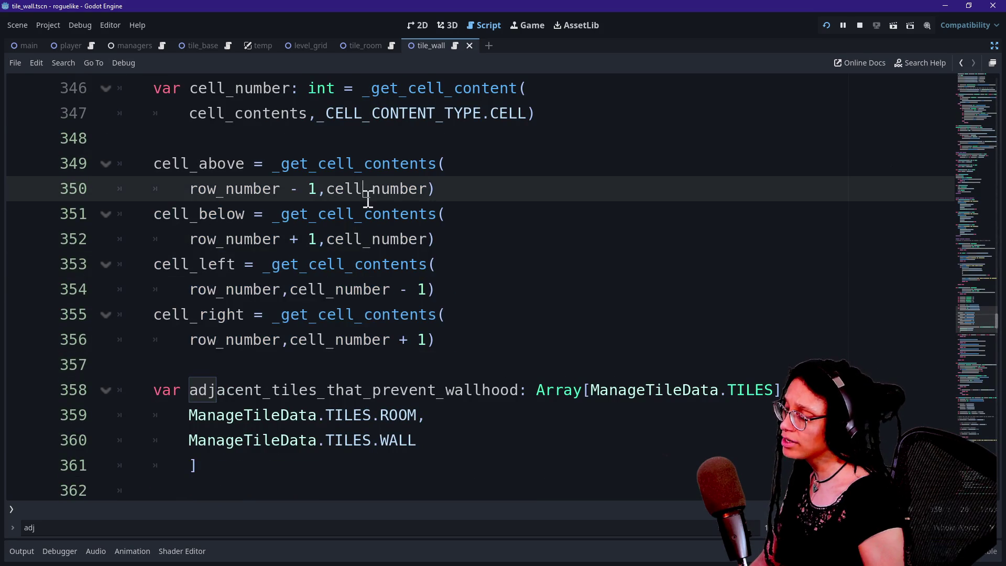
pyautogui.scroll(-3, 369, 200)
pyautogui.click(295, 375)
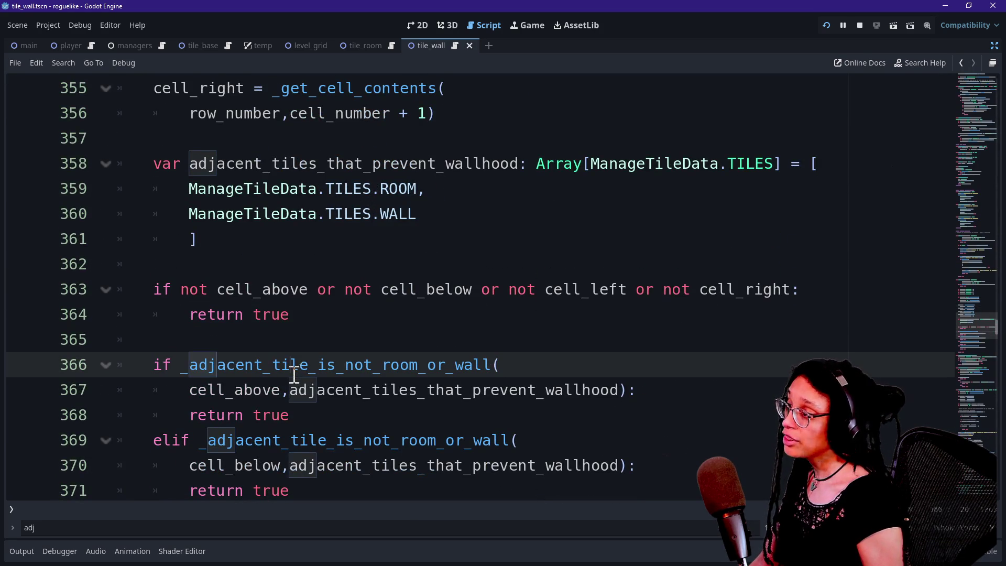
pyautogui.click(291, 310)
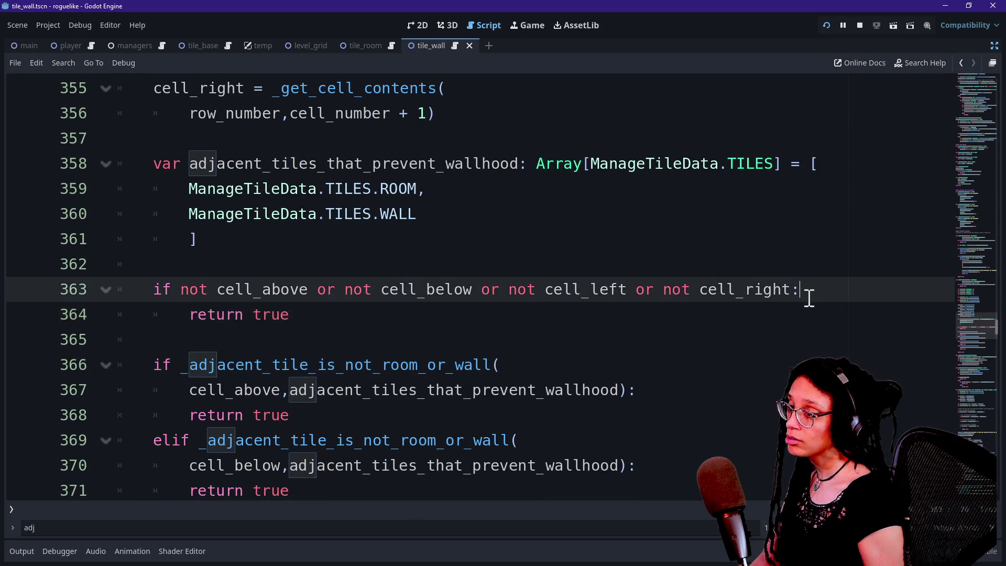
# Add a print.fancy([FFX.HIGHLIGHT], call on a new line before return true
pyautogui.hotkey('ctrl', 'shift', 'Return')
pyautogui.write('print.fancy([')
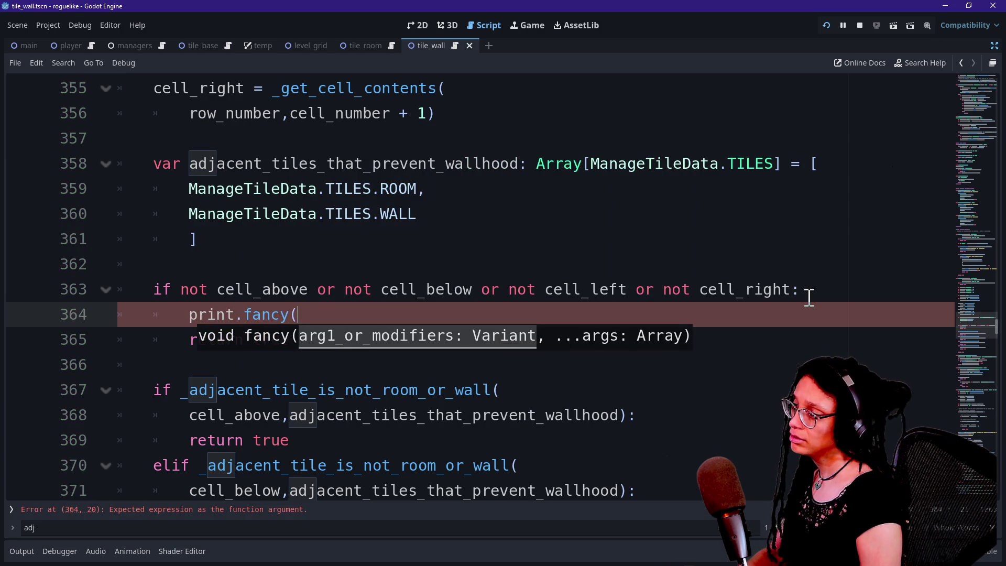
pyautogui.write('FFX.HIGH')
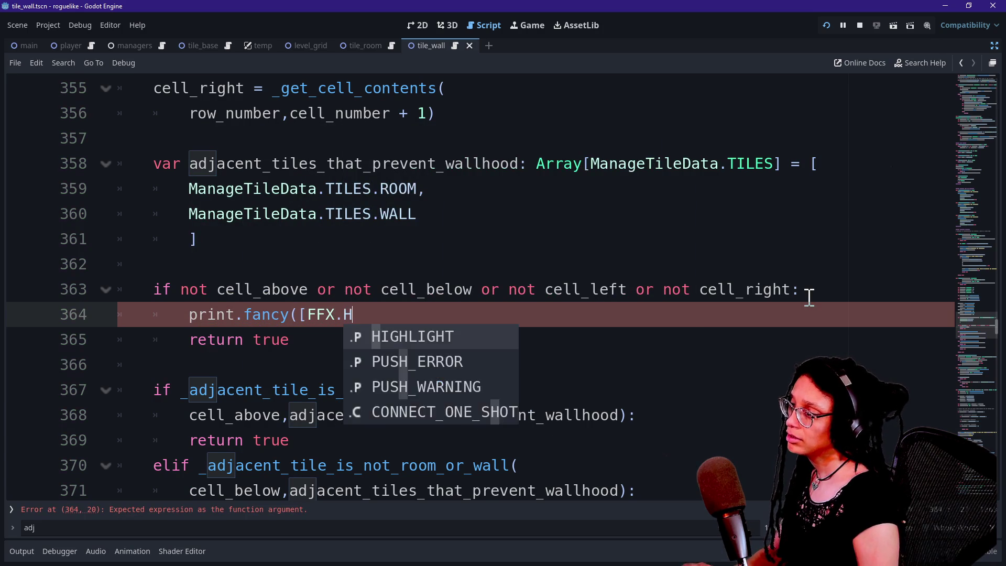
pyautogui.press('Return')
pyautogui.write(',')
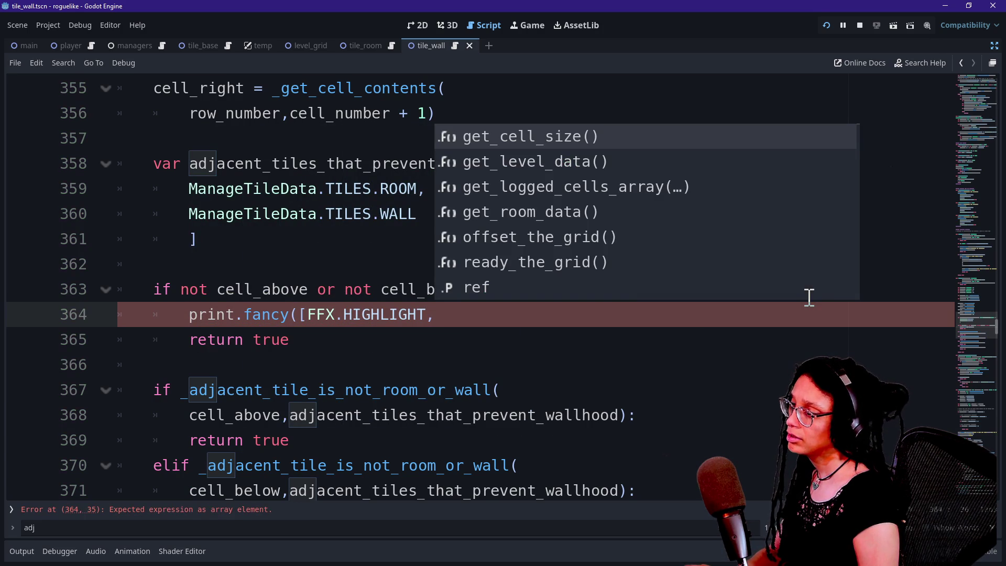
pyautogui.press('BackSpace')
pyautogui.write(']<')
pyautogui.press('BackSpace')
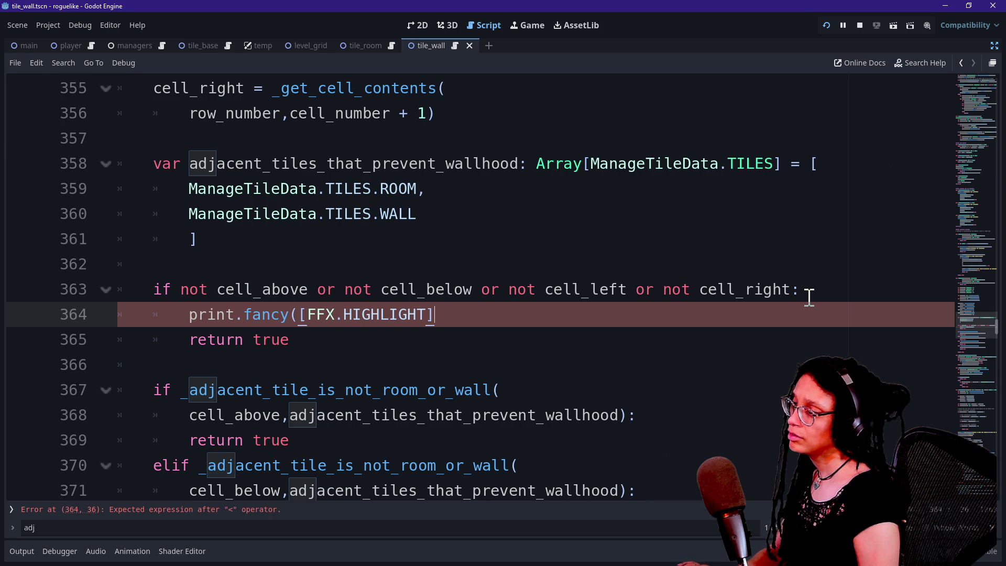
pyautogui.write(',')
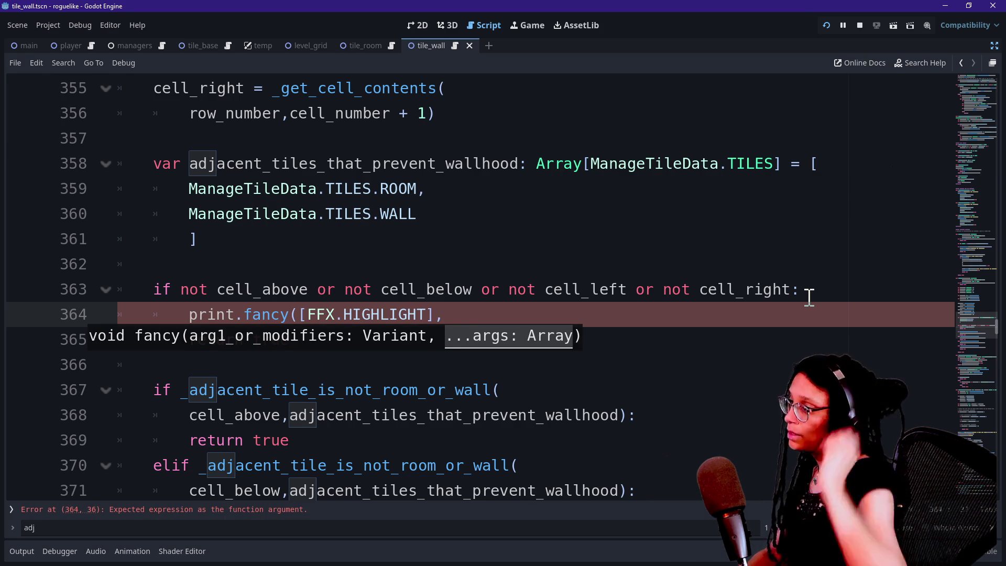
# Insert a blank line below the adjacent_tiles_that_prevent_wallhood array
pyautogui.scroll(5, 791, 253)
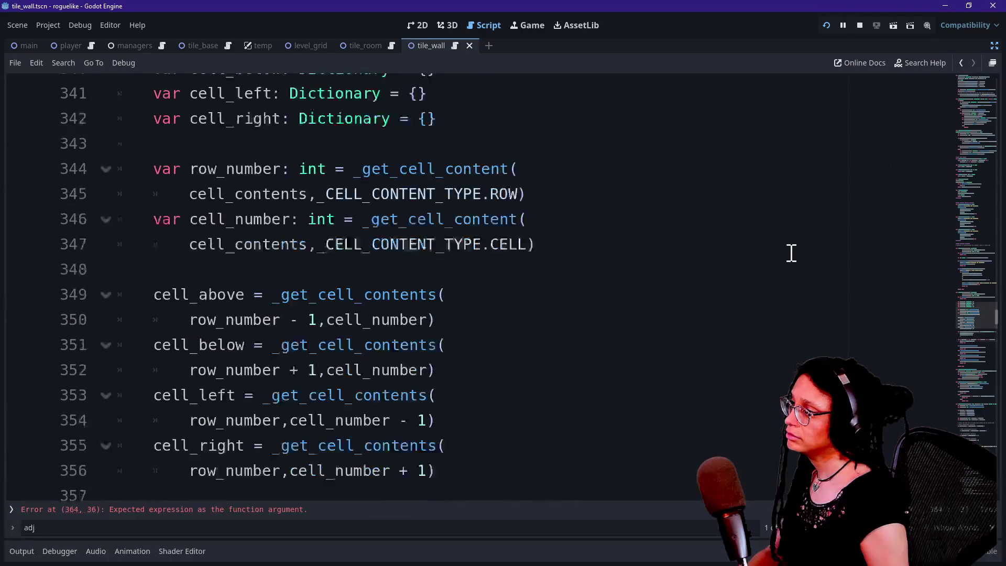
pyautogui.scroll(1, 791, 253)
pyautogui.scroll(-4, 626, 293)
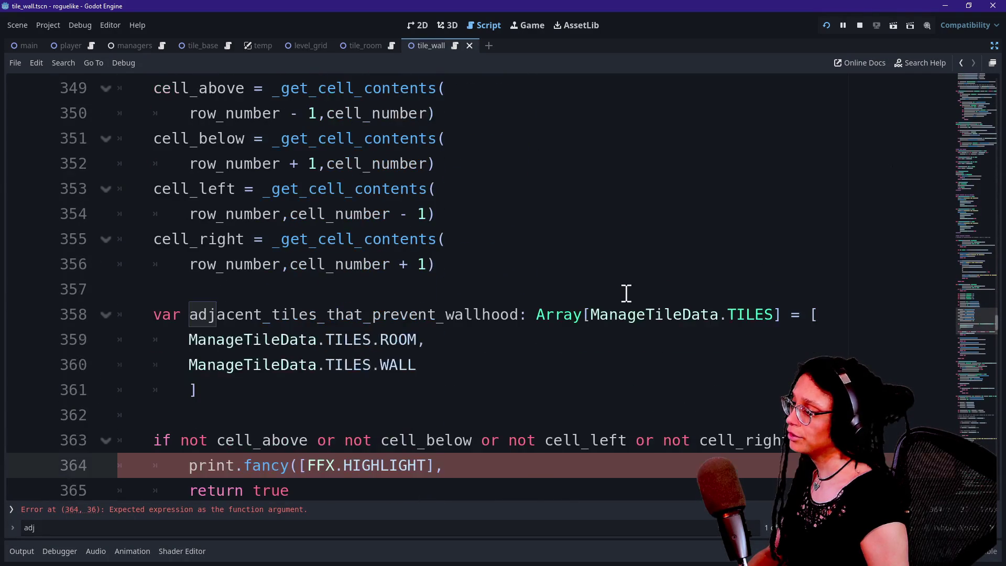
pyautogui.click(468, 408)
pyautogui.press('Return')
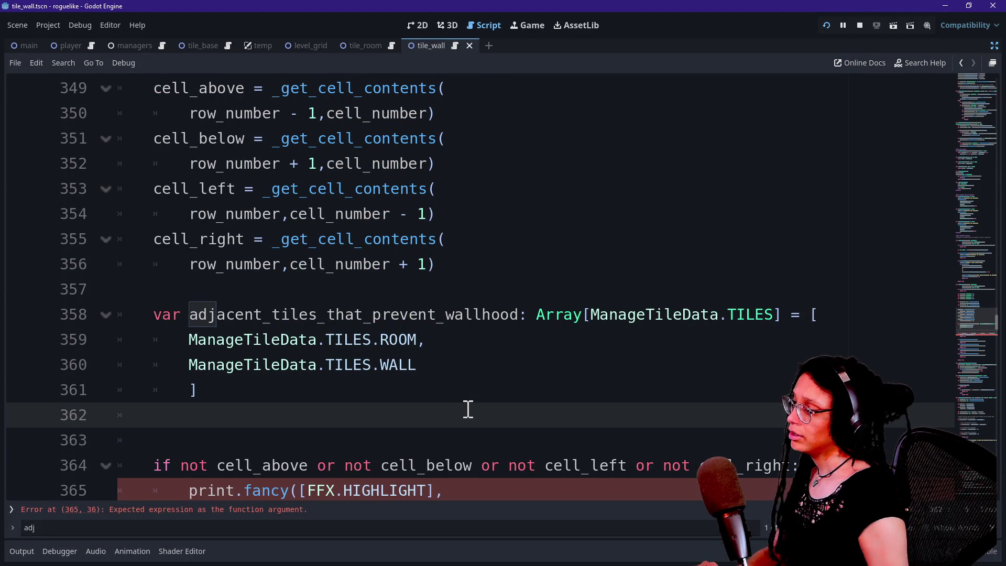
# Start a declaration var cell_id: String = _get_cell_content below the array
pyautogui.press('Return')
pyautogui.write('var')
pyautogui.scroll(-1, 467, 408)
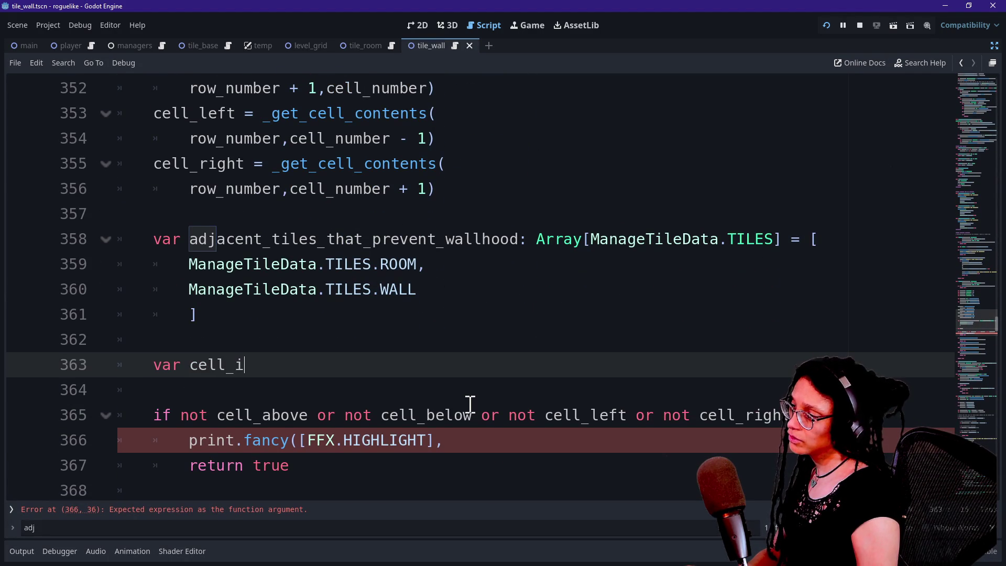
pyautogui.press('BackSpace')
pyautogui.press('BackSpace')
pyautogui.press('BackSpace')
pyautogui.press('BackSpace')
pyautogui.write('String = ')
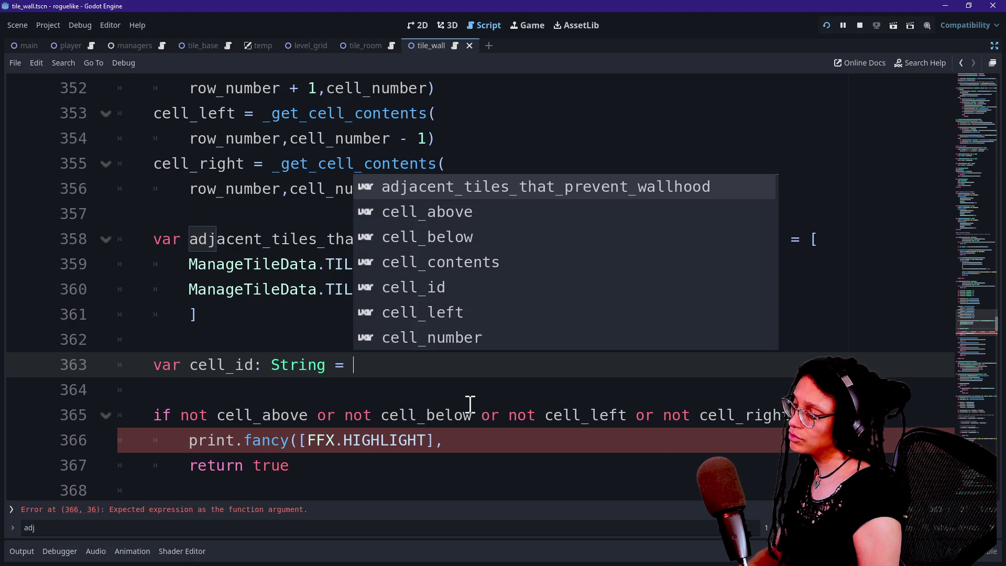
pyautogui.write('_get')
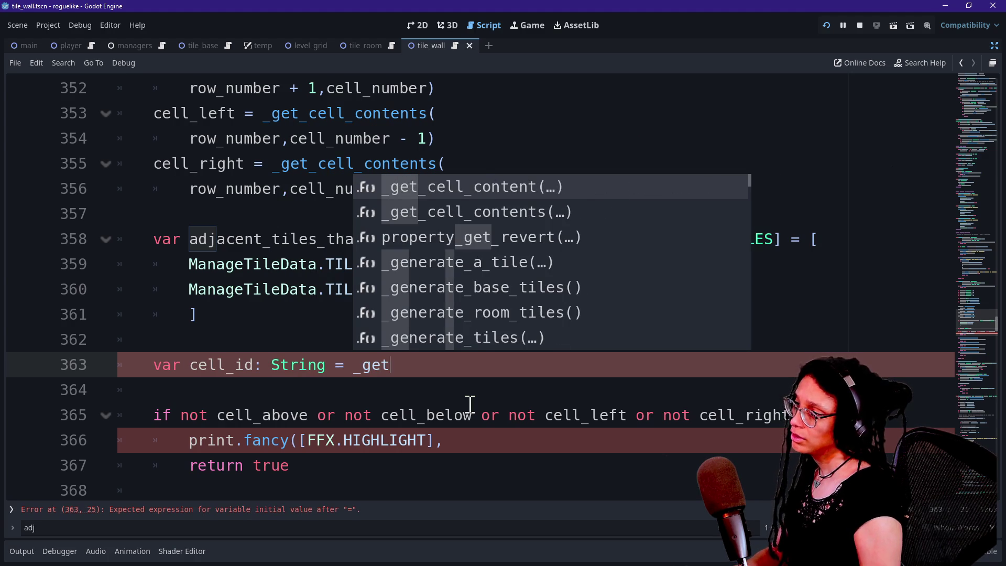
pyautogui.press('Return')
# Wrap the _get_cell_content call inside str()
pyautogui.click(351, 365)
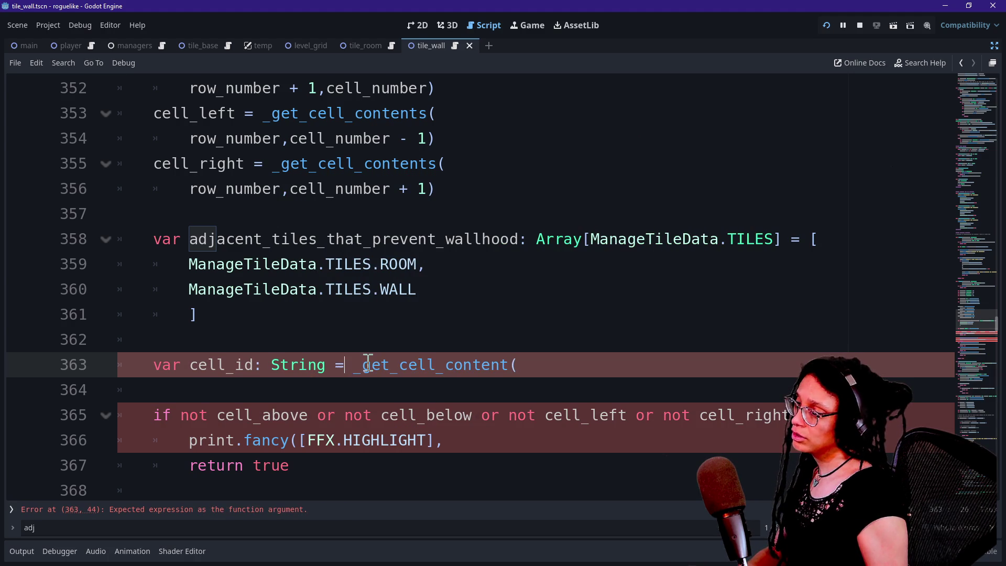
pyautogui.hotkey('ctrl', 'space')
pyautogui.write('str(')
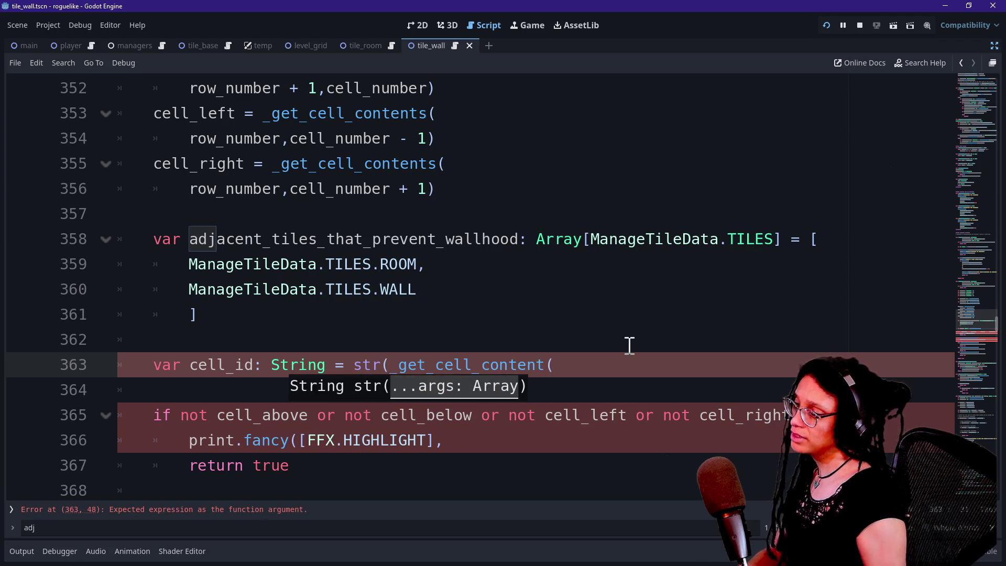
pyautogui.moveTo(566, 344); pyautogui.dragTo(631, 357)
pyautogui.click(631, 363)
pyautogui.press('BackSpace')
# Pass cell_contents and _CELL_CONTENT_TYPE.ID as the call's arguments
pyautogui.write('(c')
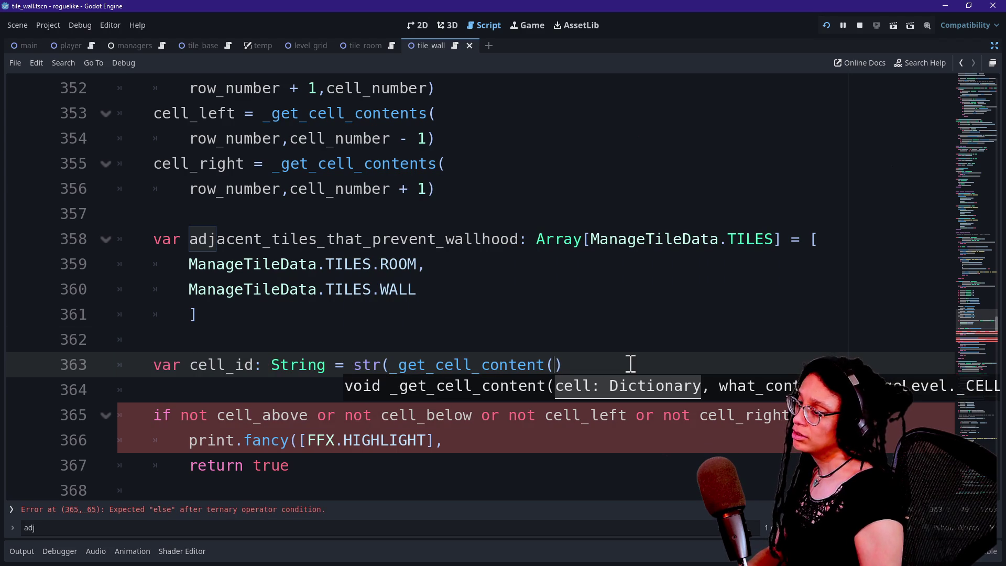
pyautogui.write('ell')
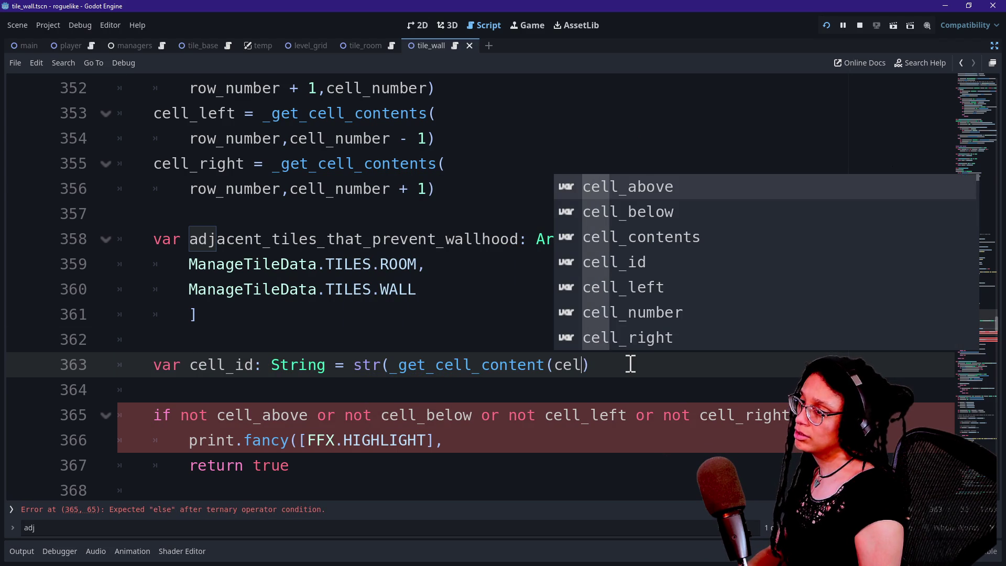
pyautogui.press('Down')
pyautogui.press('Down')
pyautogui.press('Return')
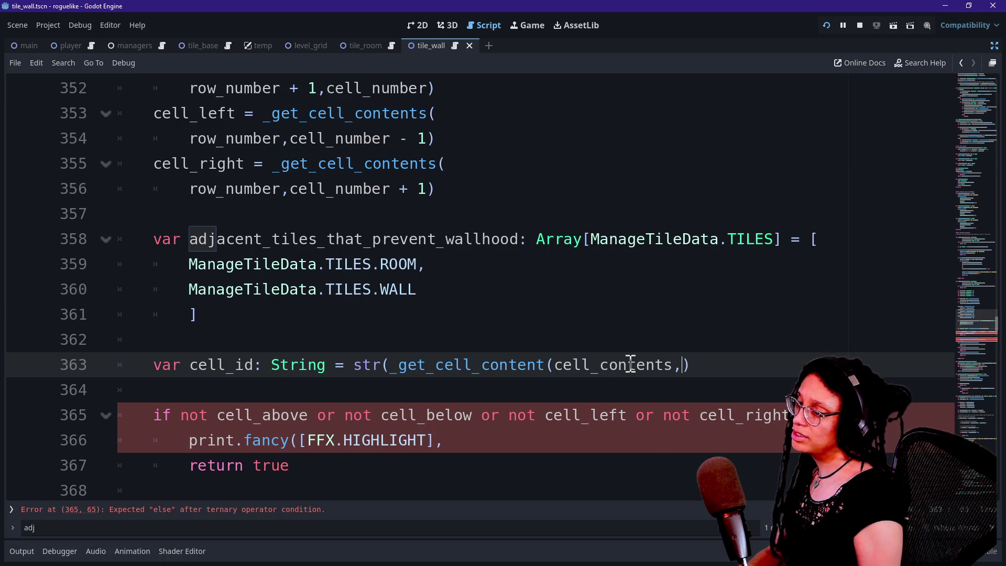
pyautogui.write(' _CELL')
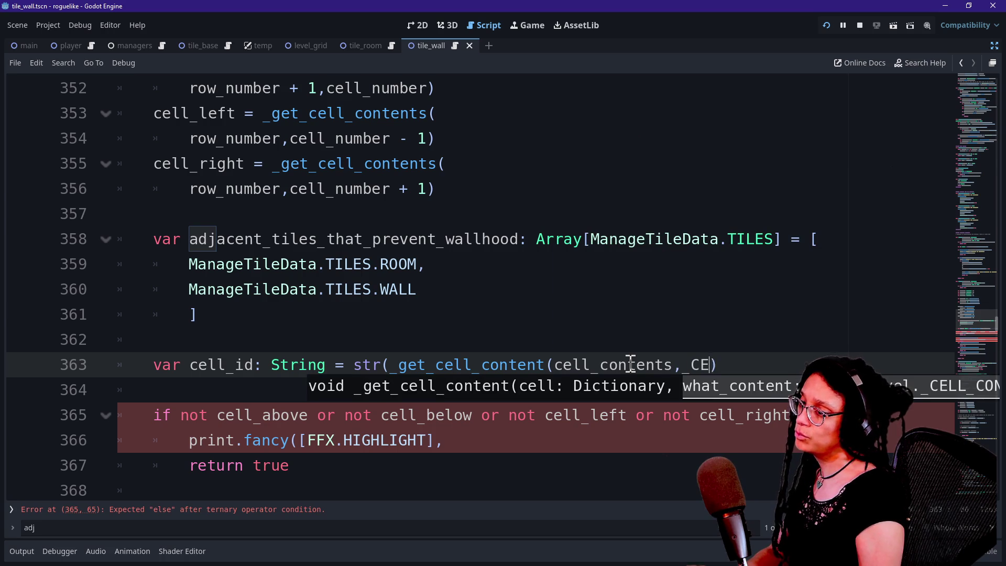
pyautogui.press('Down')
pyautogui.press('Return')
pyautogui.write('.ID')
pyautogui.press('Return')
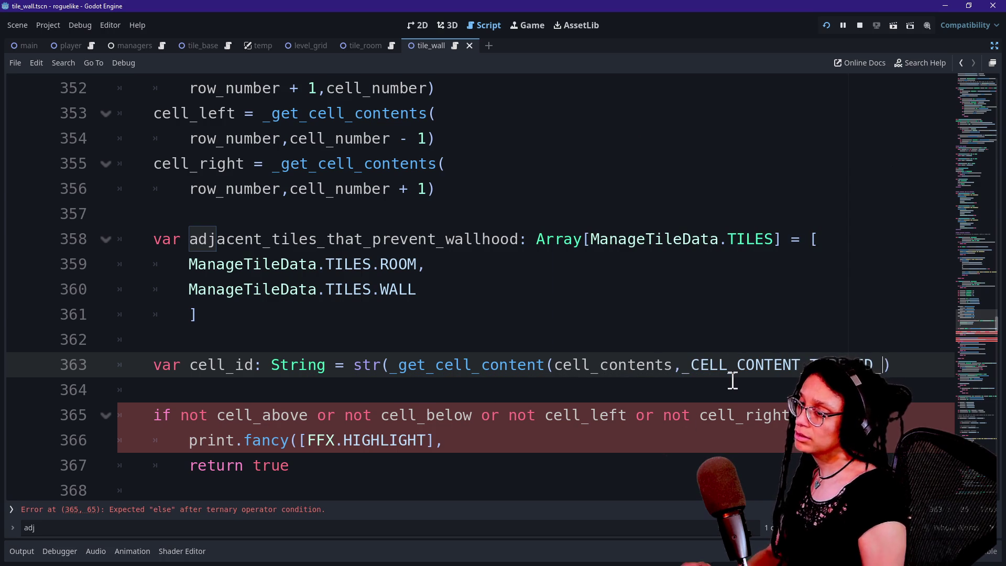
pyautogui.write(')')
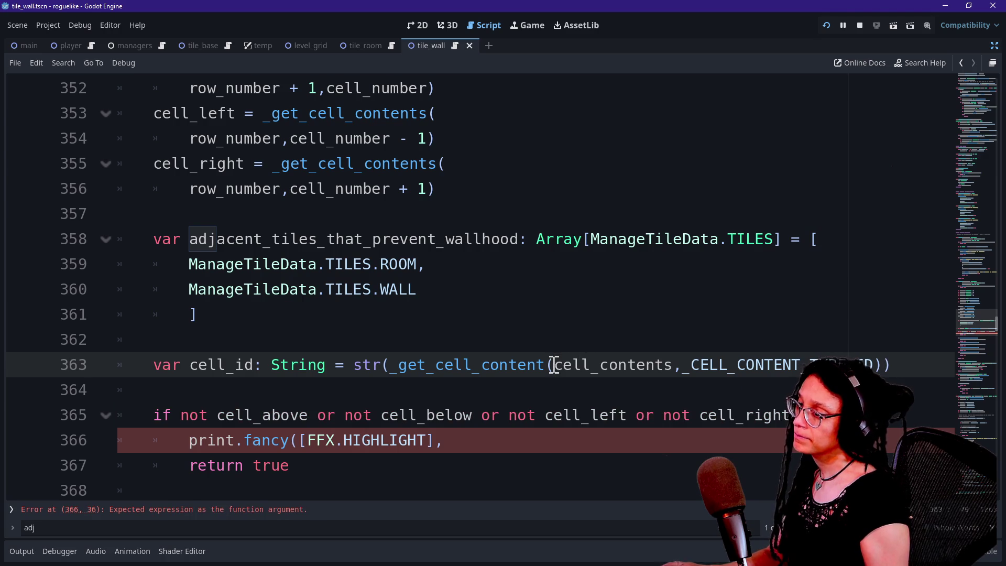
# Split the long cell_id declaration over two lines
pyautogui.click(554, 364)
pyautogui.press('Return')
pyautogui.scroll(-1, 548, 360)
pyautogui.click(503, 390)
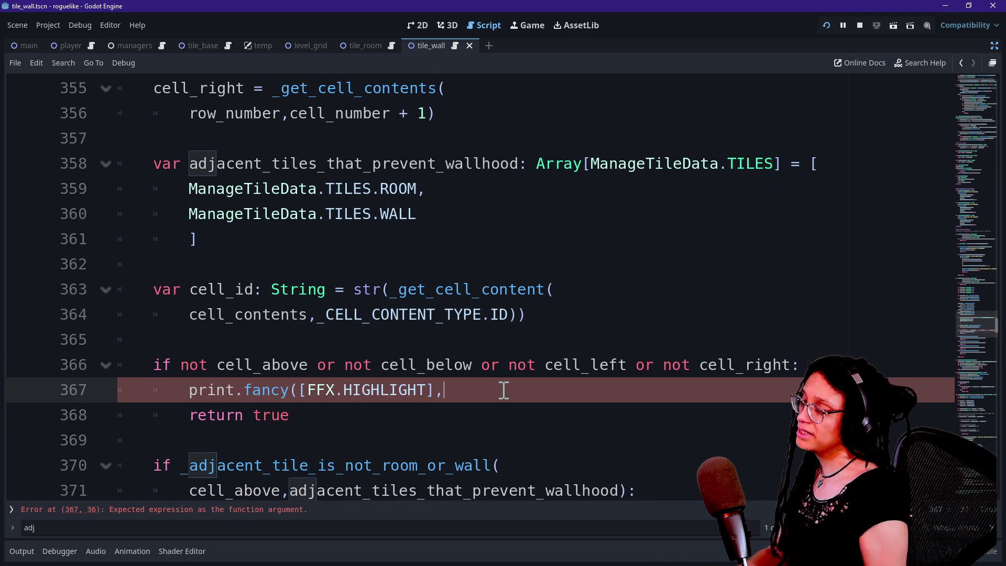
# Fill the print arguments with "Cell", cell_id and "is not a wall!", replacing the stray get_cell_size()
pyautogui.write('"Cell')
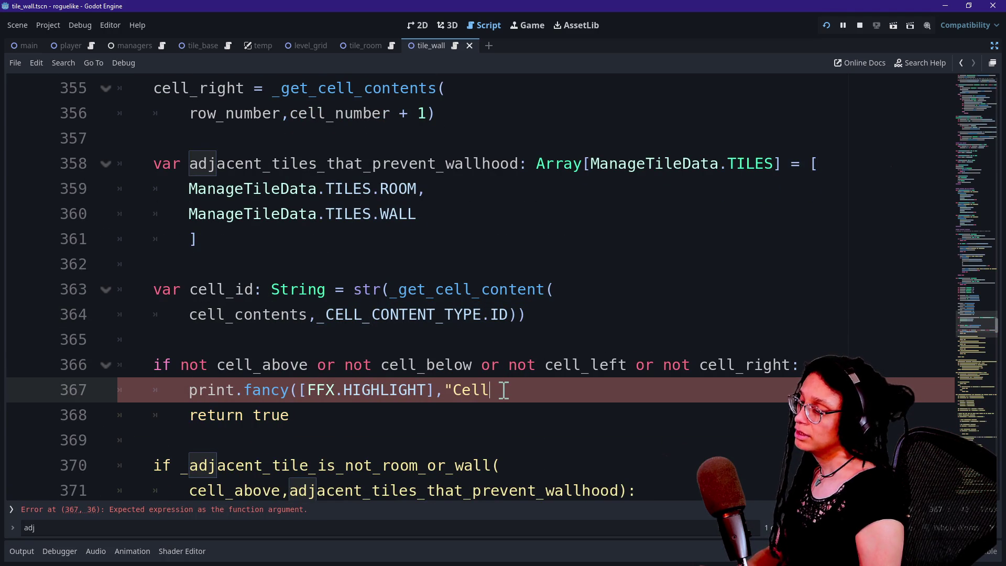
pyautogui.write(' "')
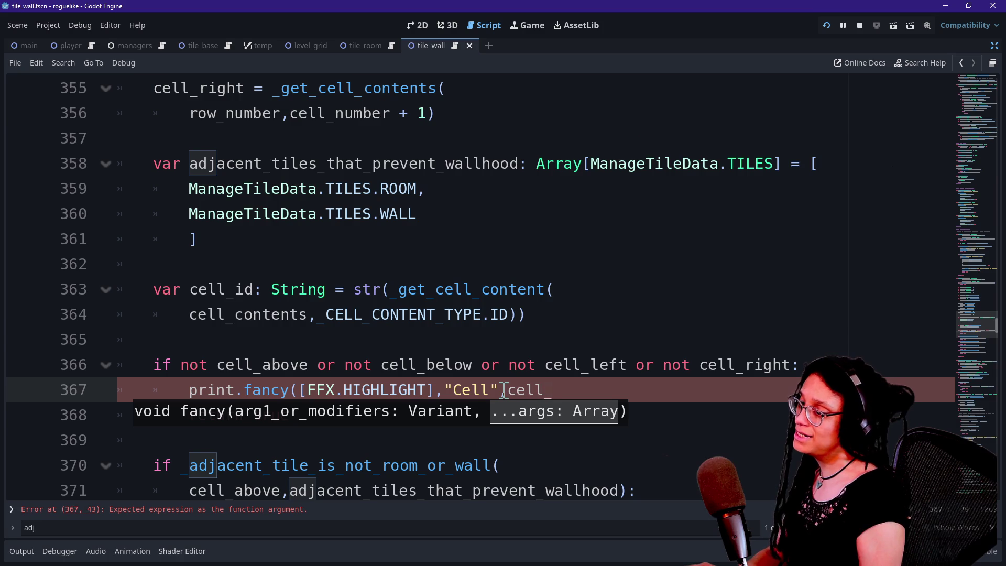
pyautogui.press('BackSpace')
pyautogui.write('id')
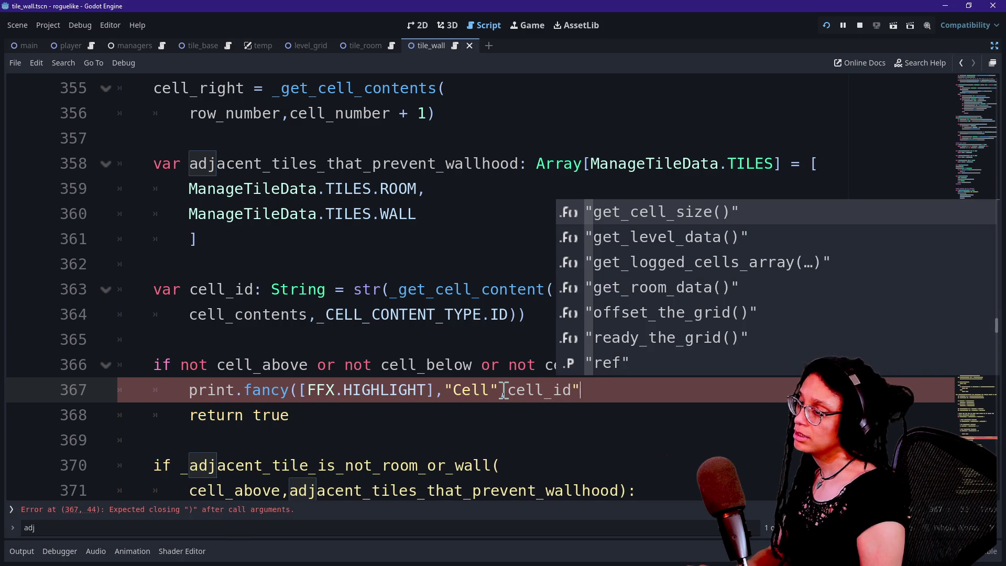
pyautogui.write(',"get_cell_size()"')
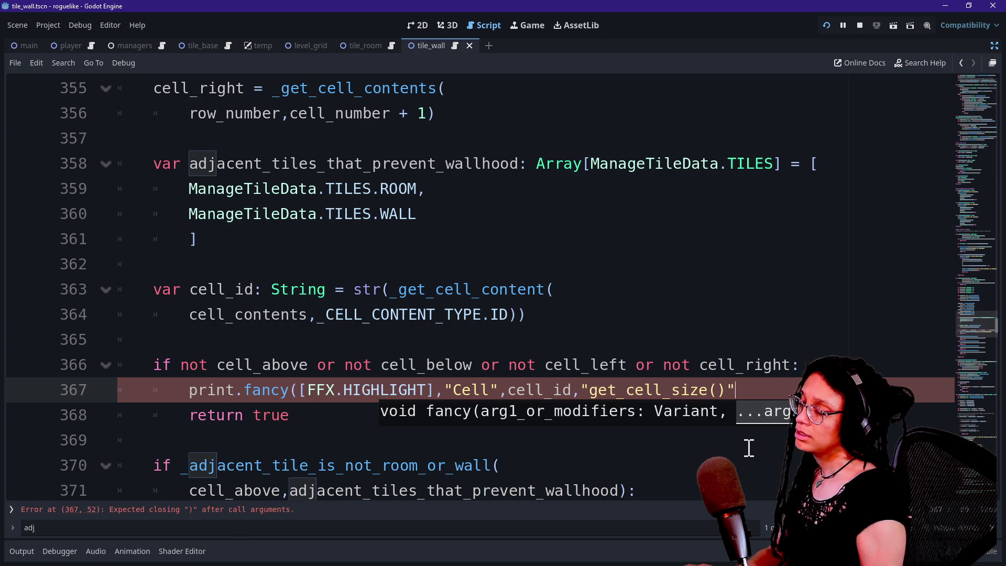
pyautogui.click(602, 387)
pyautogui.moveTo(601, 387)
pyautogui.mouseDown()
pyautogui.moveTo(594, 406)
pyautogui.moveTo(770, 364)
pyautogui.moveTo(768, 386)
pyautogui.mouseUp()
pyautogui.click(591, 398)
pyautogui.write('is not ')
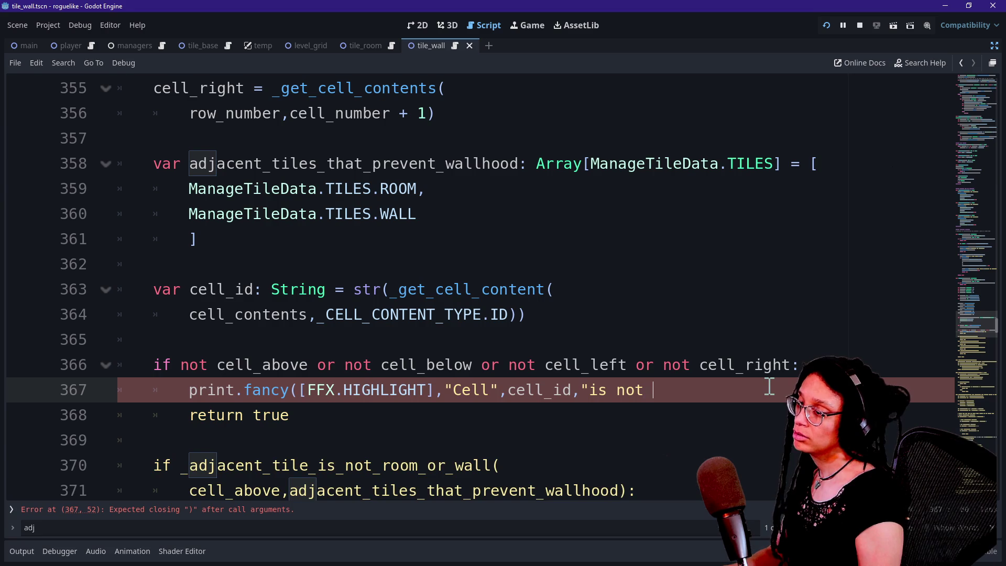
pyautogui.write('a wall!"')
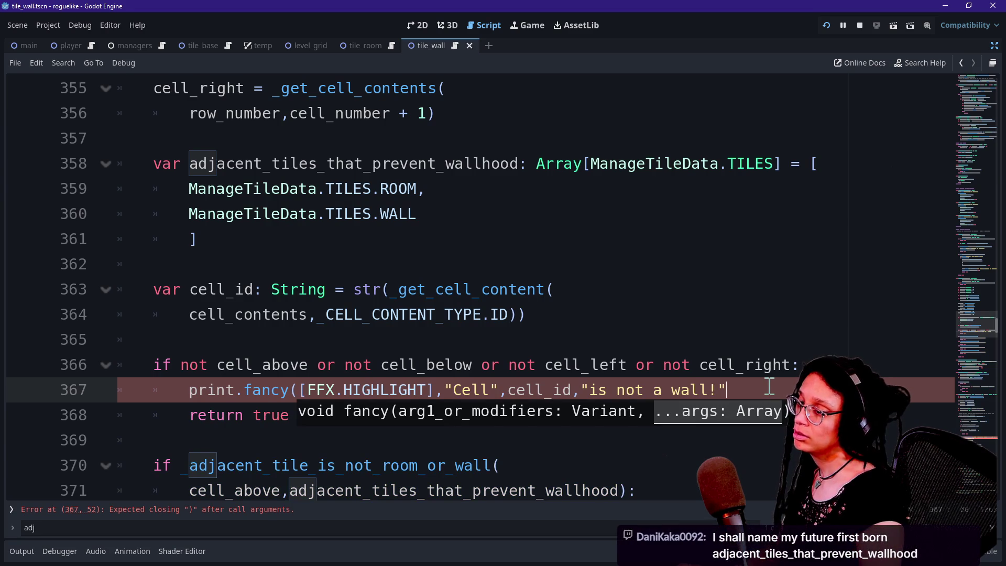
# Save the script with the completed highlighted debug print
pyautogui.click(719, 332)
pyautogui.press('Down')
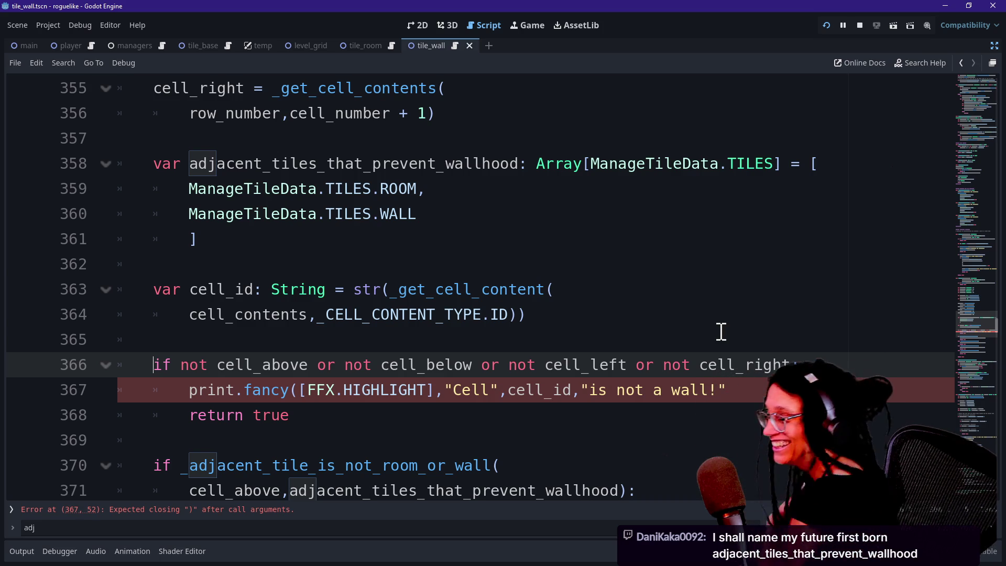
pyautogui.click(729, 391)
pyautogui.write(')')
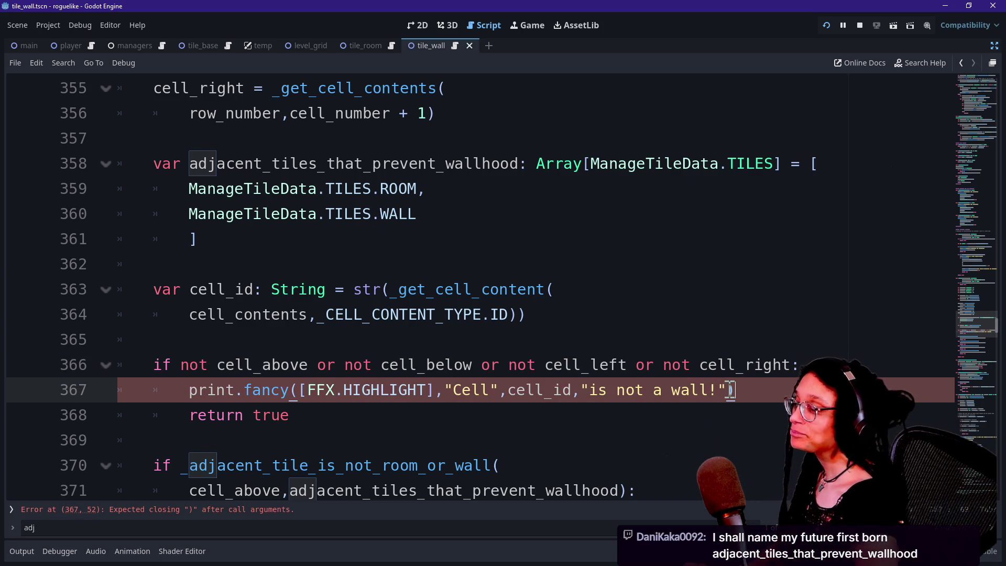
pyautogui.hotkey('ctrl', 's')
pyautogui.click(676, 246)
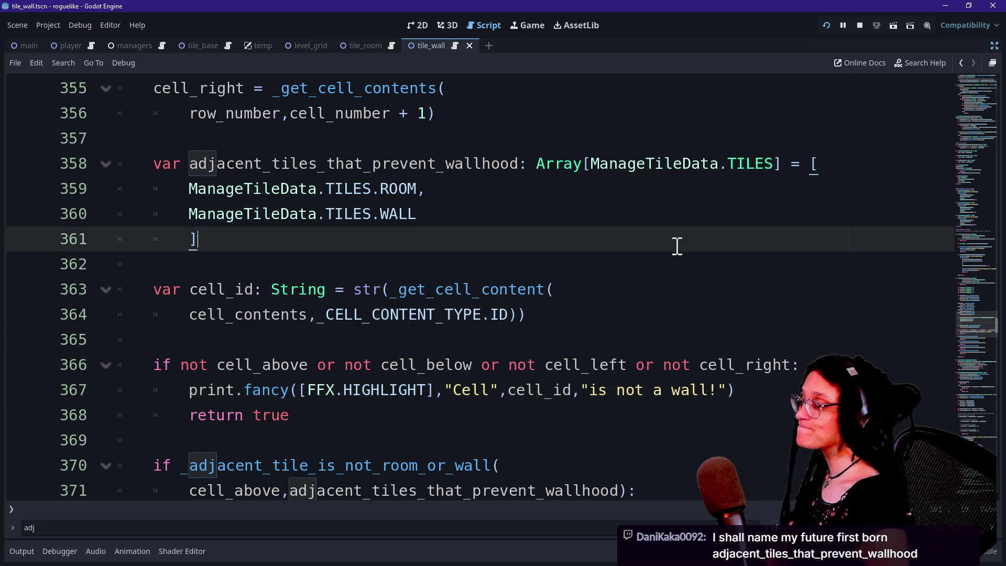
pyautogui.press('Down')
pyautogui.press('Down')
pyautogui.press('Down')
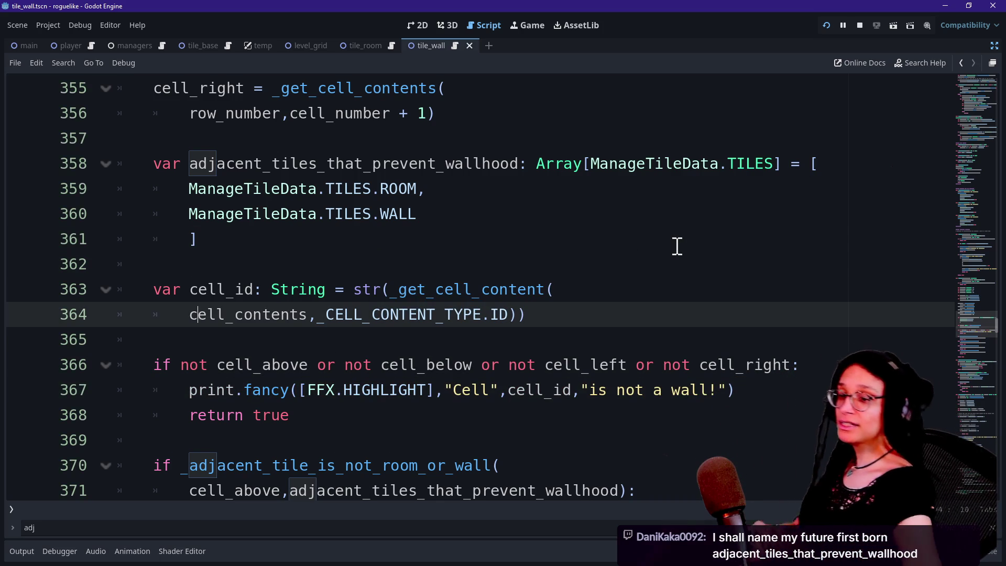
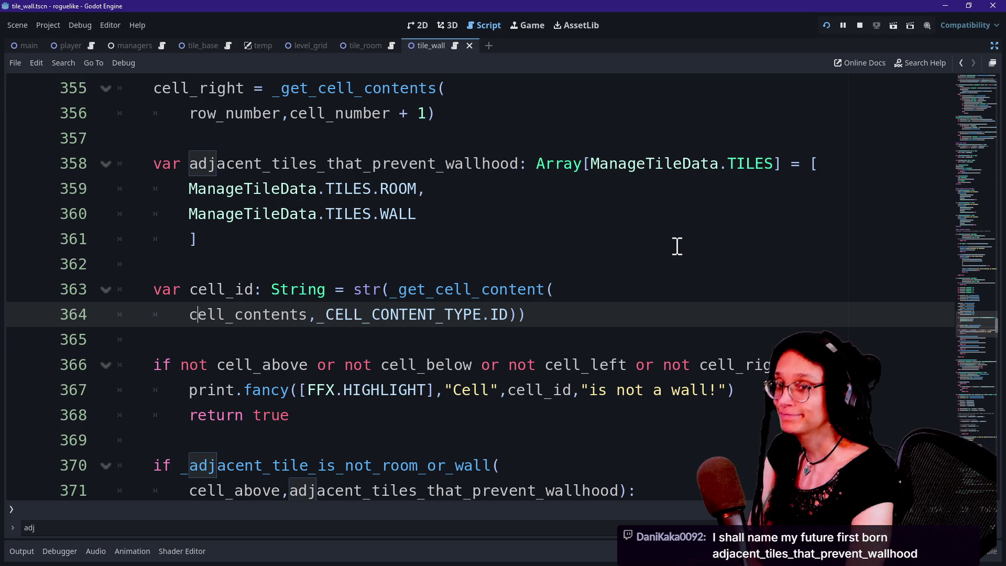
# Restore the editor panels, make Label_Debug_Number visible, and restart the game to show numbered tiles
pyautogui.click(626, 390)
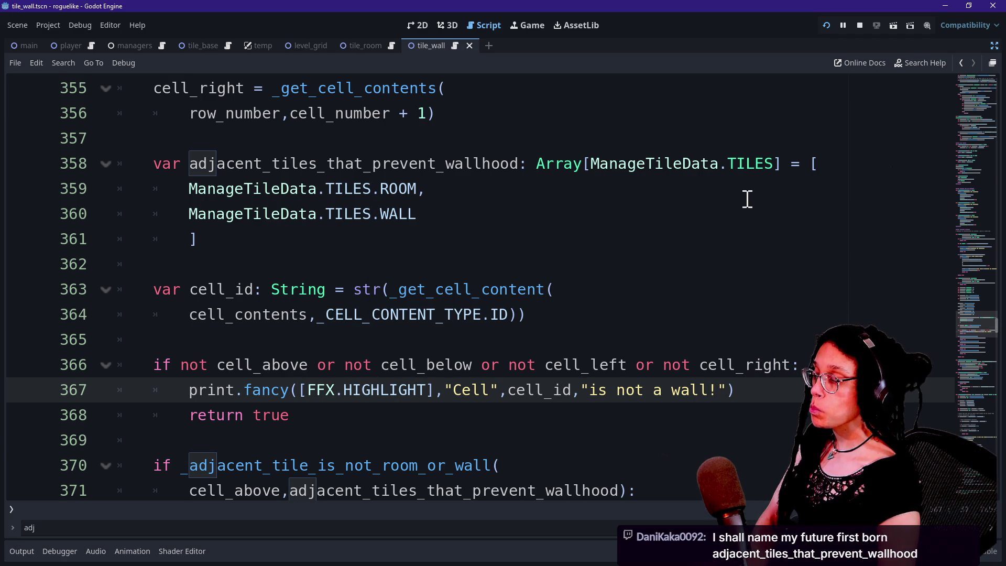
pyautogui.scroll(3, 748, 199)
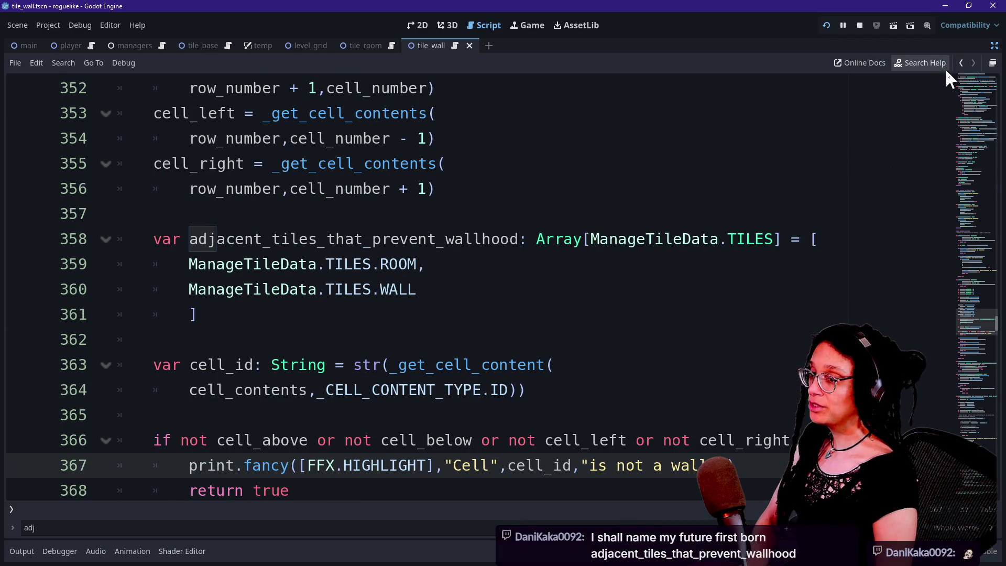
pyautogui.click(993, 63)
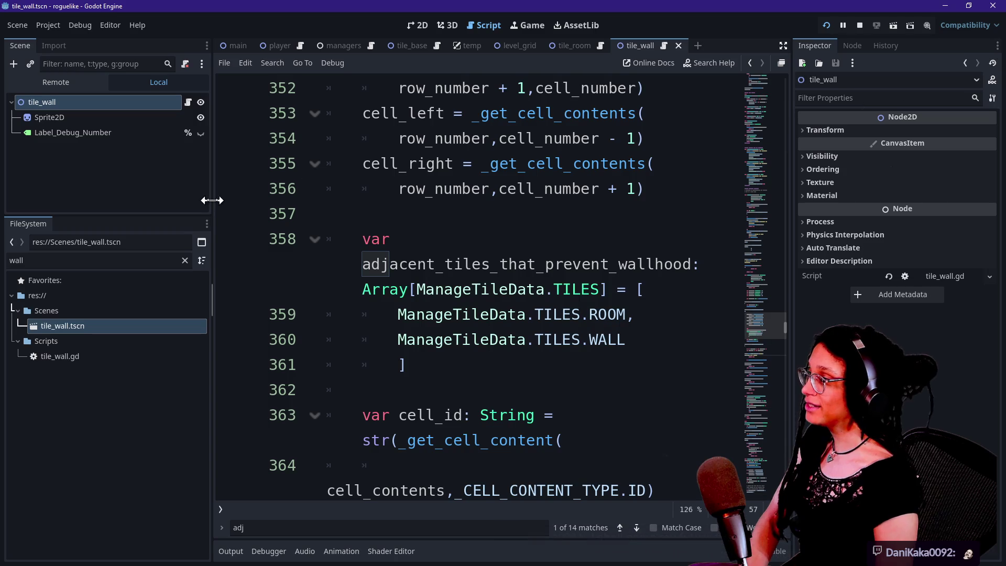
pyautogui.click(199, 152)
pyautogui.click(201, 133)
pyautogui.click(824, 27)
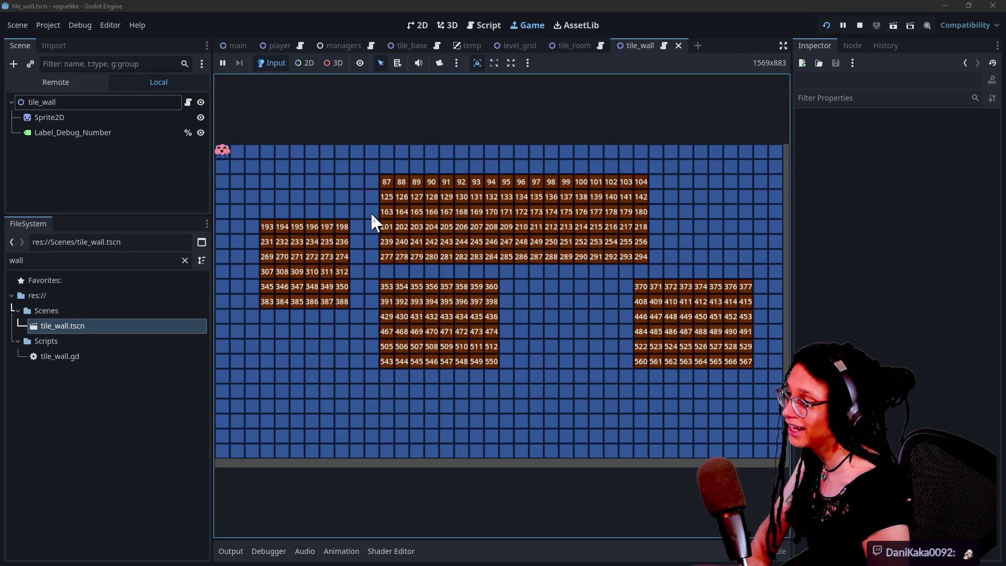
# Replace the old room seed filter in the Output log with 'not a', then go back to tile_wall
pyautogui.click(228, 551)
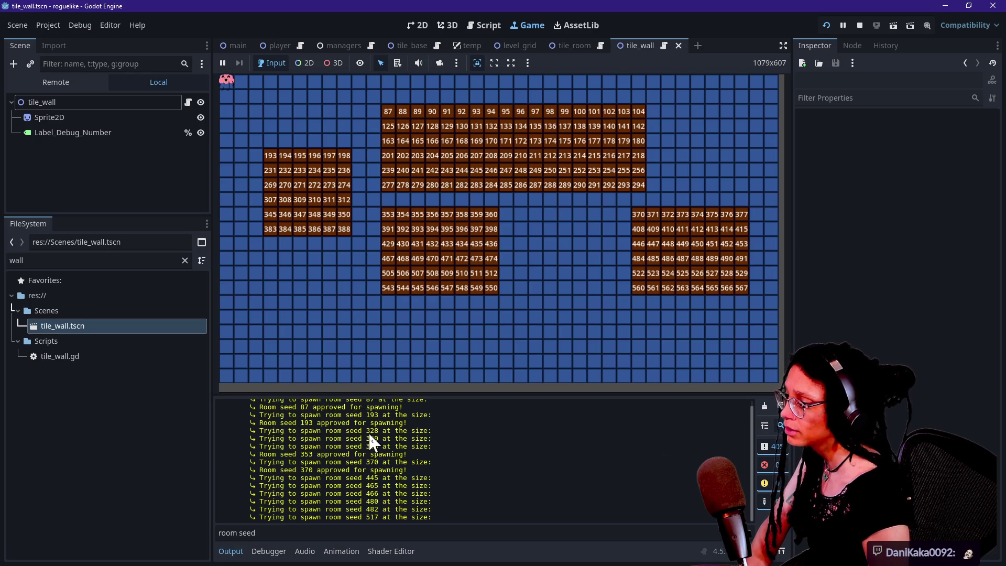
pyautogui.click(449, 533)
pyautogui.write('n')
pyautogui.press('capslock')
pyautogui.hotkey('ctrl', 'a')
pyautogui.press('capslock')
pyautogui.write('not a')
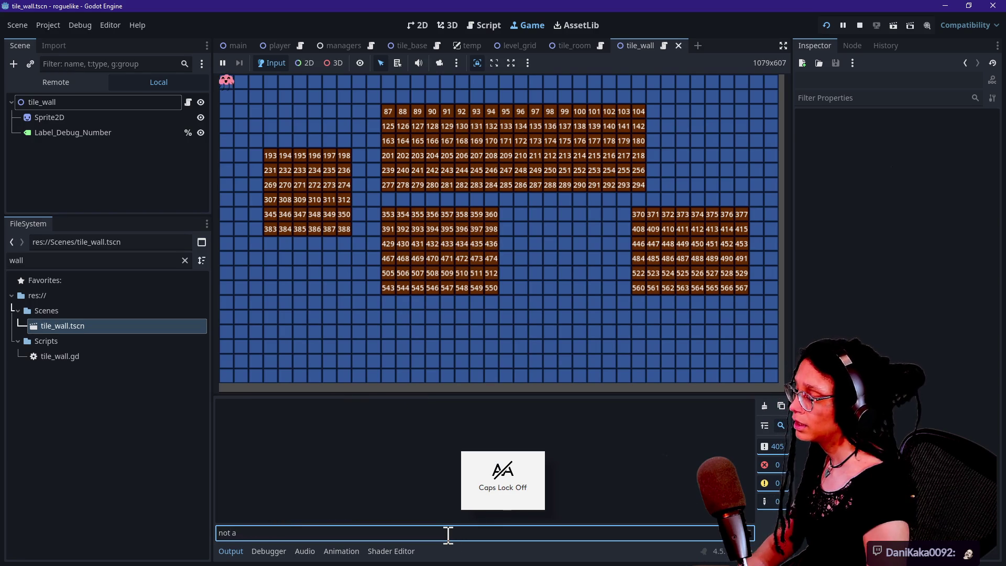
pyautogui.click(484, 24)
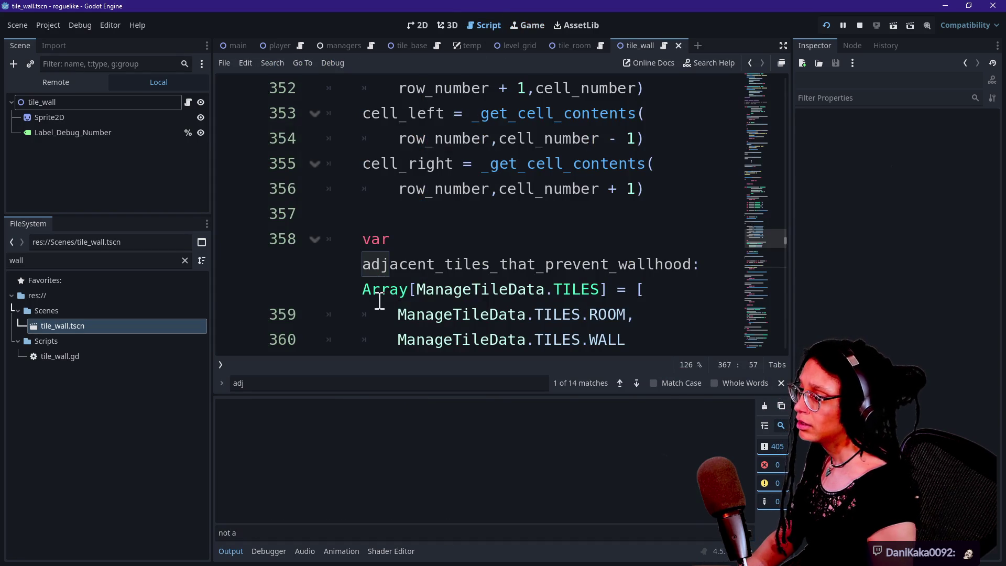
# Hide the Output log and search the script for 'not', landing on line 367
pyautogui.scroll(-1, 435, 304)
pyautogui.hotkey('ctrl', 'j')
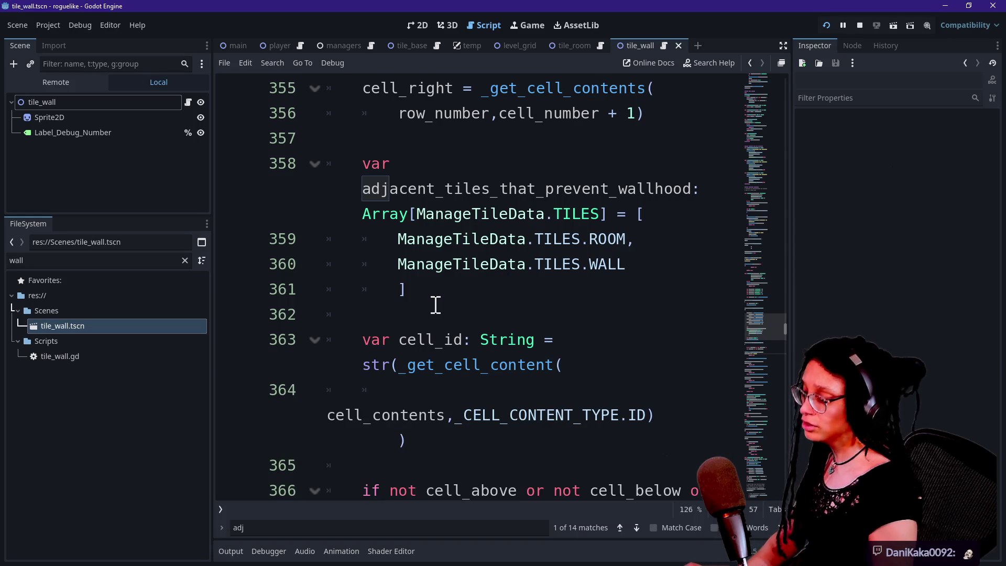
pyautogui.hotkey('ctrl', 'f')
pyautogui.write('not a')
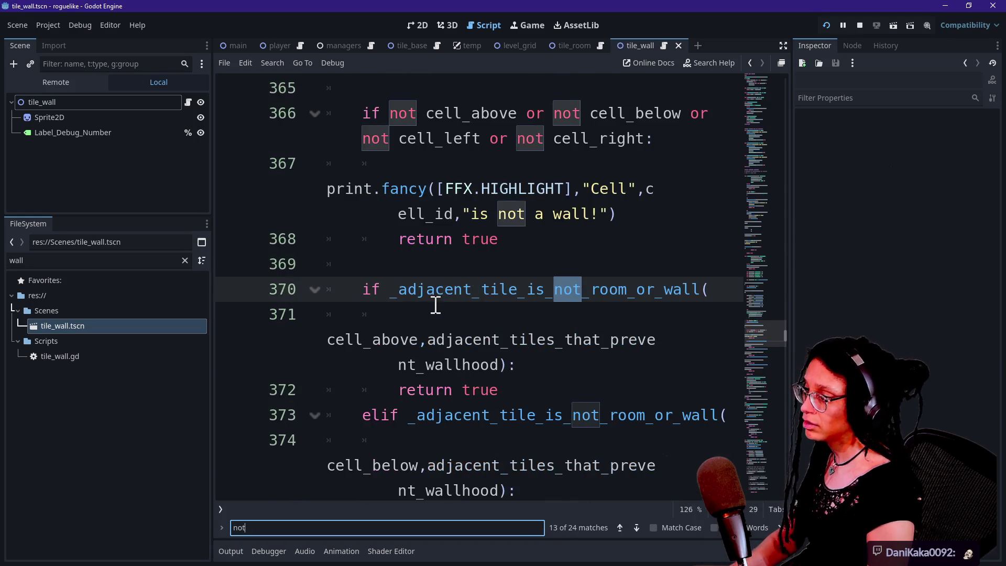
pyautogui.press('BackSpace')
pyautogui.press('BackSpace')
# Select the 'is not a wall!' message on line 367, then switch to the running game
pyautogui.click(458, 307)
pyautogui.moveTo(471, 290); pyautogui.dragTo(598, 290)
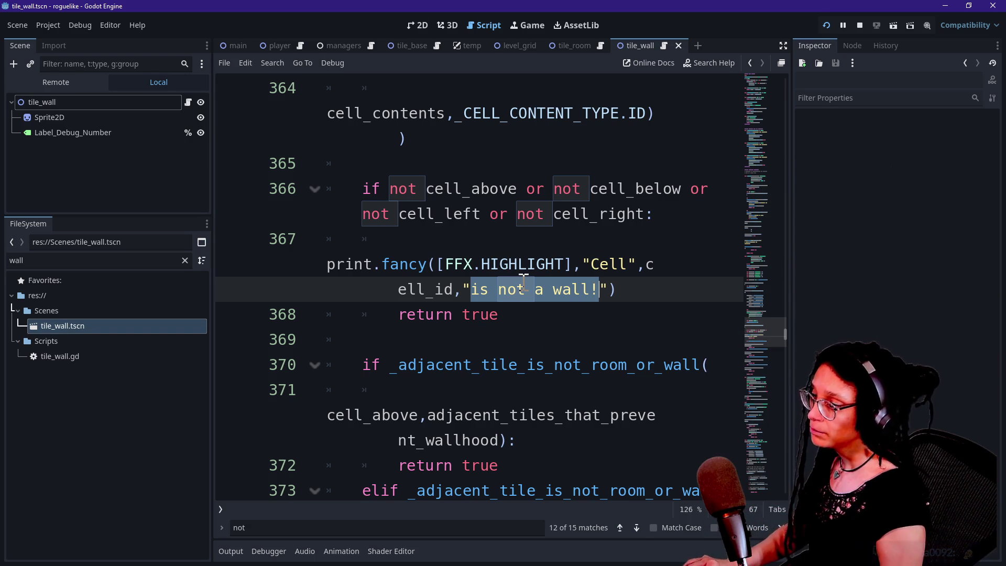
pyautogui.click(449, 287)
pyautogui.click(443, 263)
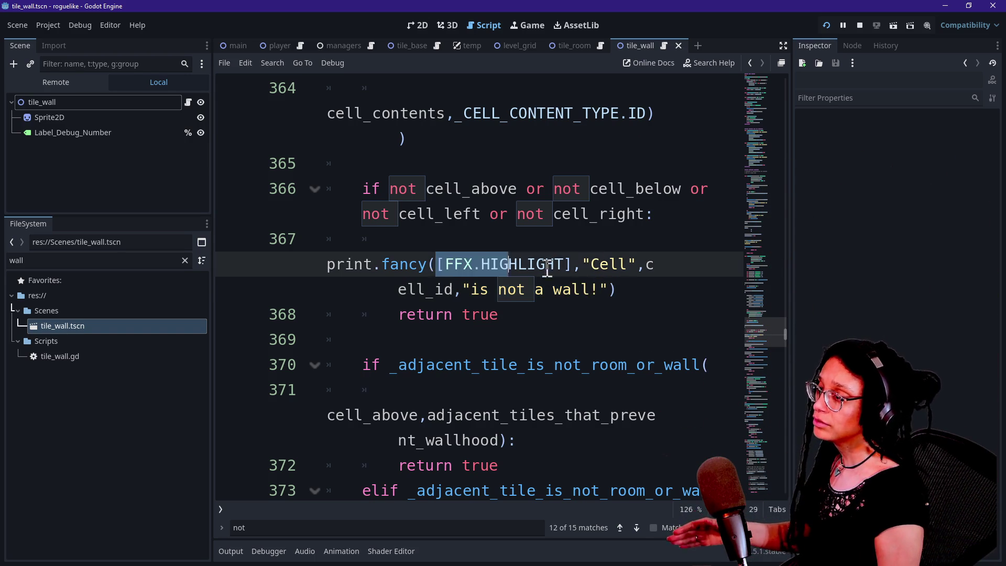
pyautogui.click(625, 281)
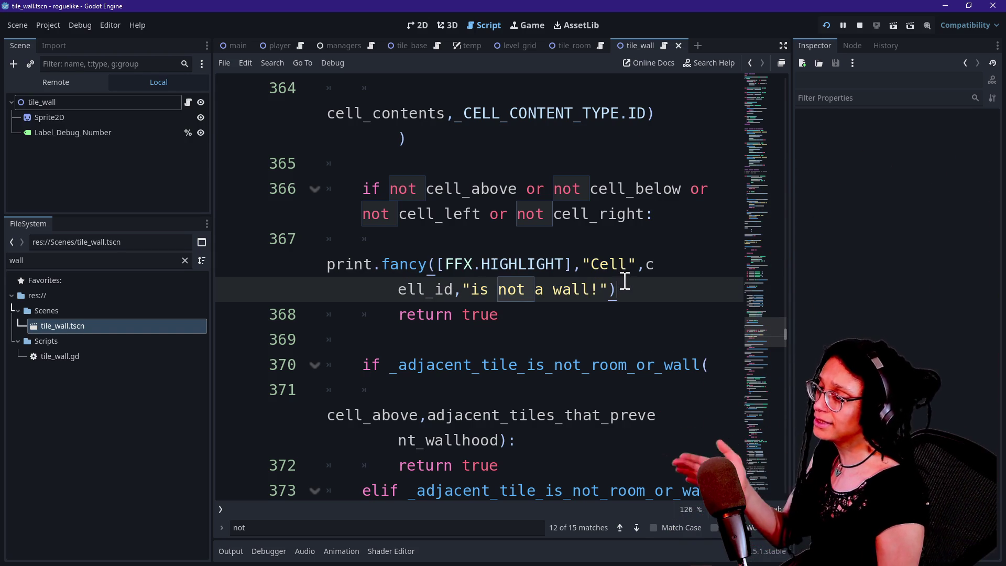
pyautogui.click(527, 25)
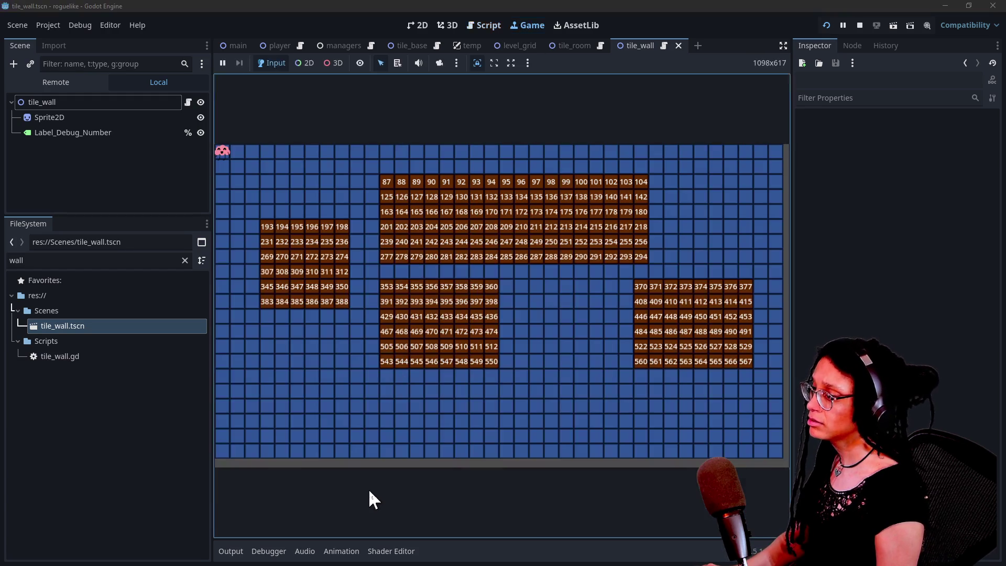
# Change the Output log filter text to 'not' and switch back to the tile_wall script
pyautogui.click(230, 551)
pyautogui.click(272, 533)
pyautogui.hotkey('ctrl', 'a')
pyautogui.press('BackSpace')
pyautogui.write('not')
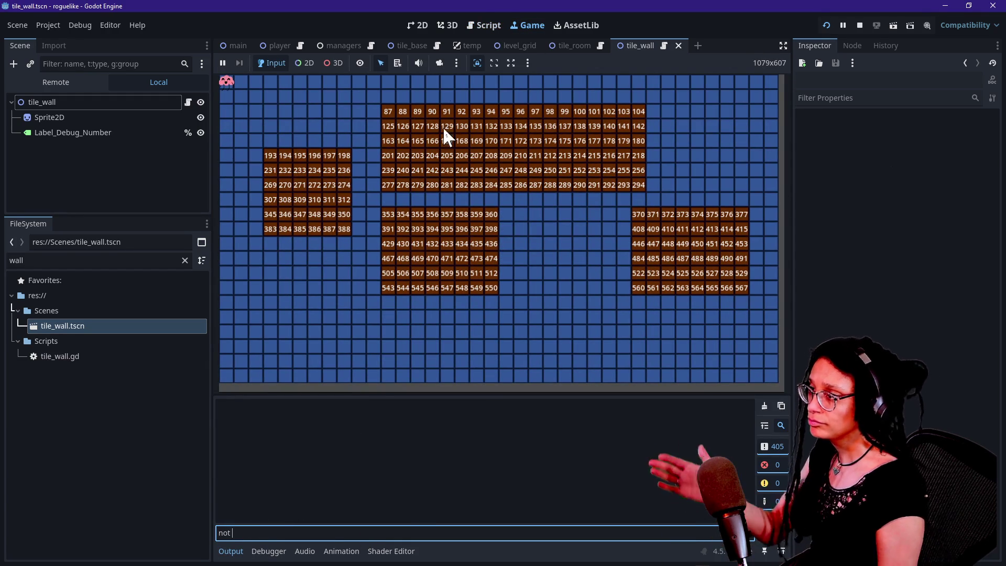
pyautogui.click(487, 25)
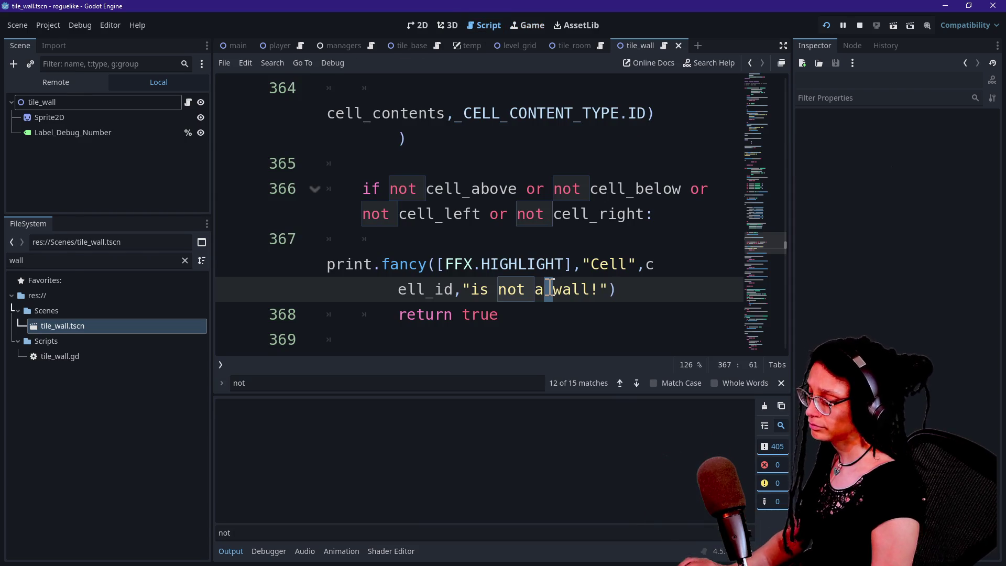
# In full-window script view, extend the line 367 wall message with 'because it's off the grid'
pyautogui.hotkey('ctrl', 'shift', 'F11')
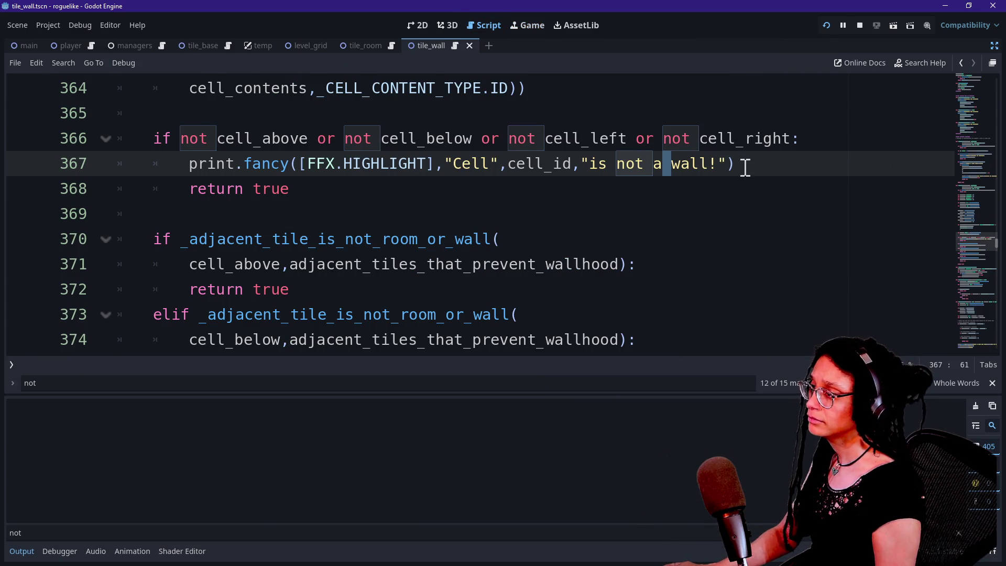
pyautogui.click(607, 165)
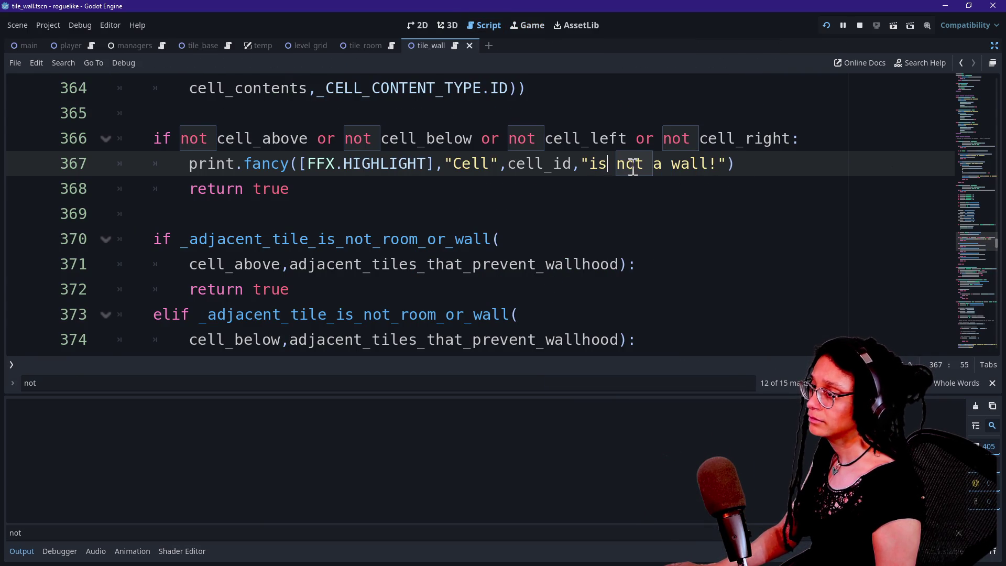
pyautogui.write('be')
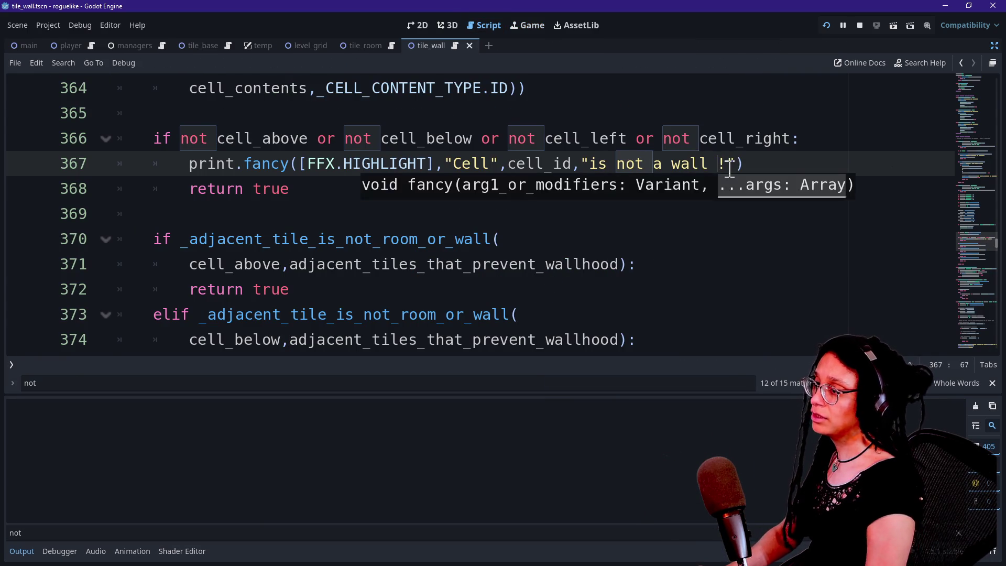
pyautogui.write("cause it'")
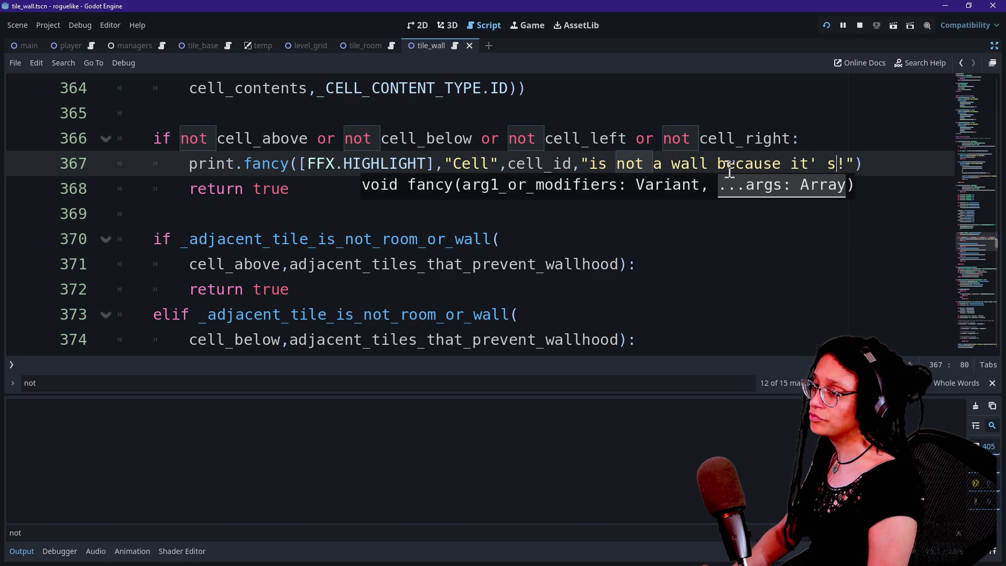
pyautogui.write('s off the grid')
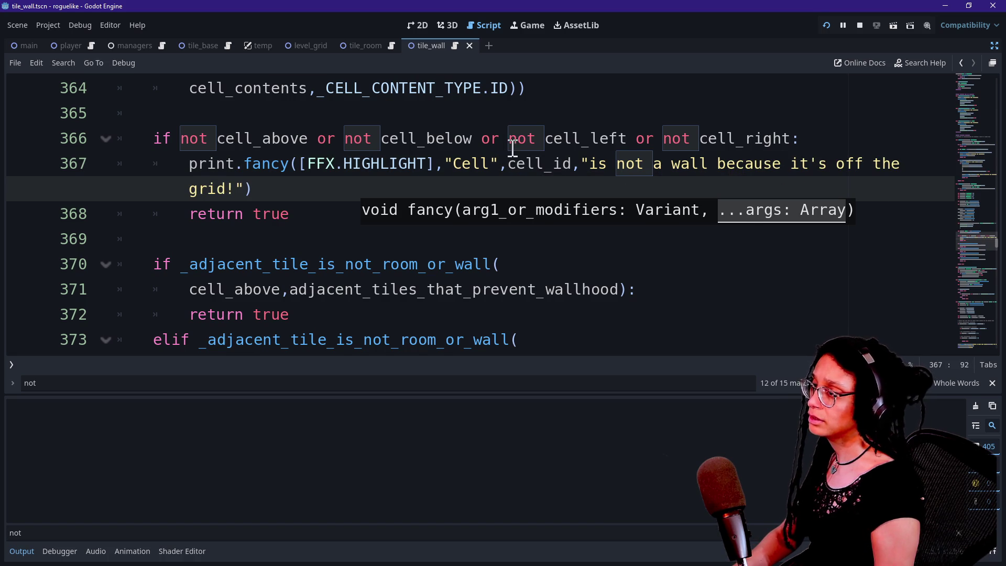
pyautogui.click(819, 164)
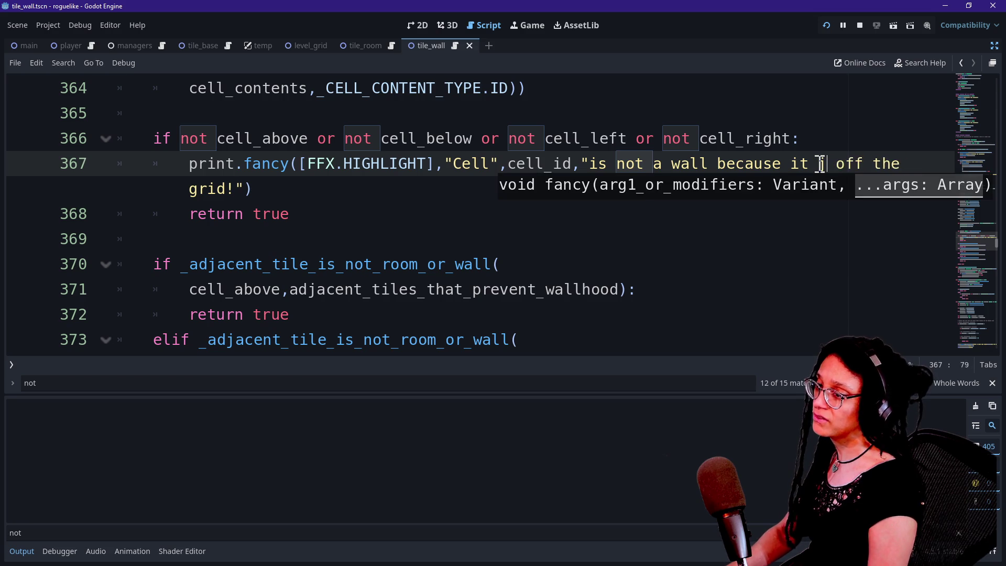
pyautogui.write('sd sn')
pyautogui.press('BackSpace')
pyautogui.press('BackSpace')
pyautogui.press('BackSpace')
pyautogui.write('as')
pyautogui.press('BackSpace')
pyautogui.press('BackSpace')
pyautogui.press('BackSpace')
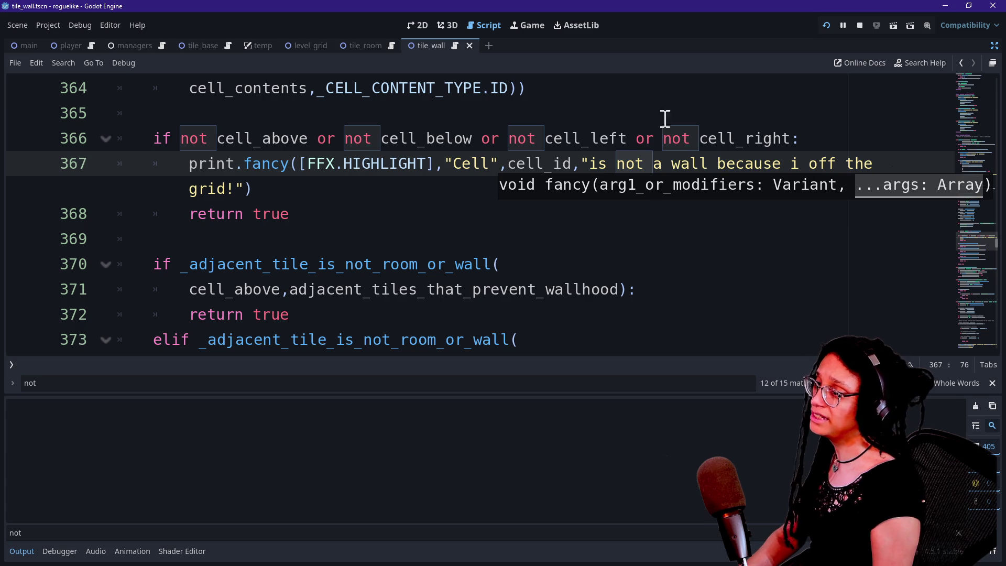
# Reword the message to 'is a wall because it has an adjacent tile off the grid!'
pyautogui.click(641, 157)
pyautogui.press('BackSpace')
pyautogui.press('BackSpace')
pyautogui.press('BackSpace')
pyautogui.press('Delete')
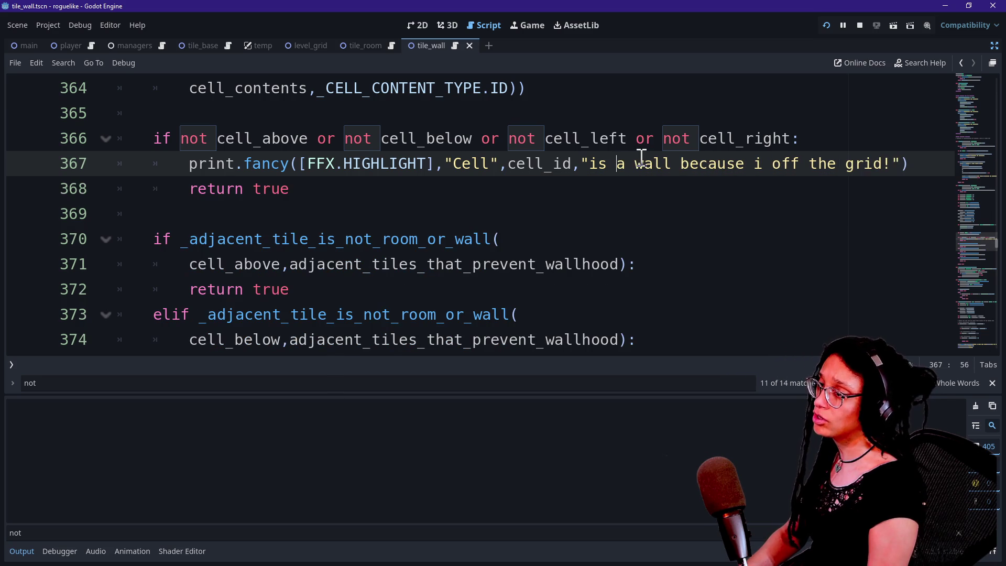
pyautogui.write('t has an adjacent')
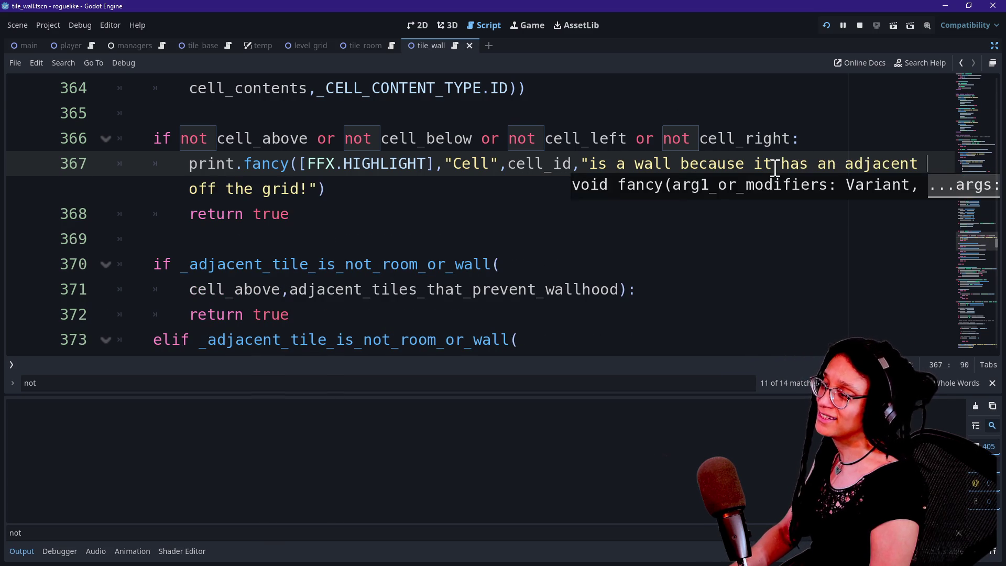
pyautogui.write(' tile')
pyautogui.press('BackSpace')
pyautogui.press('BackSpace')
pyautogui.press('BackSpace')
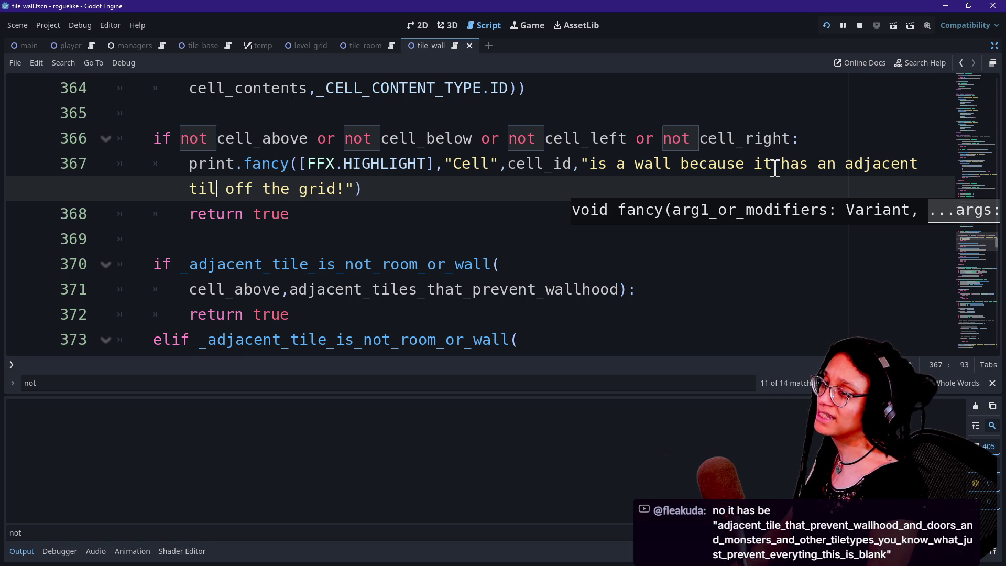
pyautogui.write('s')
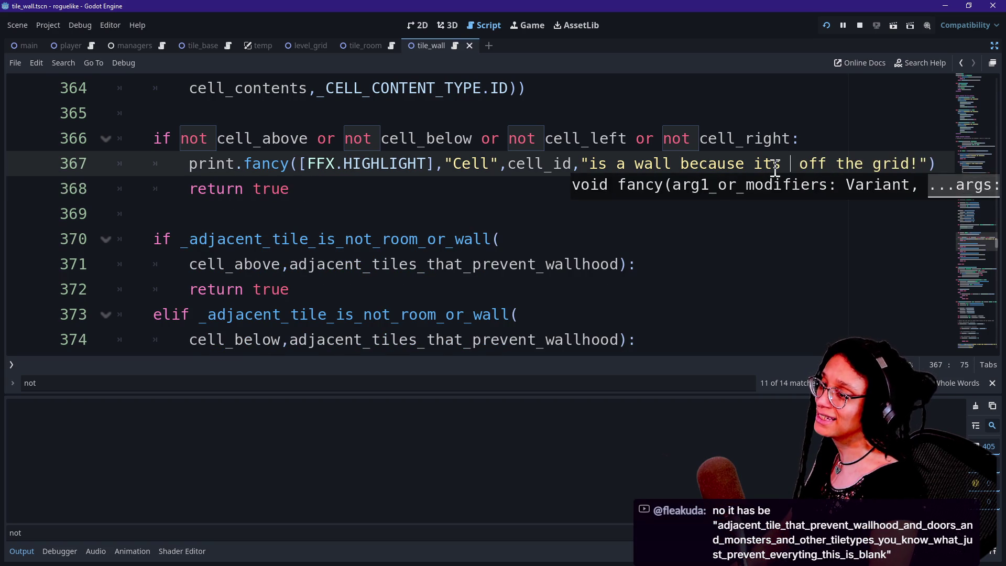
pyautogui.press('BackSpace')
pyautogui.press('BackSpace')
pyautogui.write('has an ')
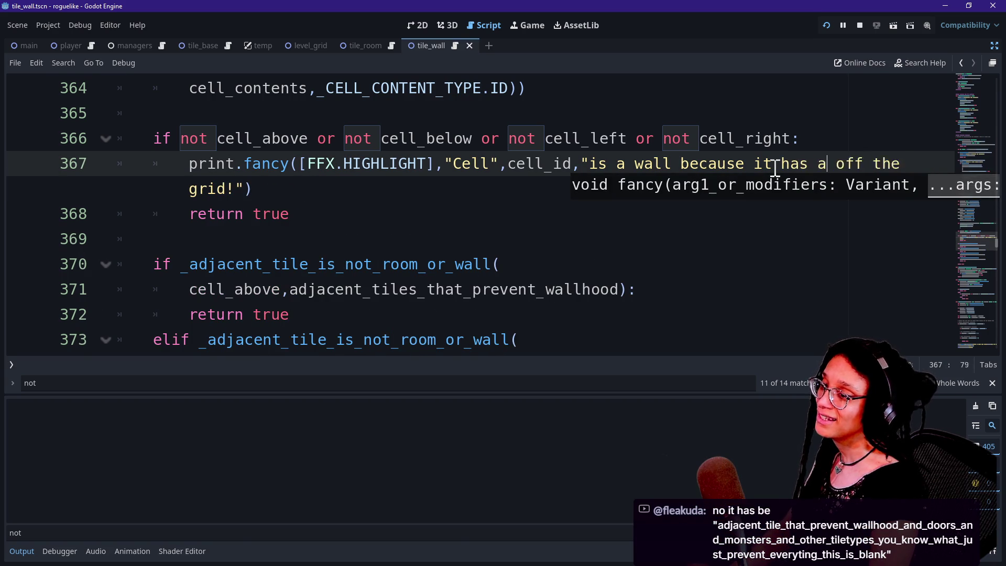
pyautogui.write('adjaent')
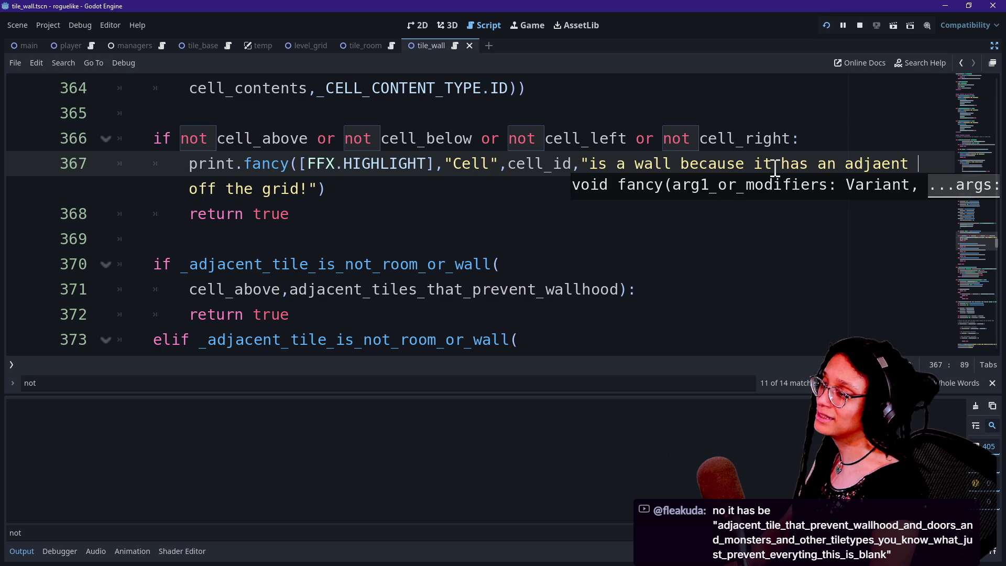
pyautogui.press('BackSpace')
pyautogui.press('BackSpace')
pyautogui.press('BackSpace')
pyautogui.write('cent tile')
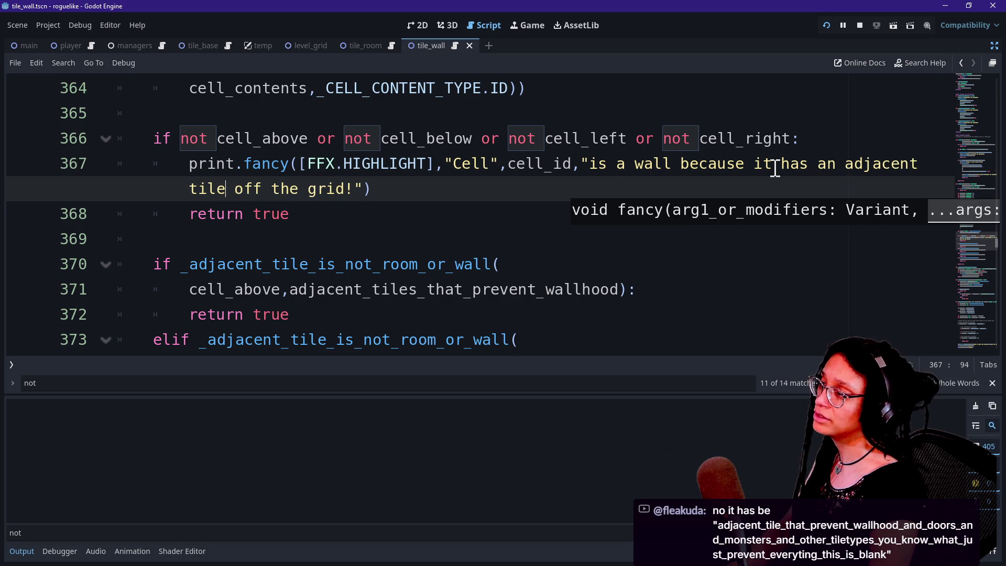
# Save tile_wall and move down to the return line of the next check on line 374
pyautogui.click(369, 189)
pyautogui.hotkey('ctrl', 's')
pyautogui.press('Down')
pyautogui.press('Down')
pyautogui.press('Down')
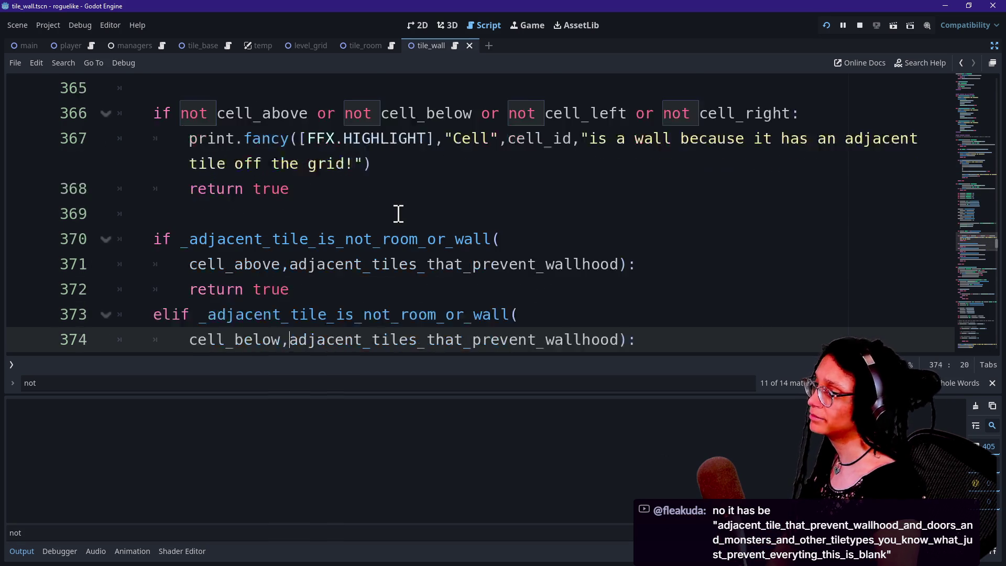
pyautogui.press('Down')
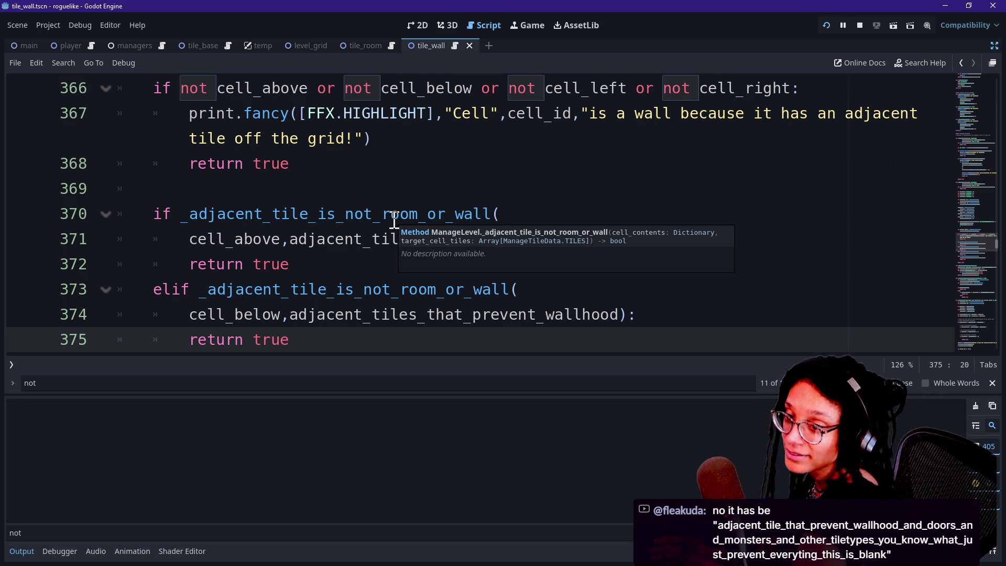
pyautogui.click(374, 189)
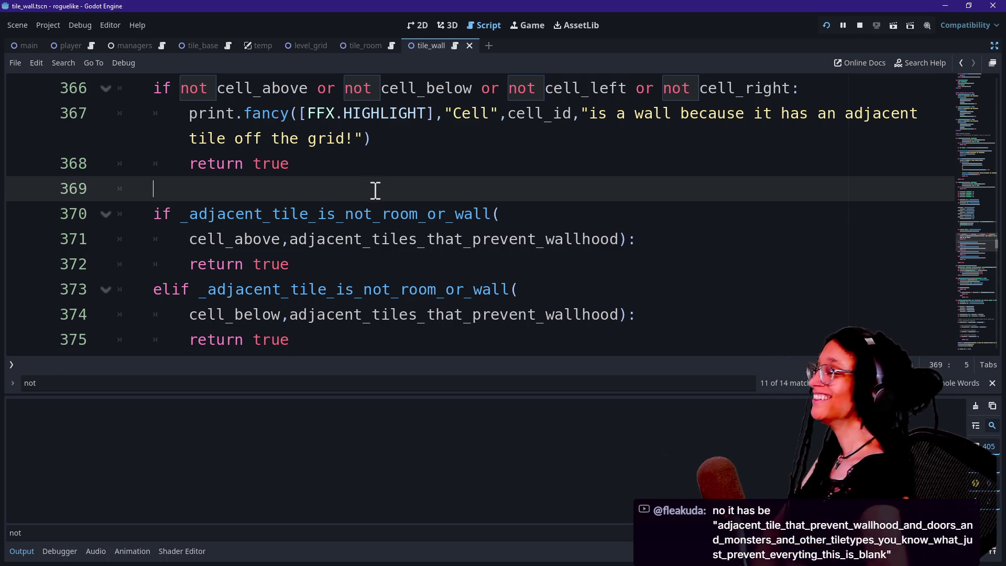
pyautogui.press('Up')
pyautogui.press('Up')
pyautogui.press('Up')
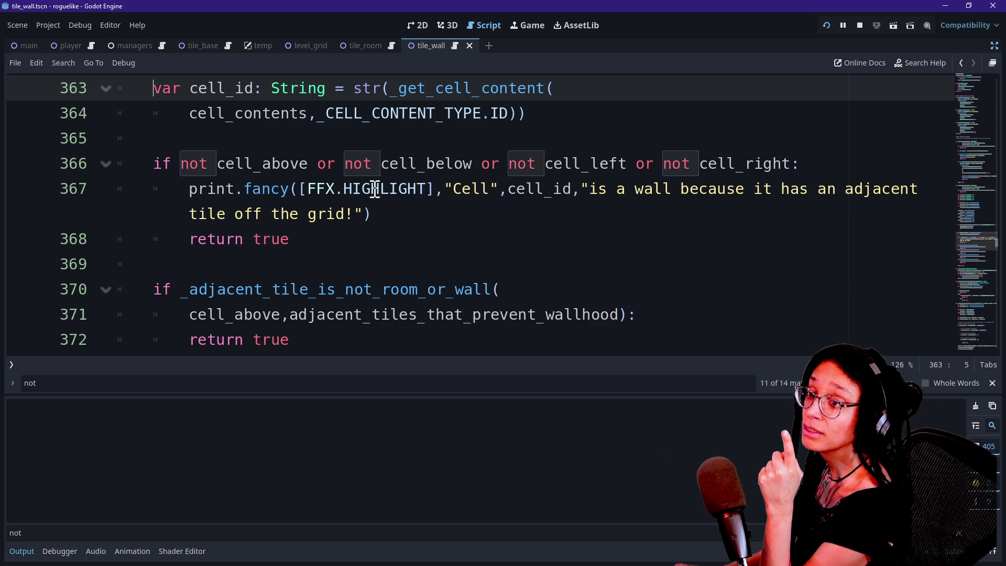
pyautogui.hotkey('alt', 'Tab')
pyautogui.scroll(-5, 373, 197)
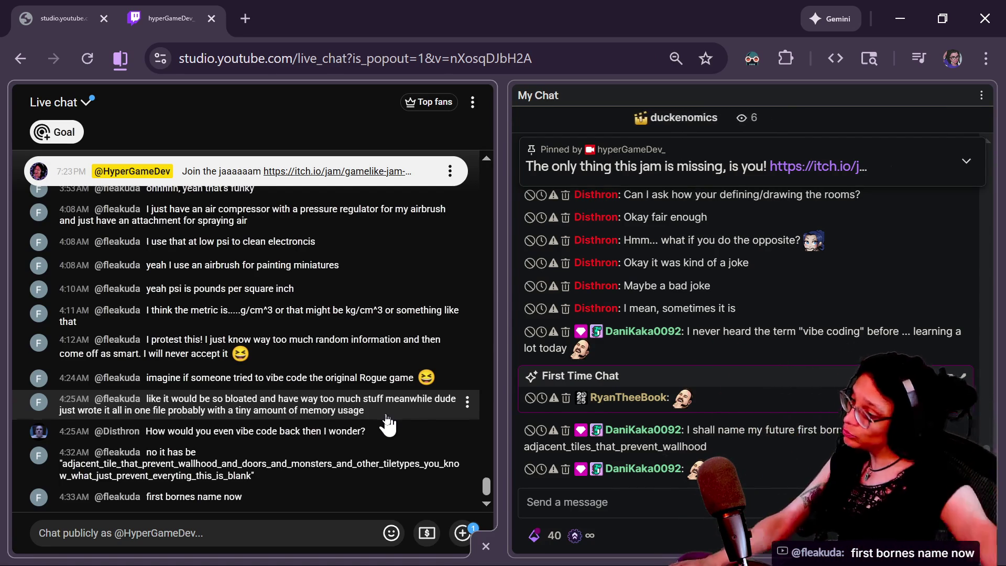
pyautogui.hotkey('alt', 'Tab')
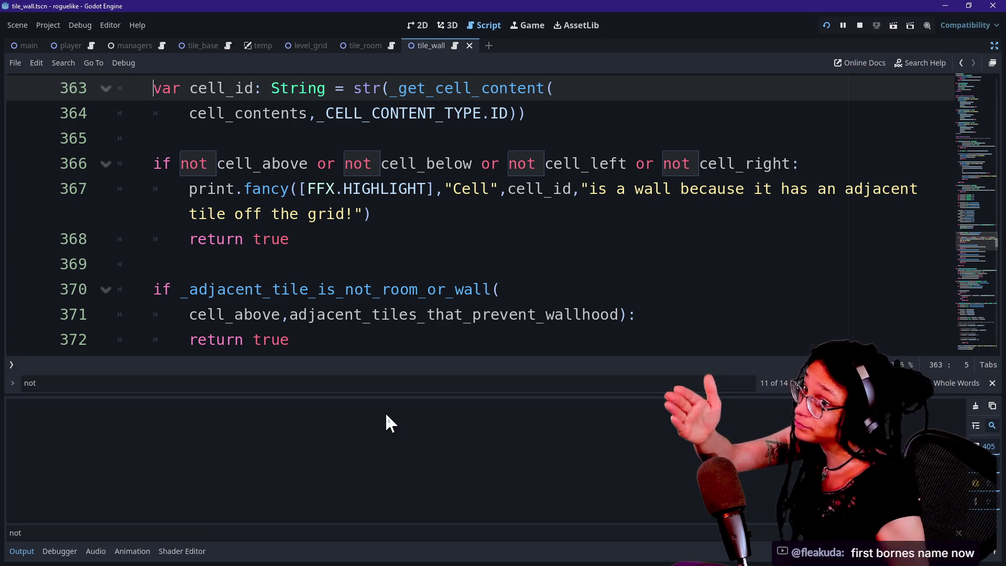
# Hide the output area and move the caret from blank line 369 into the first if check
pyautogui.click(383, 304)
pyautogui.hotkey('ctrl', 'j')
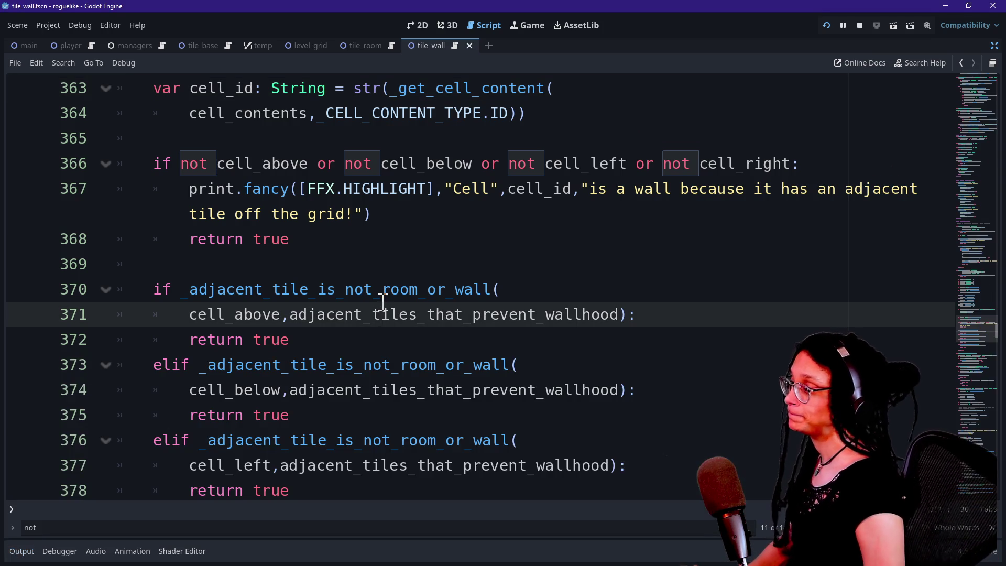
pyautogui.click(302, 217)
pyautogui.click(373, 260)
pyautogui.press('Right')
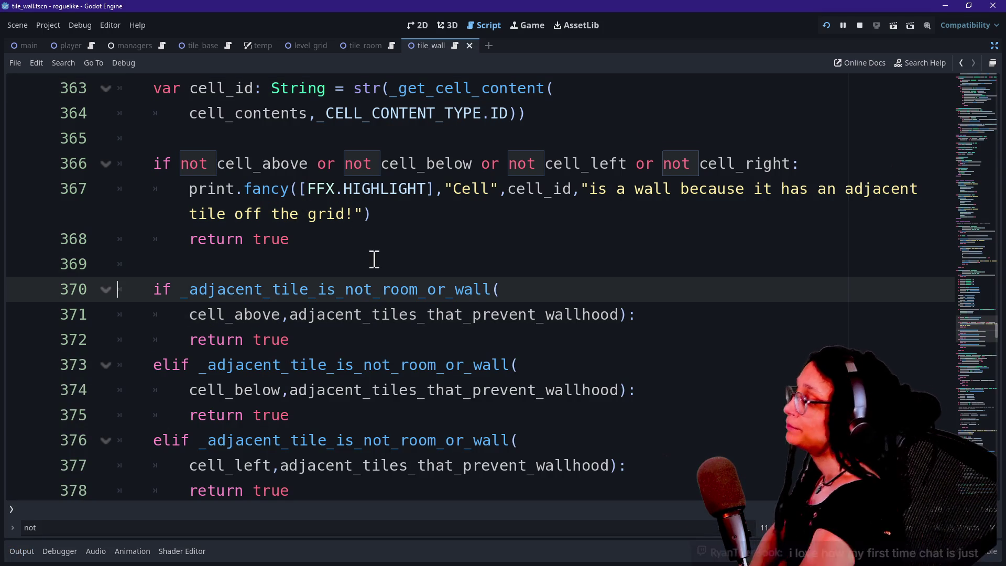
pyautogui.press('Down')
pyautogui.press('Down')
pyautogui.press('Down')
pyautogui.press('Down')
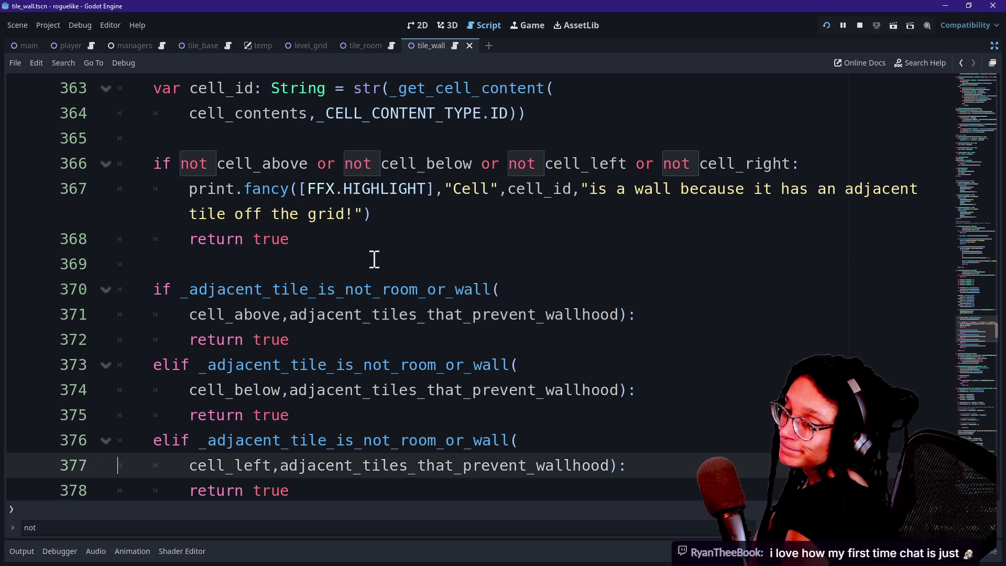
pyautogui.press('Up')
pyautogui.press('Up')
pyautogui.press('Up')
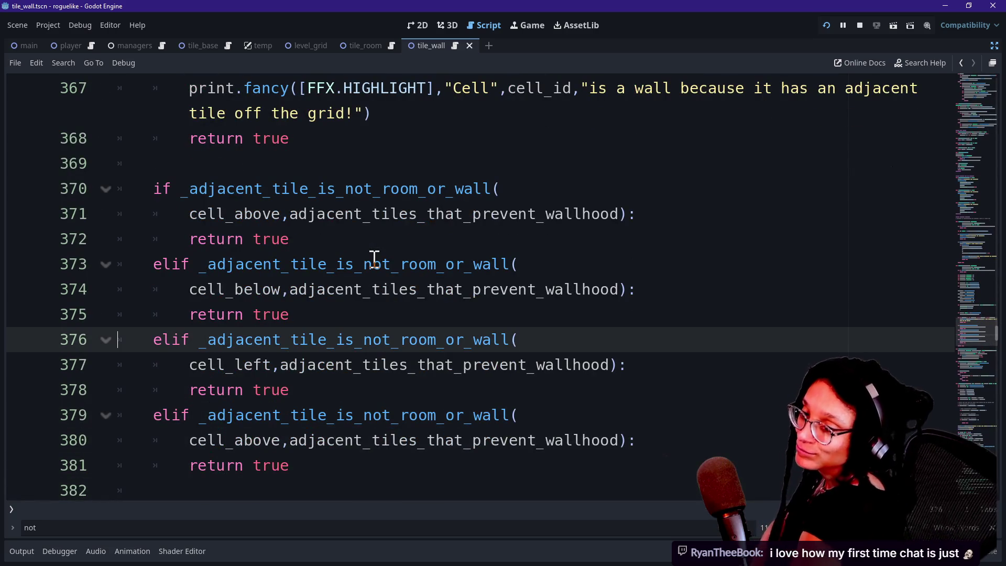
pyautogui.press('Down')
pyautogui.press('Down')
pyautogui.press('Up')
pyautogui.press('Up')
pyautogui.press('Up')
pyautogui.press('Up')
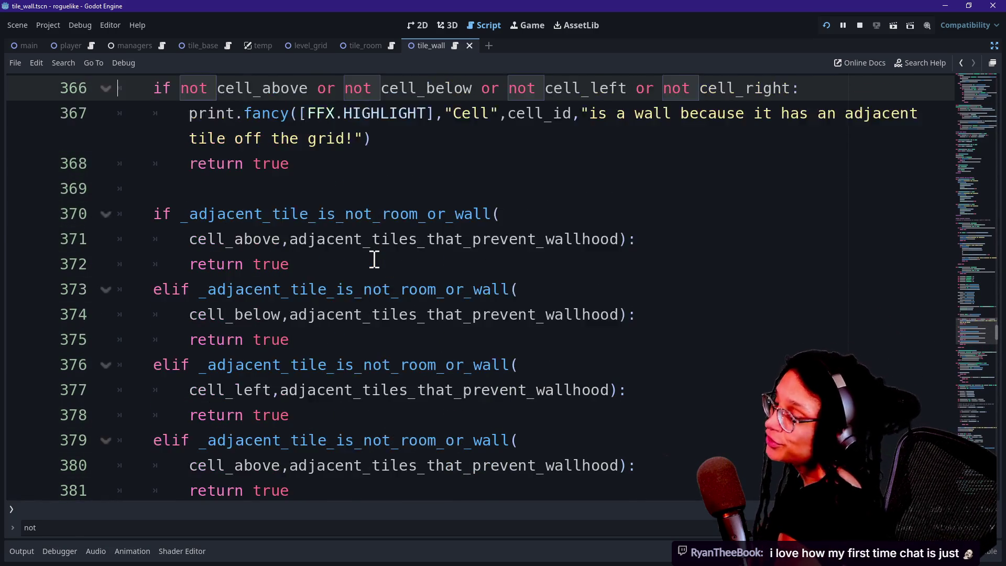
pyautogui.press('Down')
pyautogui.press('Down')
pyautogui.press('Down')
pyautogui.press('Down')
pyautogui.press('Down')
pyautogui.press('Down')
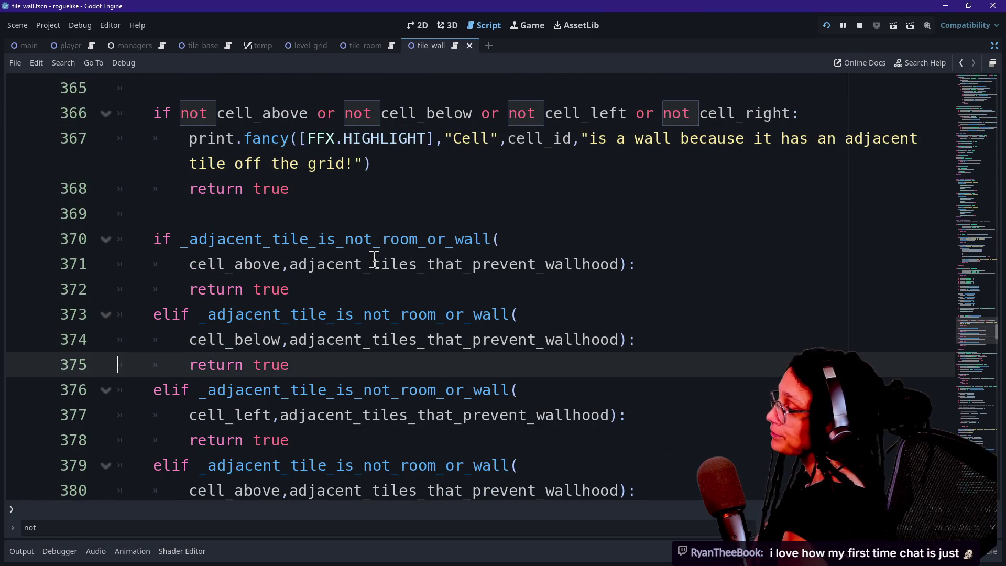
# Step through the elif chain between the off-grid message and the return false line
pyautogui.press('Down')
pyautogui.press('Down')
pyautogui.press('Down')
pyautogui.press('Up')
pyautogui.press('Up')
pyautogui.press('Up')
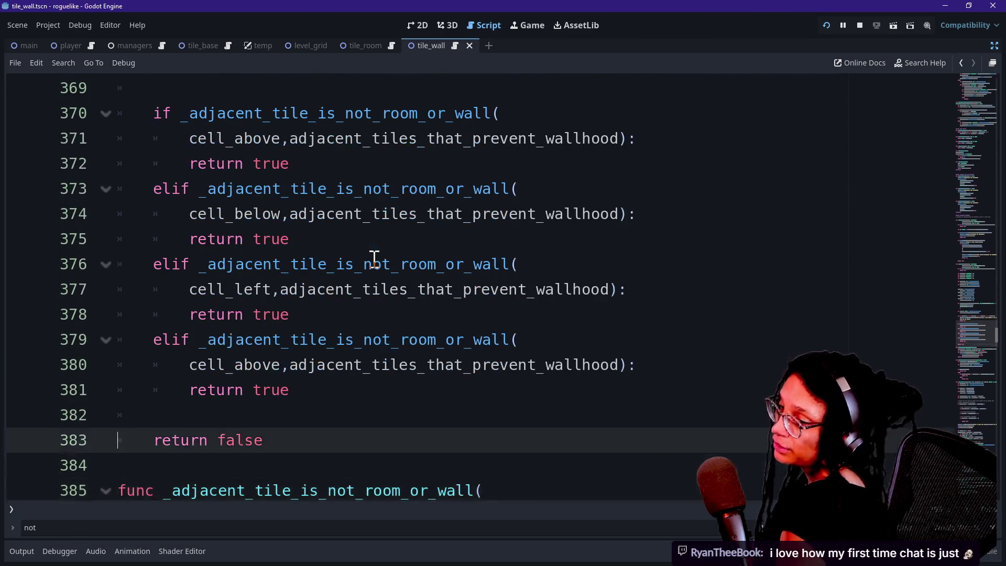
pyautogui.press('Up')
pyautogui.press('Down')
pyautogui.press('Up')
pyautogui.press('Down')
pyautogui.press('Down')
pyautogui.press('Down')
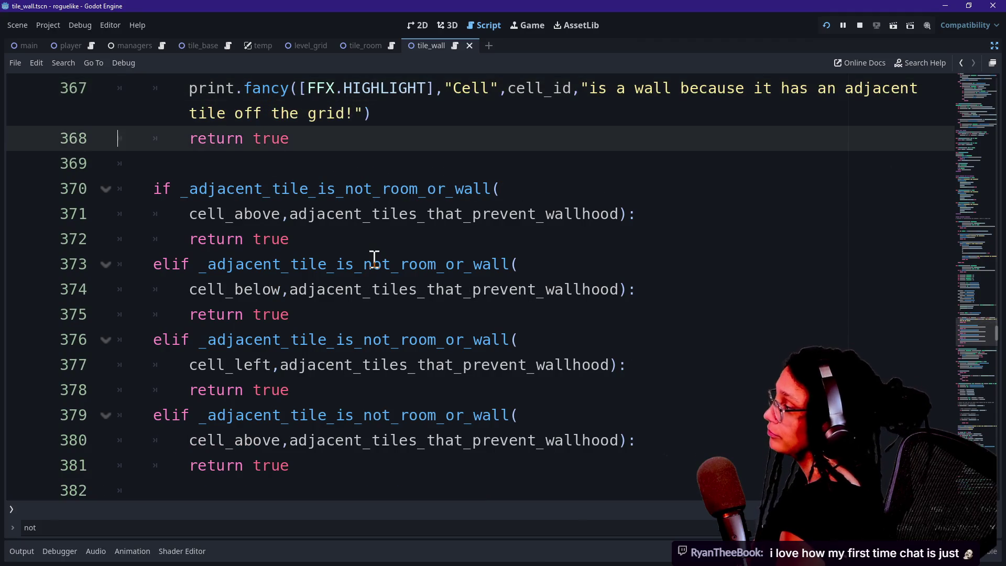
pyautogui.press('Up')
pyautogui.press('Up')
pyautogui.press('Up')
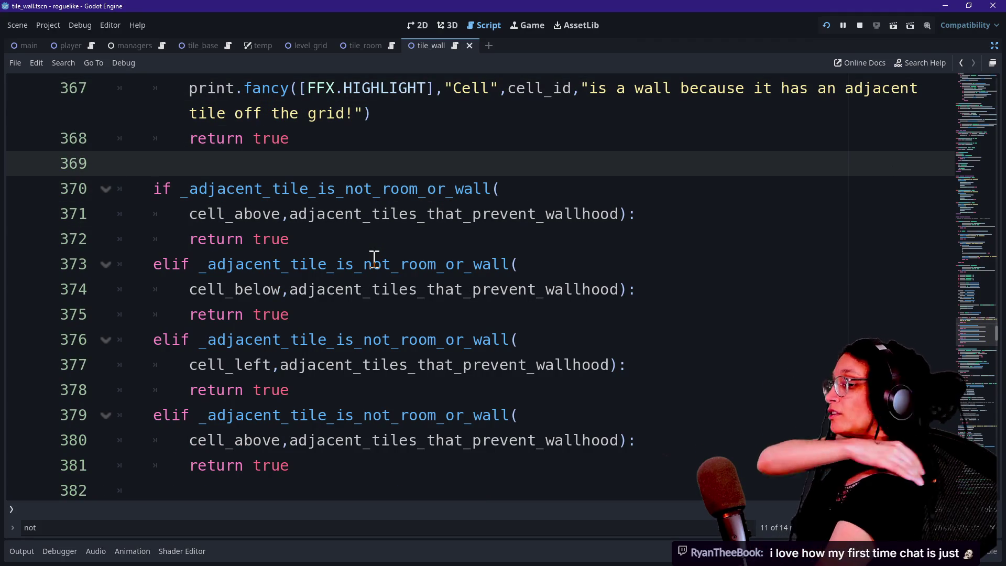
pyautogui.press('Down')
pyautogui.press('Down')
pyautogui.press('Down')
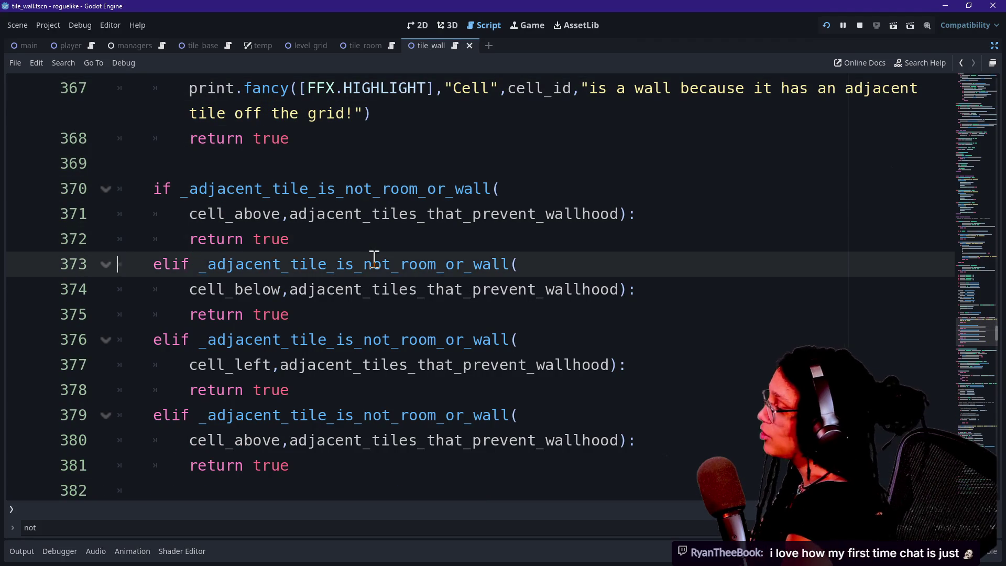
pyautogui.press('Up')
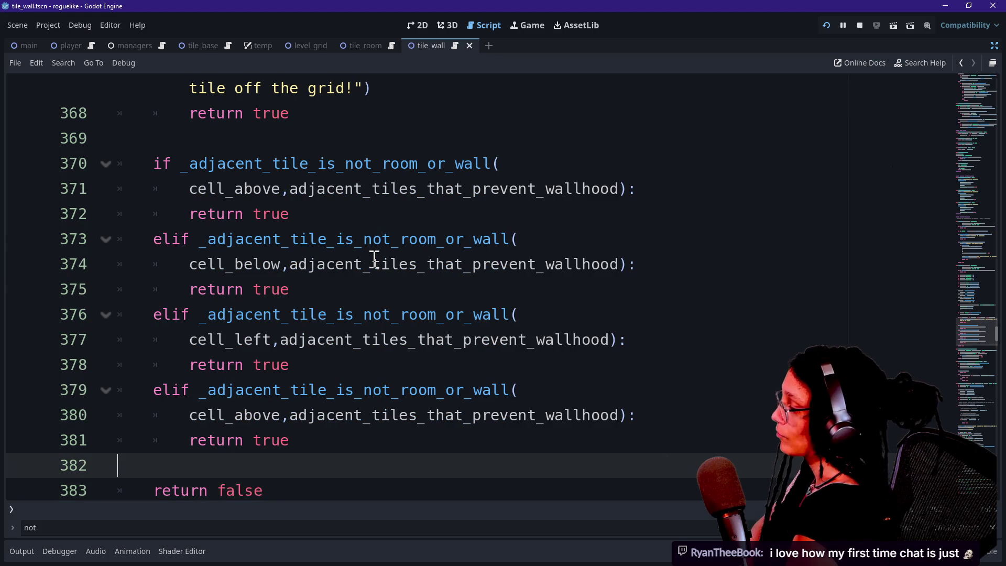
pyautogui.press('Up')
pyautogui.press('Up')
pyautogui.press('Up')
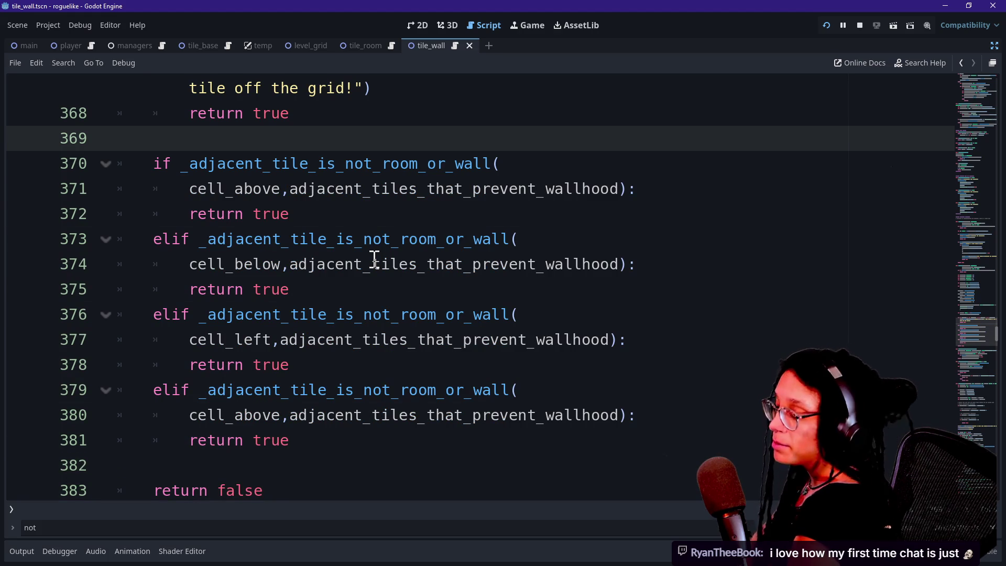
pyautogui.press('Down')
pyautogui.press('Down')
pyautogui.press('Down')
pyautogui.press('Down')
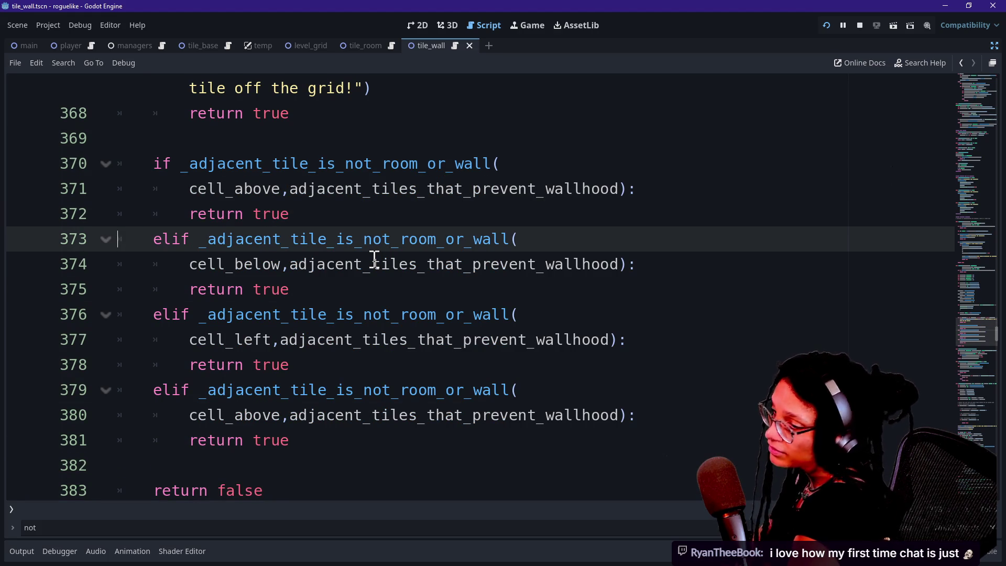
pyautogui.press('Up')
pyautogui.press('Up')
pyautogui.press('Up')
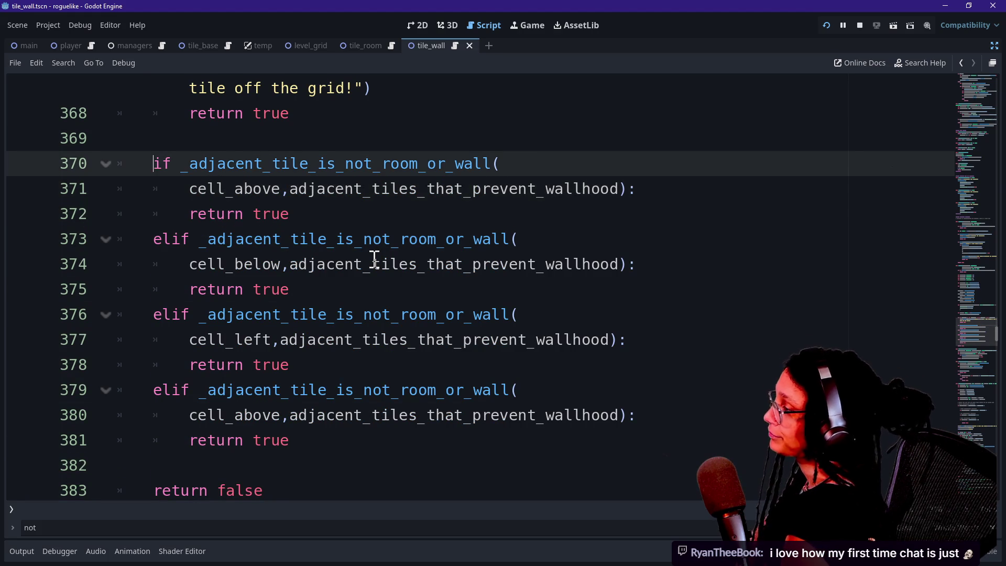
pyautogui.press('Right')
pyautogui.press('Right')
pyautogui.scroll(1, 374, 259)
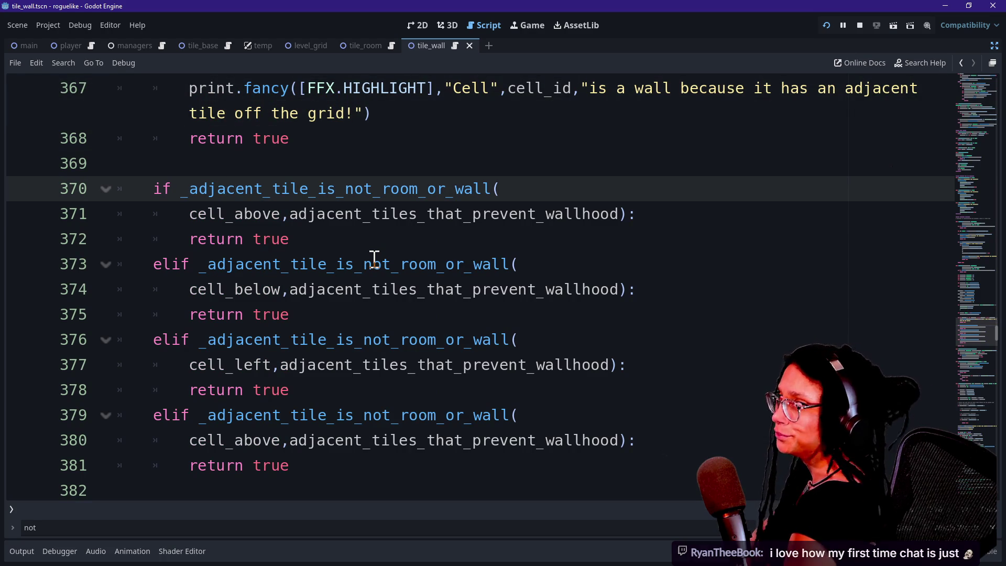
pyautogui.press('Right')
pyautogui.press('Right')
pyautogui.press('Right')
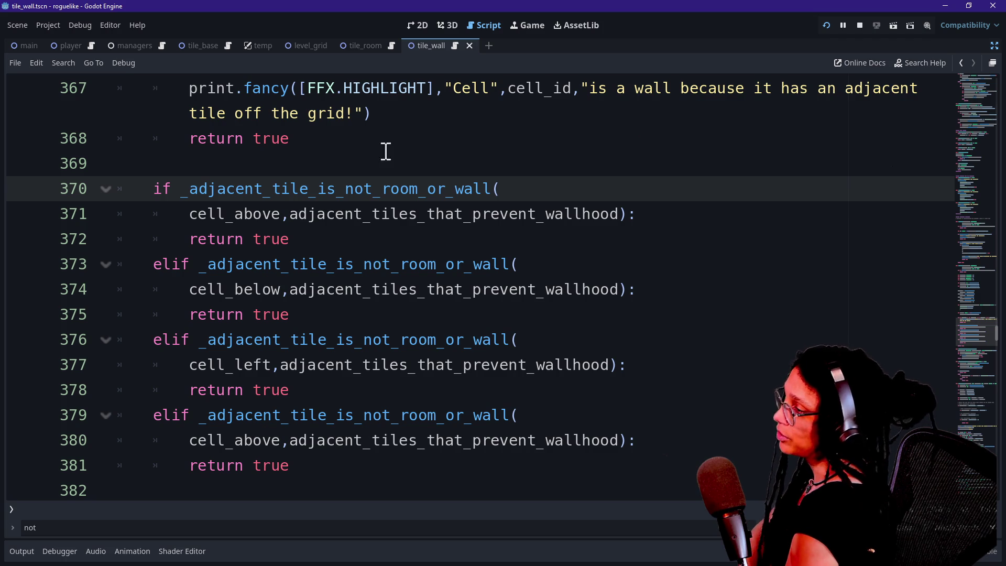
# Highlight the first if branch and the whole block of wall checks, then settle on line 372
pyautogui.moveTo(153, 189); pyautogui.dragTo(302, 258)
pyautogui.click(328, 330)
pyautogui.moveTo(282, 163); pyautogui.dragTo(384, 391)
pyautogui.click(384, 391)
pyautogui.moveTo(225, 188); pyautogui.dragTo(337, 199)
pyautogui.click(343, 199)
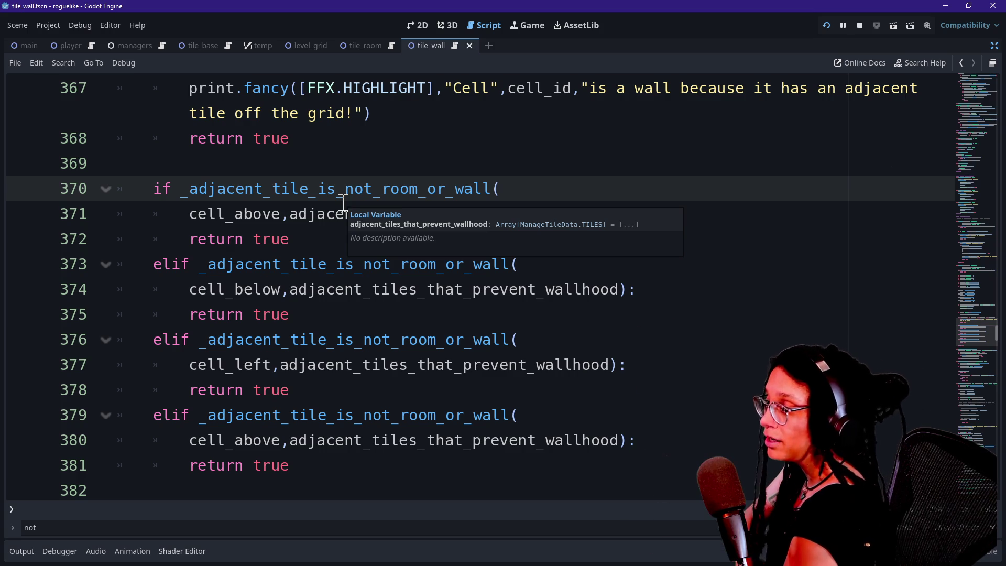
pyautogui.press('Down')
pyautogui.press('Down')
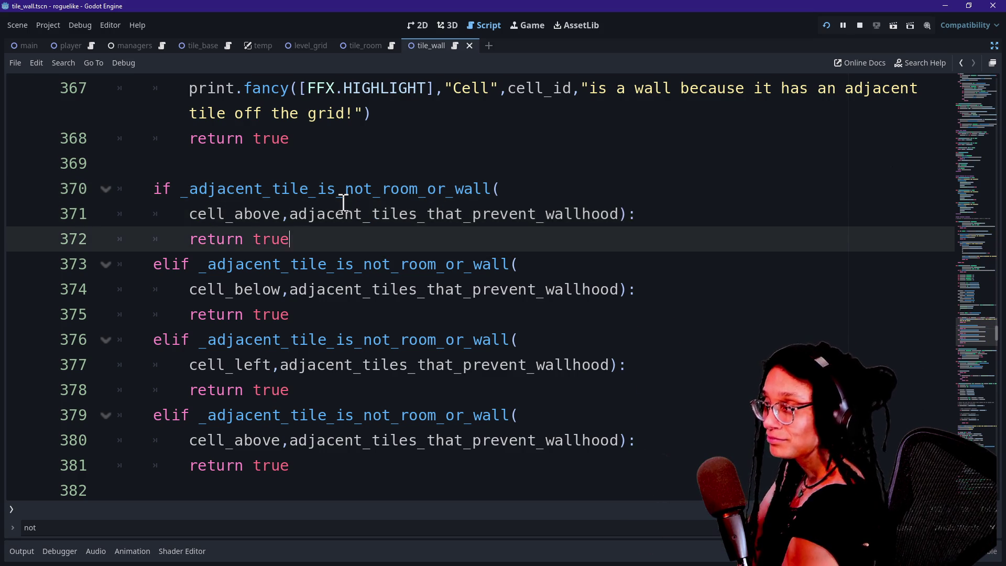
pyautogui.press('Down')
pyautogui.press('Up')
pyautogui.press('Up')
pyautogui.press('Down')
pyautogui.press('Down')
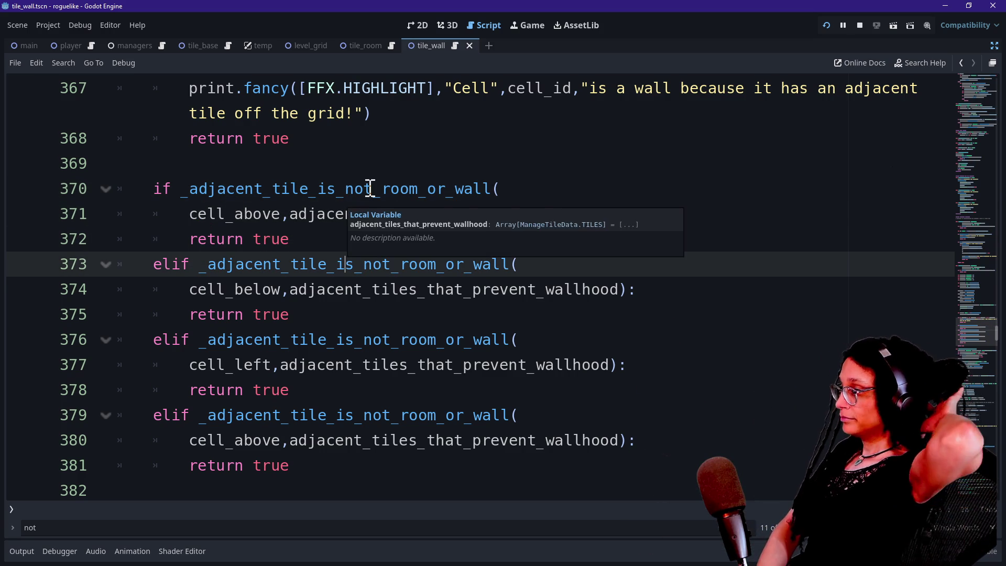
pyautogui.click(319, 245)
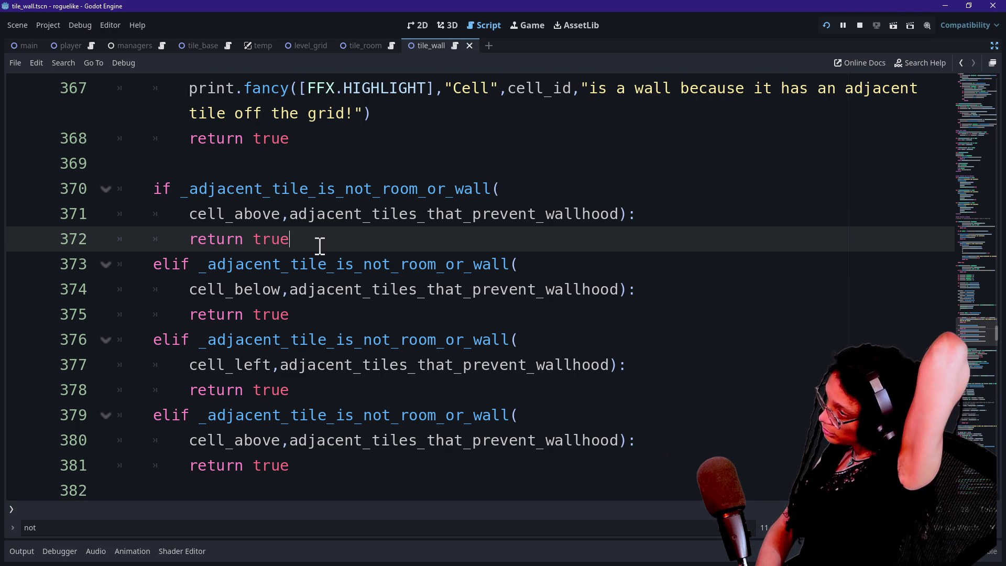
pyautogui.moveTo(356, 199)
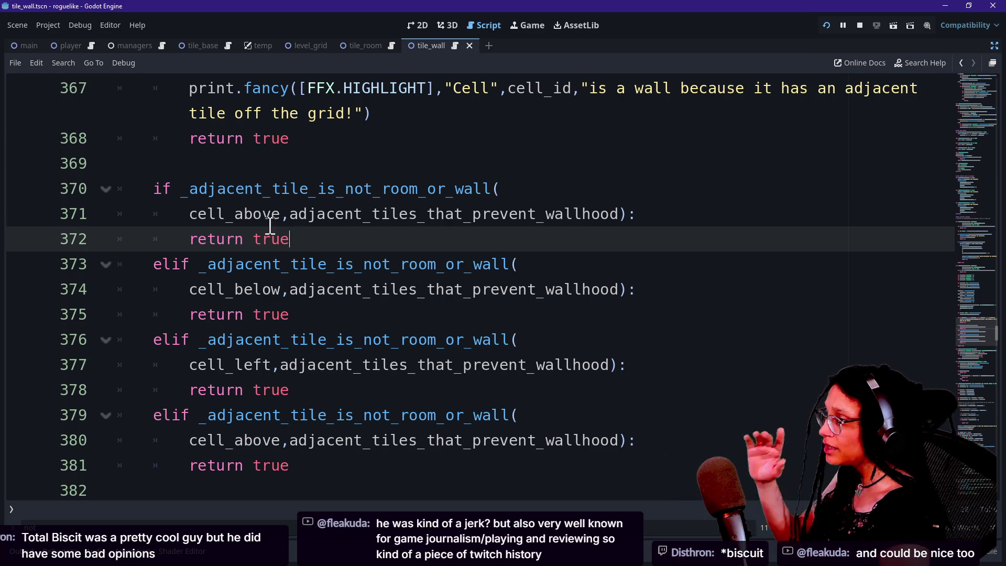
pyautogui.moveTo(180, 191); pyautogui.dragTo(523, 191)
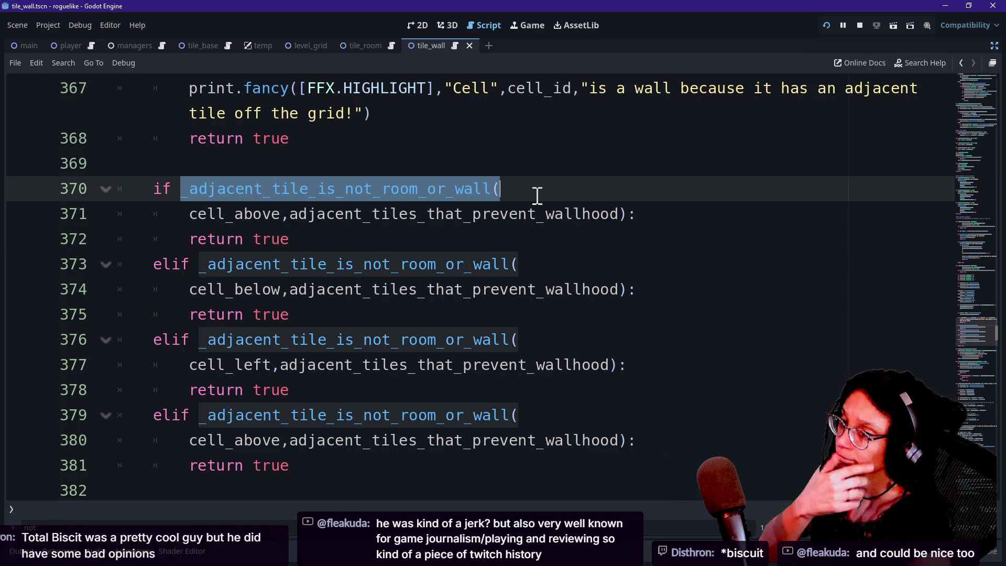
pyautogui.click(475, 190)
pyautogui.moveTo(427, 189)
pyautogui.mouseDown()
pyautogui.moveTo(620, 198)
pyautogui.moveTo(402, 209)
pyautogui.mouseUp()
pyautogui.click(575, 186)
pyautogui.click(255, 189)
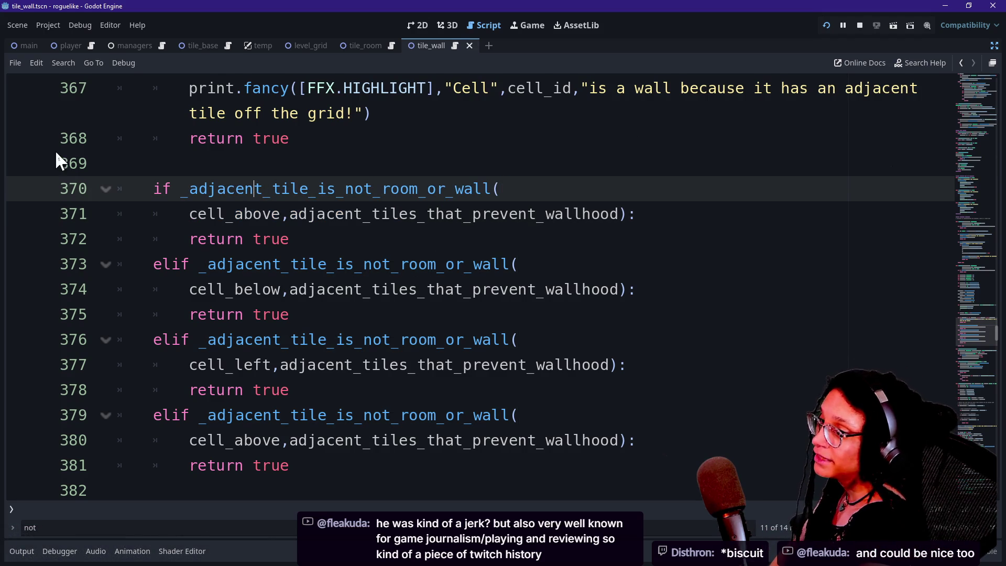
pyautogui.moveTo(188, 189)
pyautogui.mouseDown()
pyautogui.moveTo(576, 216)
pyautogui.moveTo(152, 209)
pyautogui.moveTo(187, 187)
pyautogui.mouseUp()
pyautogui.click(577, 189)
pyautogui.click(516, 189)
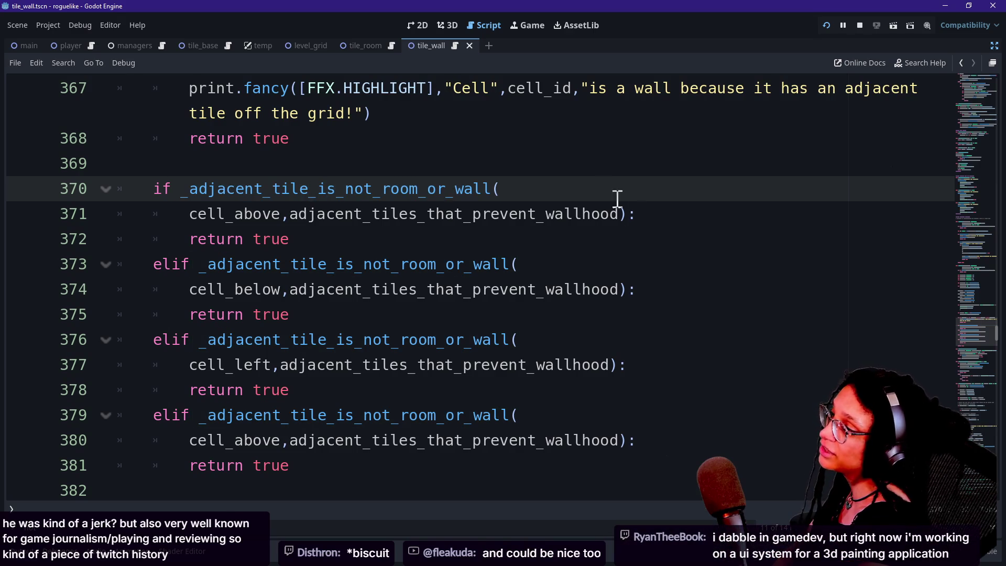
pyautogui.moveTo(589, 190)
pyautogui.mouseDown()
pyautogui.moveTo(189, 184)
pyautogui.moveTo(185, 192)
pyautogui.mouseUp()
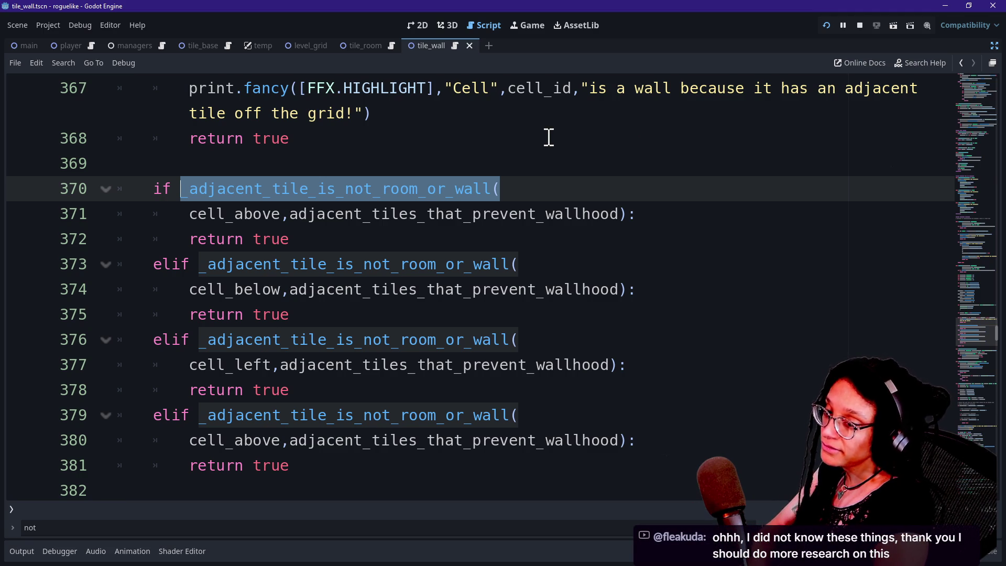
# Step the caret through the first check on lines 370–373, around its return true on line 372
pyautogui.click(577, 193)
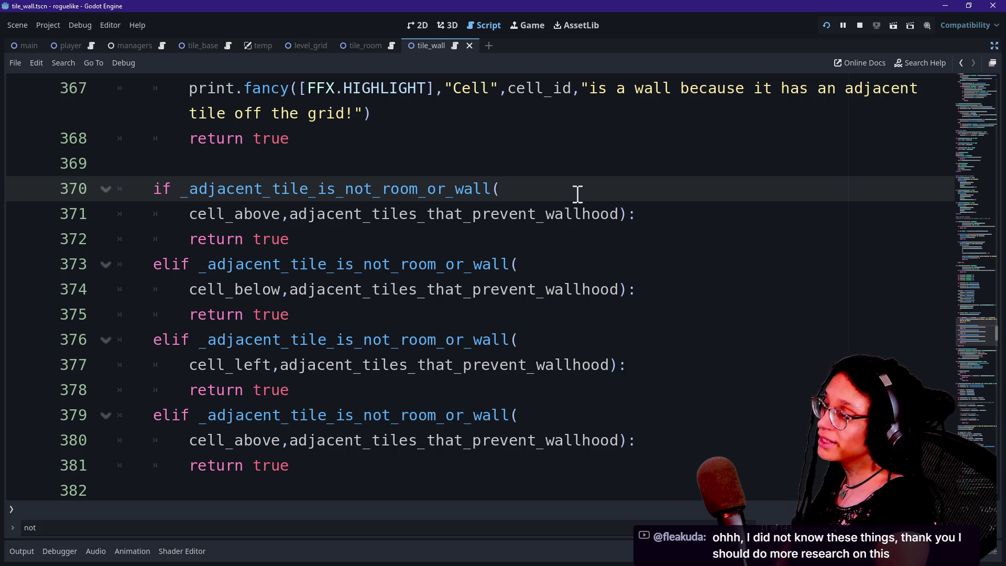
pyautogui.press('Down')
pyautogui.press('Down')
pyautogui.press('Up')
pyautogui.press('Up')
pyautogui.press('Up')
pyautogui.press('Down')
pyautogui.press('Down')
pyautogui.press('Down')
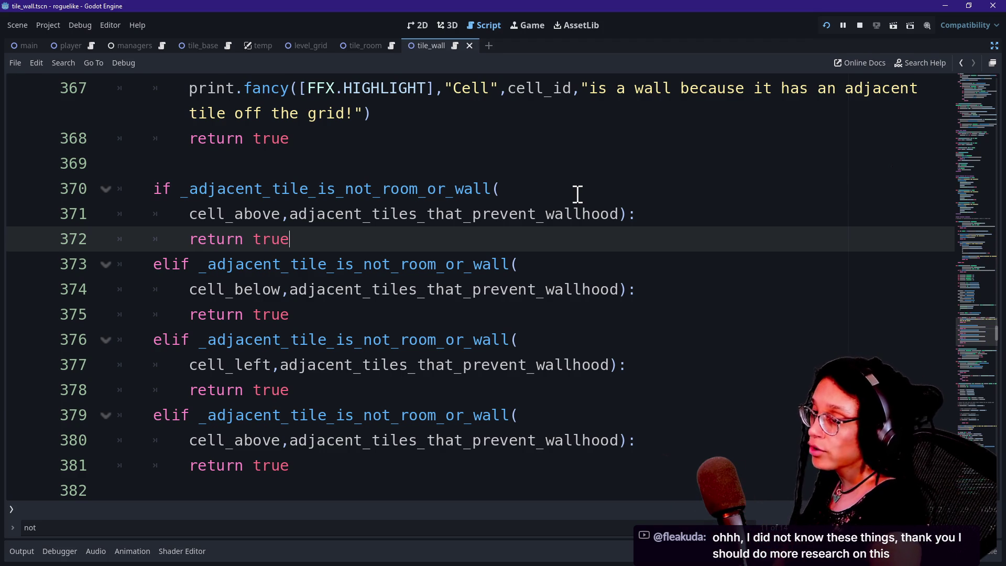
pyautogui.press('Right')
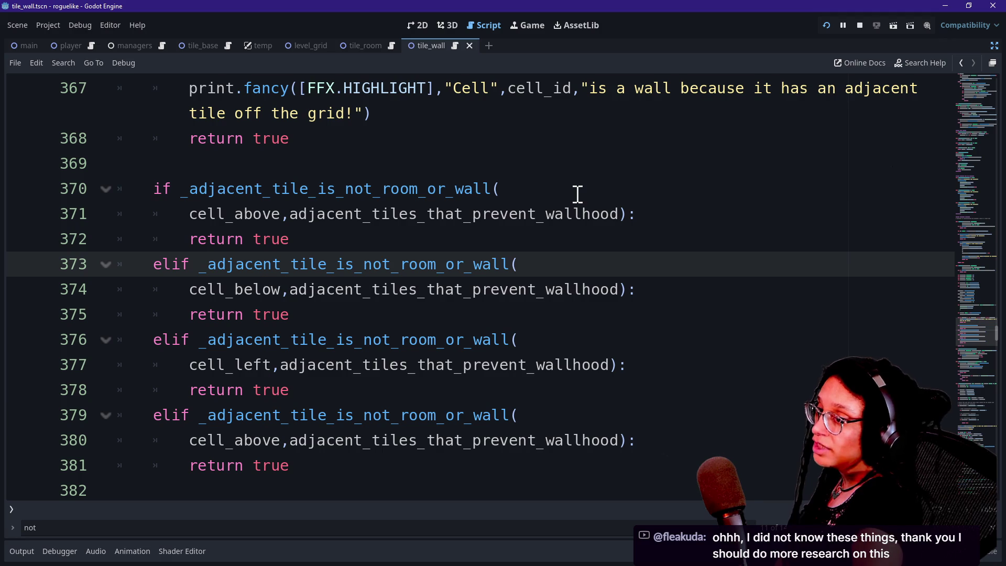
pyautogui.press('Up')
pyautogui.press('Up')
pyautogui.press('Down')
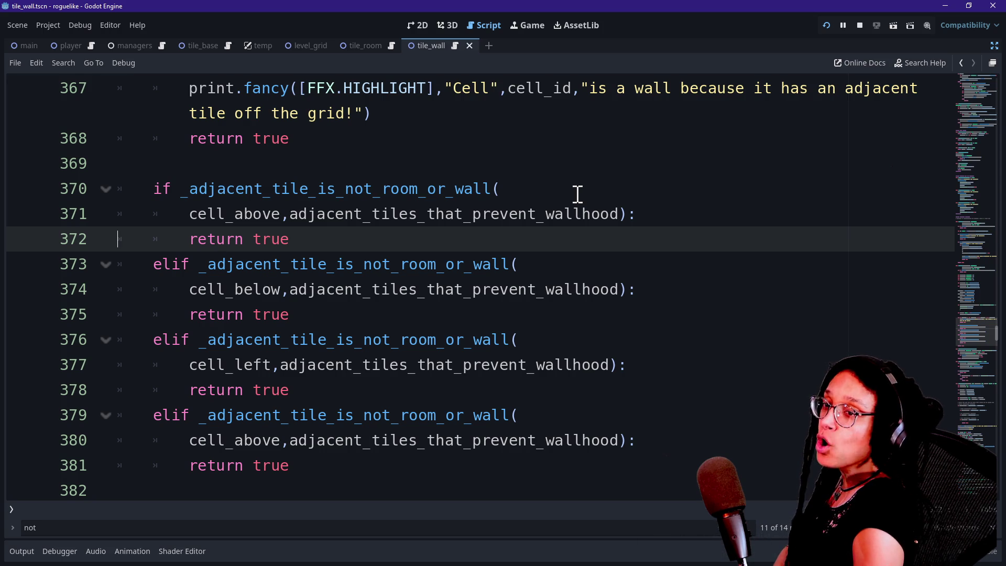
pyautogui.press('Up')
pyautogui.press('Up')
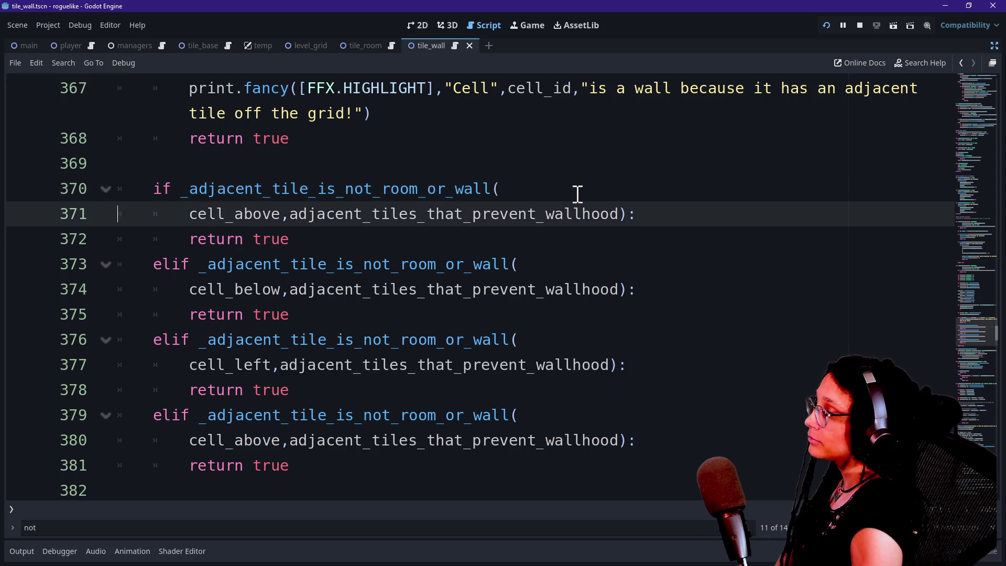
pyautogui.press('Down')
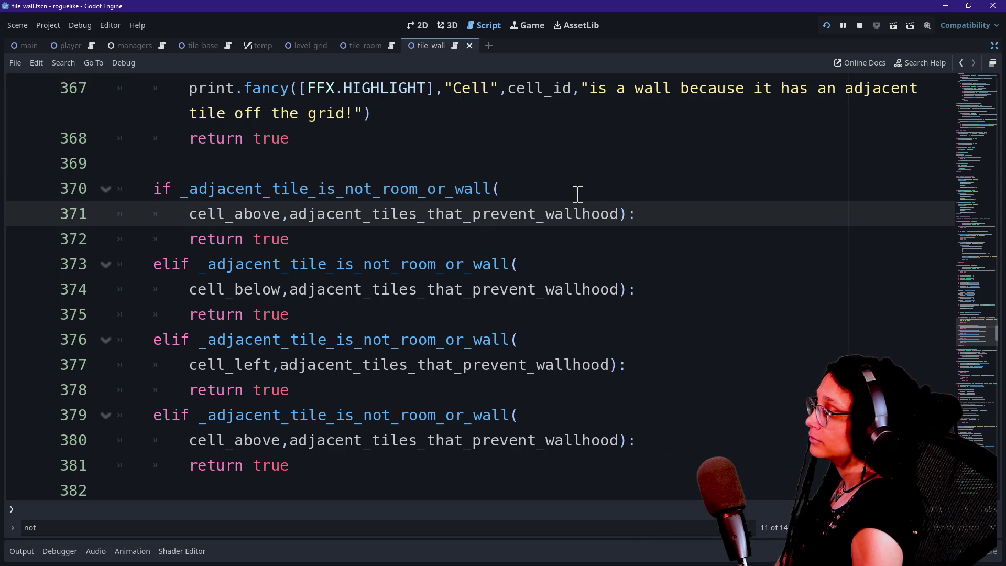
pyautogui.press('Right')
pyautogui.press('Right')
pyautogui.press('Right')
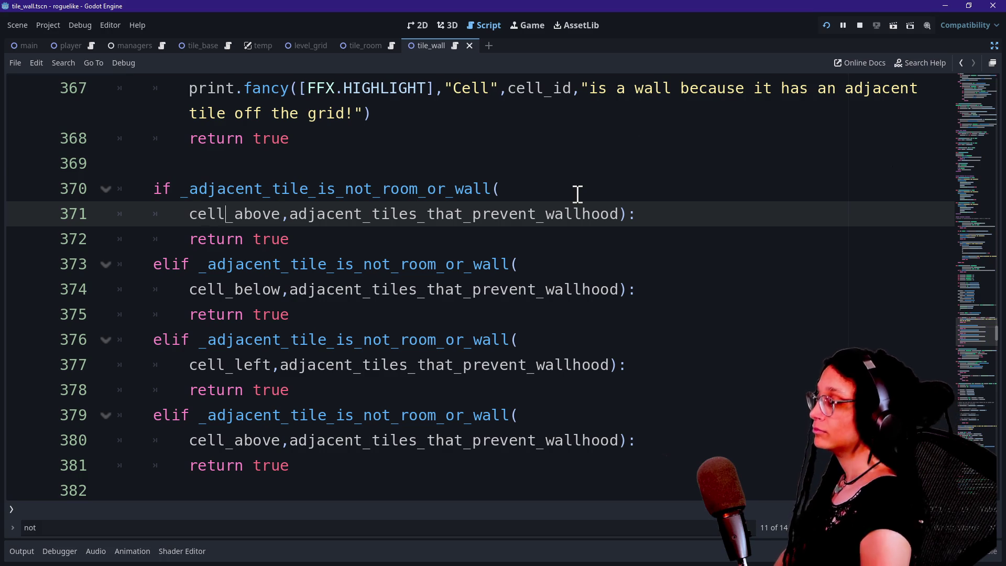
pyautogui.press('Down')
pyautogui.press('Right')
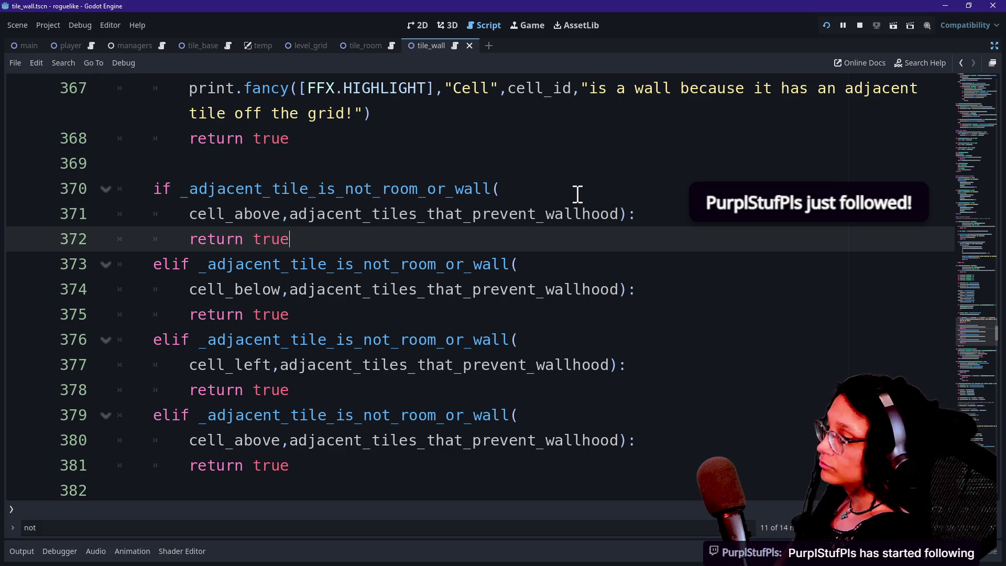
pyautogui.press('Down')
pyautogui.press('Up')
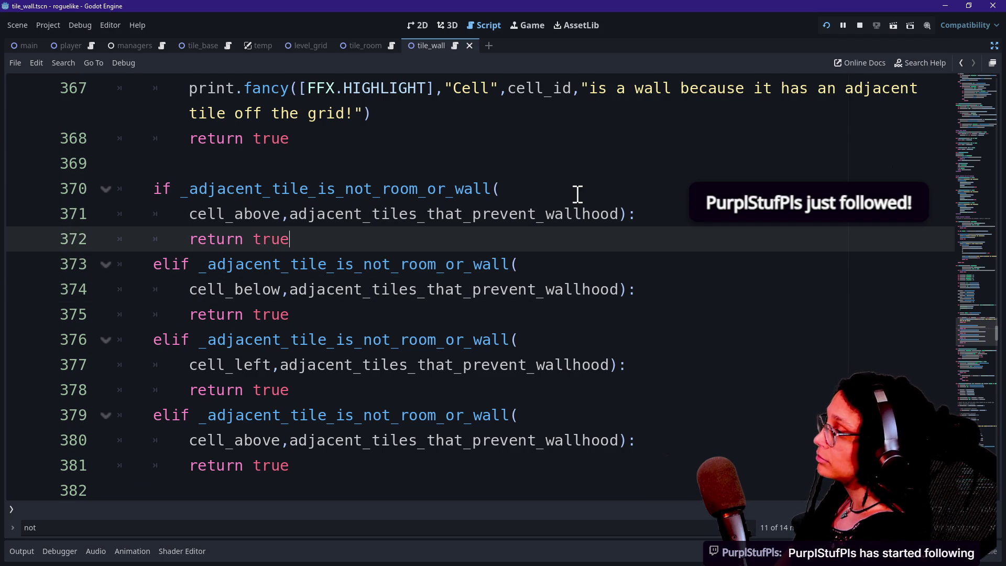
# Select _adjacent_tile_is_not_room_or_wall on line 370 and jump to its definition at line 385
pyautogui.moveTo(577, 194)
pyautogui.mouseDown()
pyautogui.moveTo(613, 240)
pyautogui.moveTo(623, 285)
pyautogui.mouseUp()
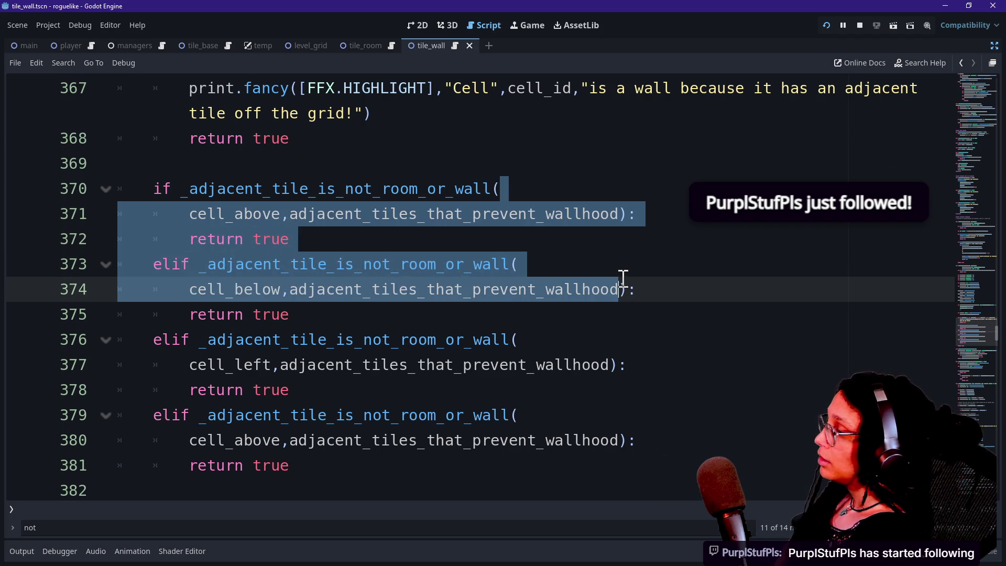
pyautogui.click(634, 241)
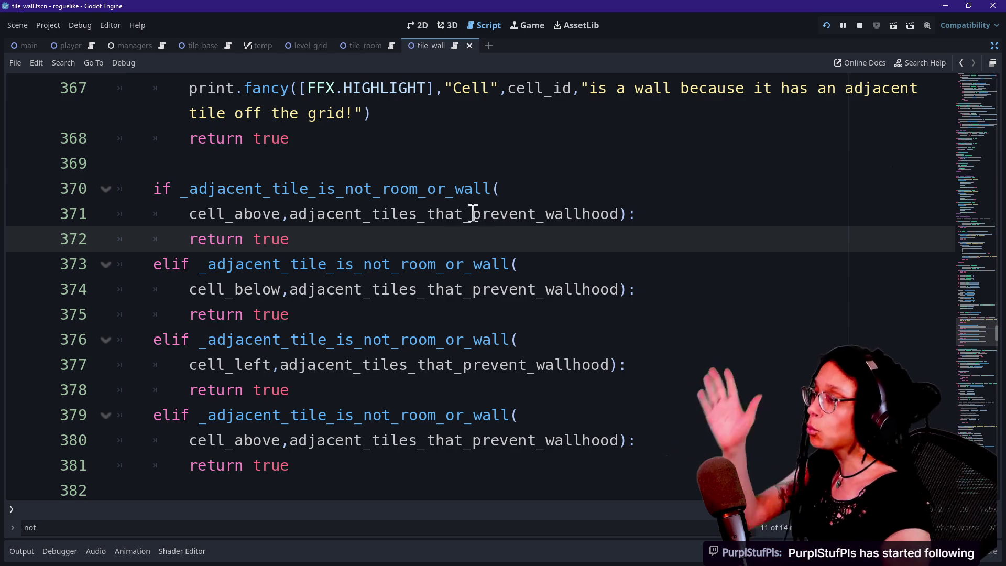
pyautogui.moveTo(187, 195); pyautogui.dragTo(475, 184)
pyautogui.click(358, 214)
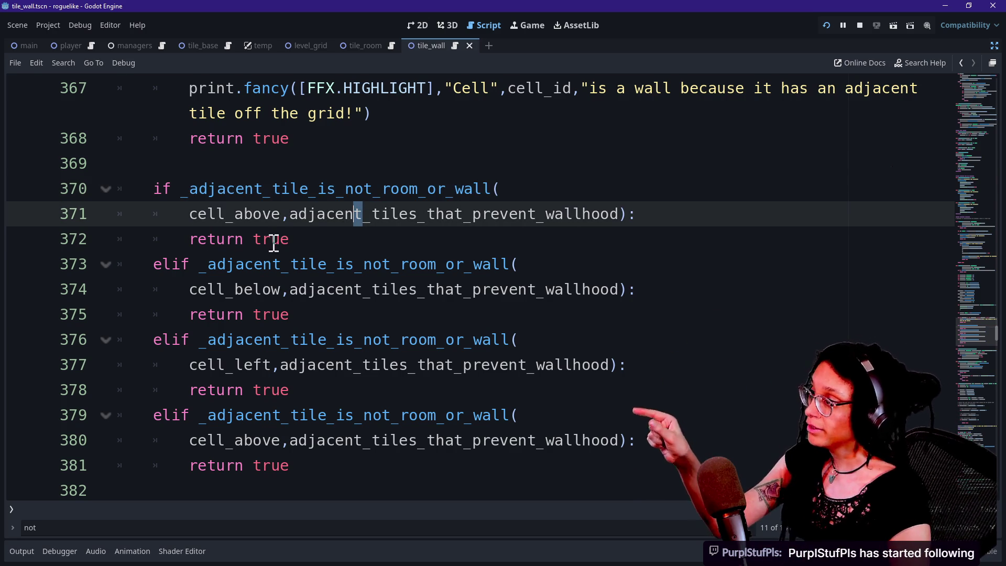
pyautogui.doubleClick(194, 190)
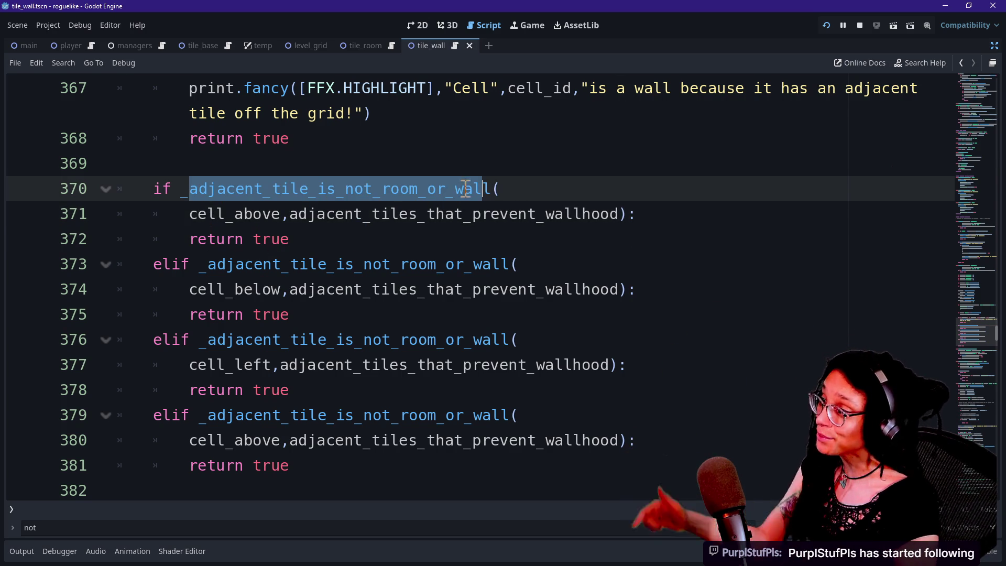
pyautogui.keyDown('ctrl'); pyautogui.click(419, 192); pyautogui.keyUp('ctrl')
pyautogui.scroll(-1, 339, 387)
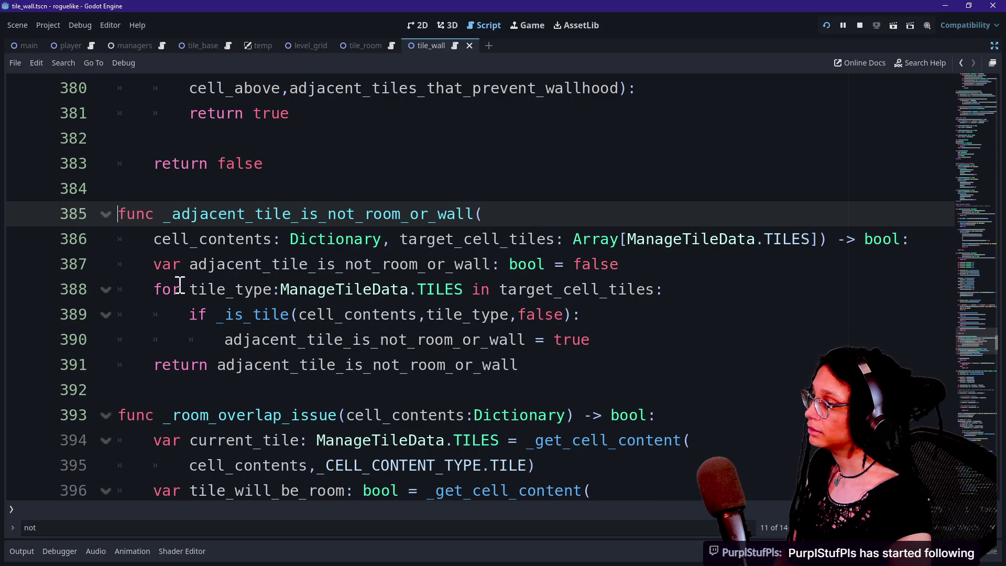
# Inspect the helper's variable on line 387, target_cell_tiles, and the ManageTileData.TILES parameter type
pyautogui.moveTo(156, 289)
pyautogui.mouseDown()
pyautogui.moveTo(426, 264)
pyautogui.moveTo(563, 265)
pyautogui.mouseUp()
pyautogui.click(563, 264)
pyautogui.moveTo(499, 288); pyautogui.dragTo(656, 289)
pyautogui.click(658, 289)
pyautogui.moveTo(625, 239)
pyautogui.mouseDown()
pyautogui.moveTo(786, 254)
pyautogui.moveTo(620, 248)
pyautogui.mouseUp()
pyautogui.click(786, 256)
pyautogui.click(621, 247)
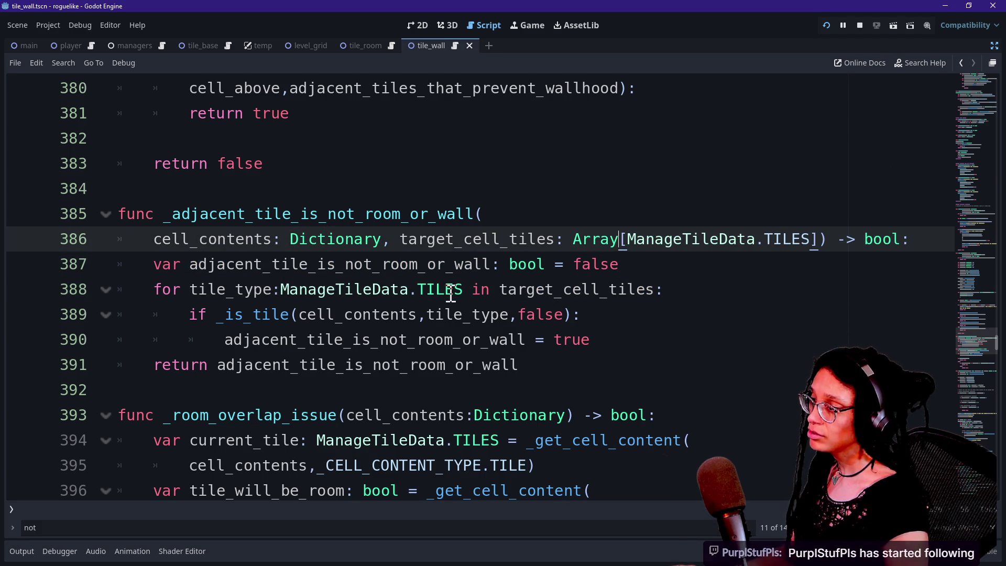
pyautogui.moveTo(451, 294)
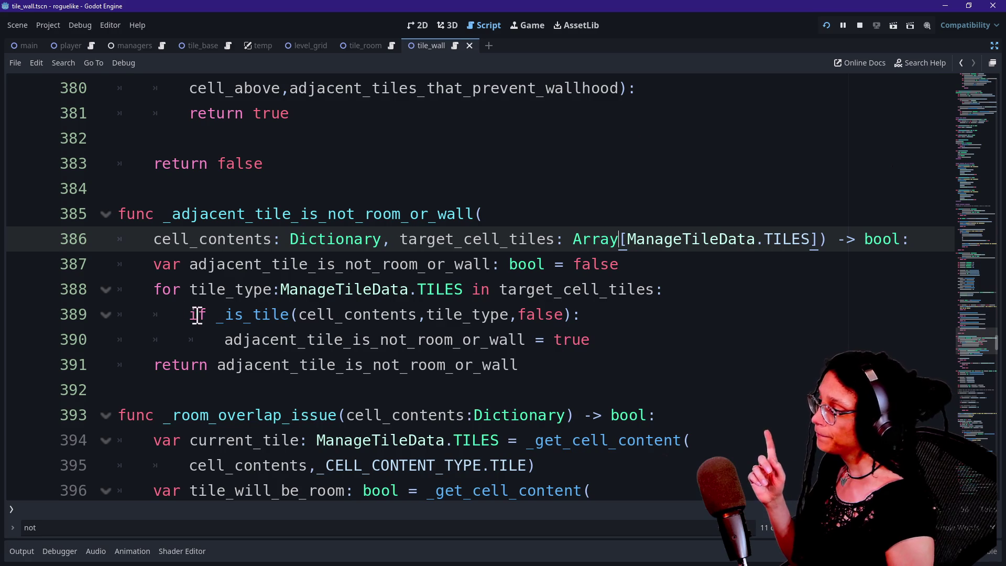
# Highlight the loop on line 388 and the _is_tile call with its cell_contents and tile_type arguments
pyautogui.moveTo(189, 289); pyautogui.dragTo(594, 291)
pyautogui.click(231, 331)
pyautogui.moveTo(208, 314); pyautogui.dragTo(260, 318)
pyautogui.click(260, 318)
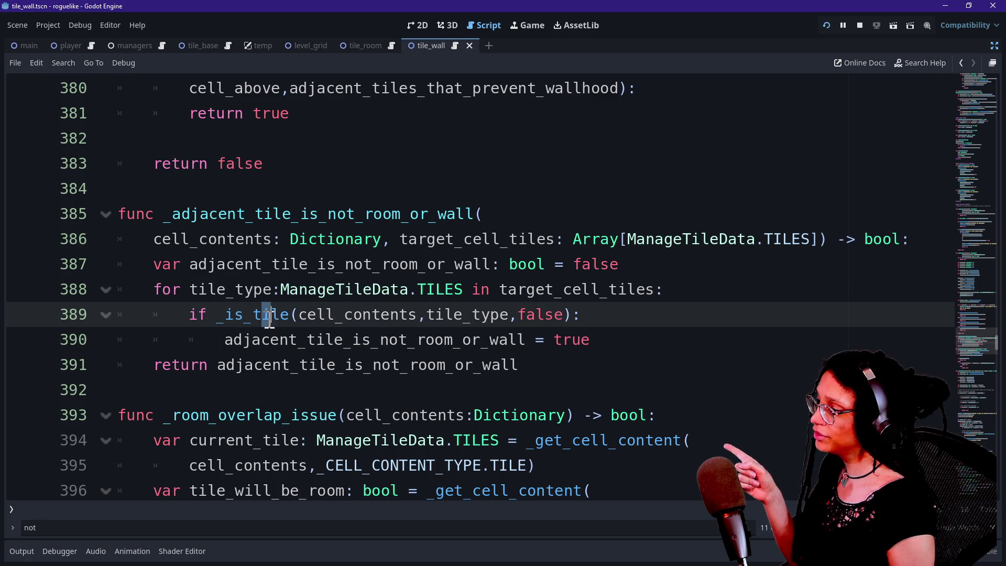
pyautogui.moveTo(215, 317); pyautogui.dragTo(463, 309)
pyautogui.click(298, 317)
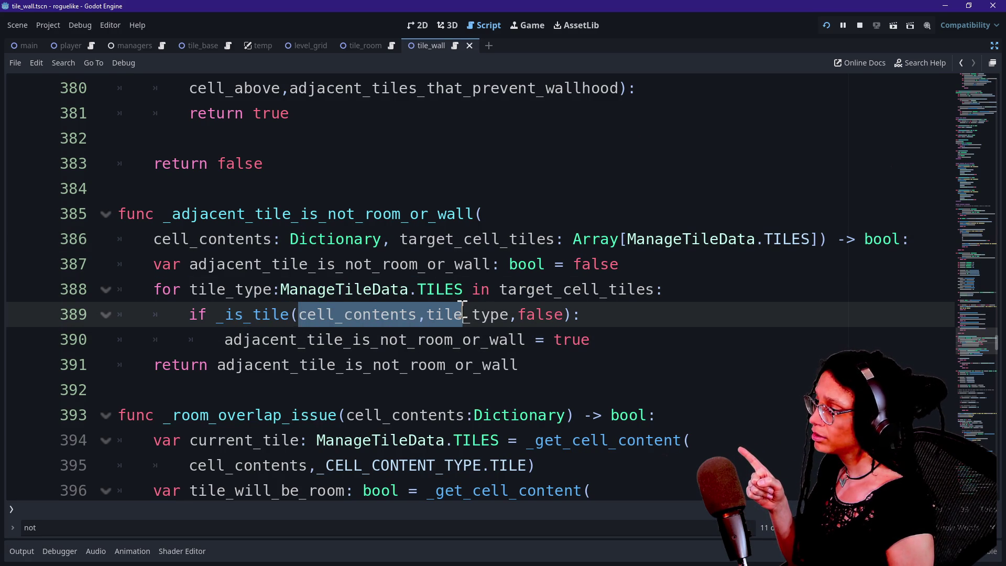
pyautogui.moveTo(153, 239); pyautogui.dragTo(272, 239)
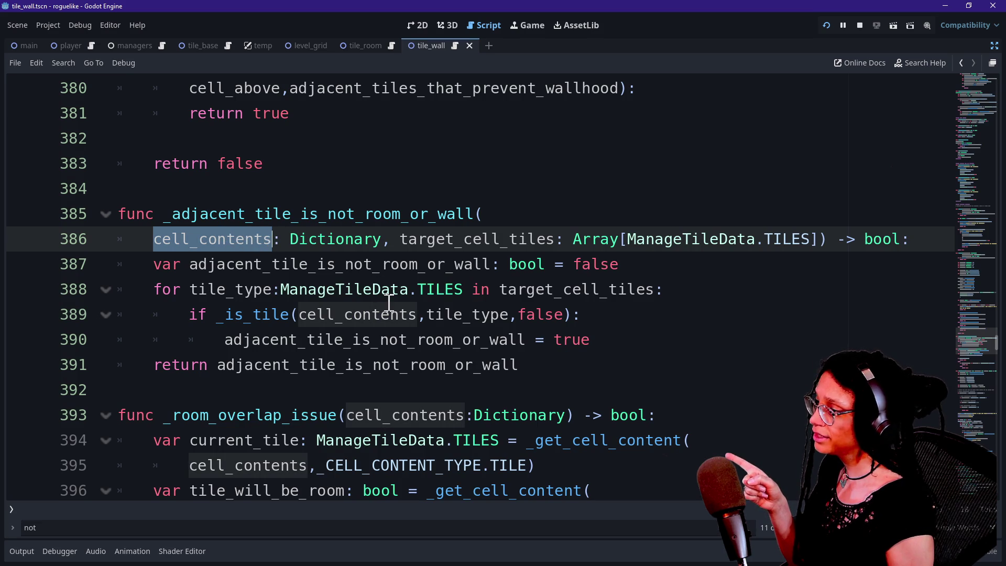
pyautogui.click(425, 314)
pyautogui.moveTo(425, 314); pyautogui.dragTo(511, 313)
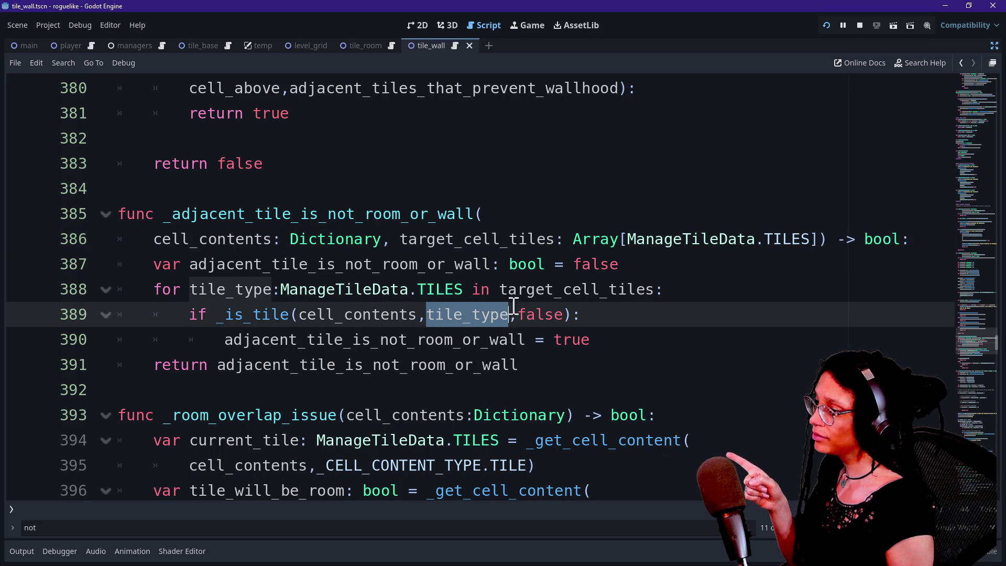
pyautogui.click(513, 317)
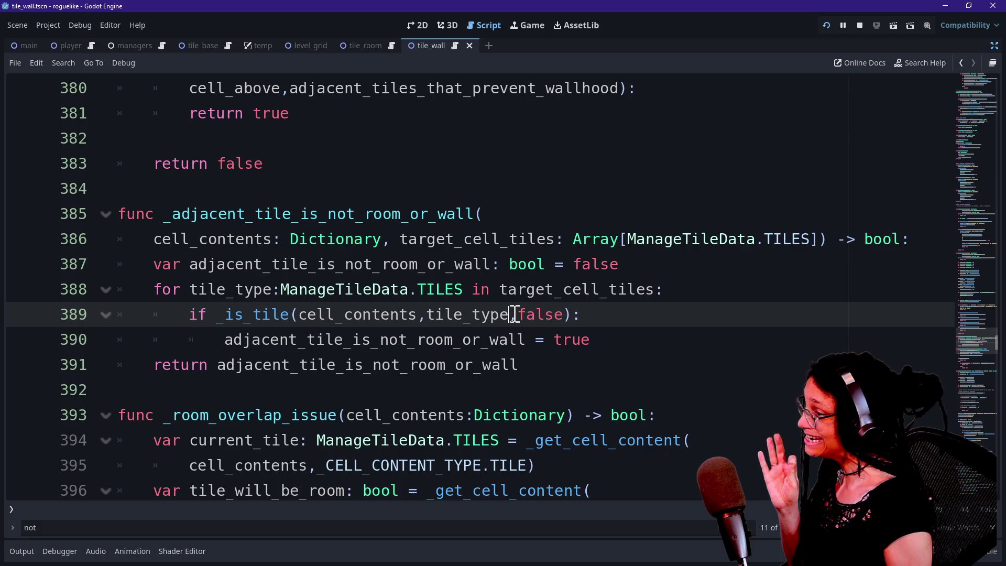
# Examine the flag set to true on line 390 and the return on 391, then scroll back up
pyautogui.moveTo(316, 339)
pyautogui.mouseDown()
pyautogui.moveTo(398, 316)
pyautogui.moveTo(491, 314)
pyautogui.mouseUp()
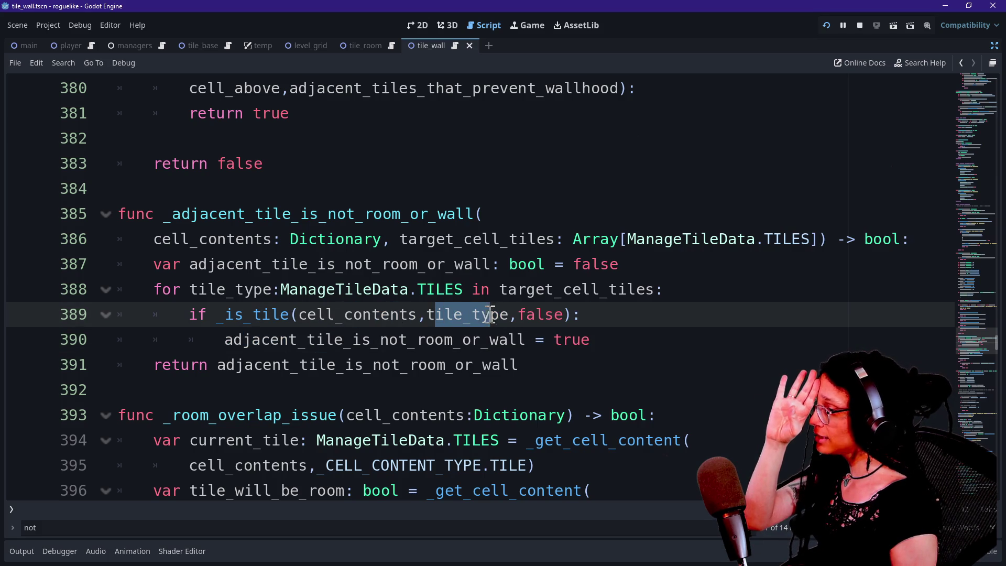
pyautogui.click(495, 314)
pyautogui.click(313, 346)
pyautogui.moveTo(312, 345); pyautogui.dragTo(516, 341)
pyautogui.tripleClick(516, 339)
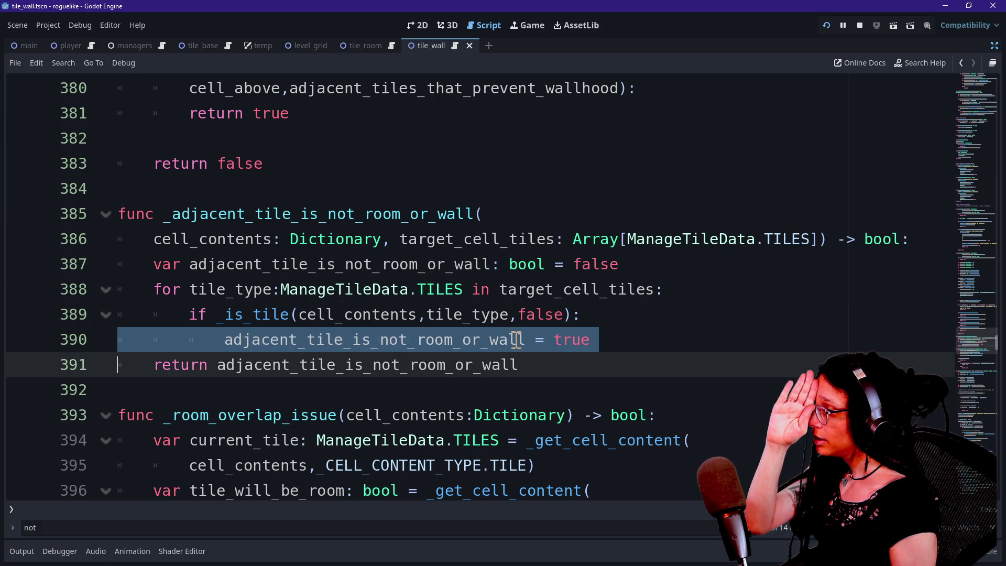
pyautogui.click(517, 339)
pyautogui.doubleClick(614, 334)
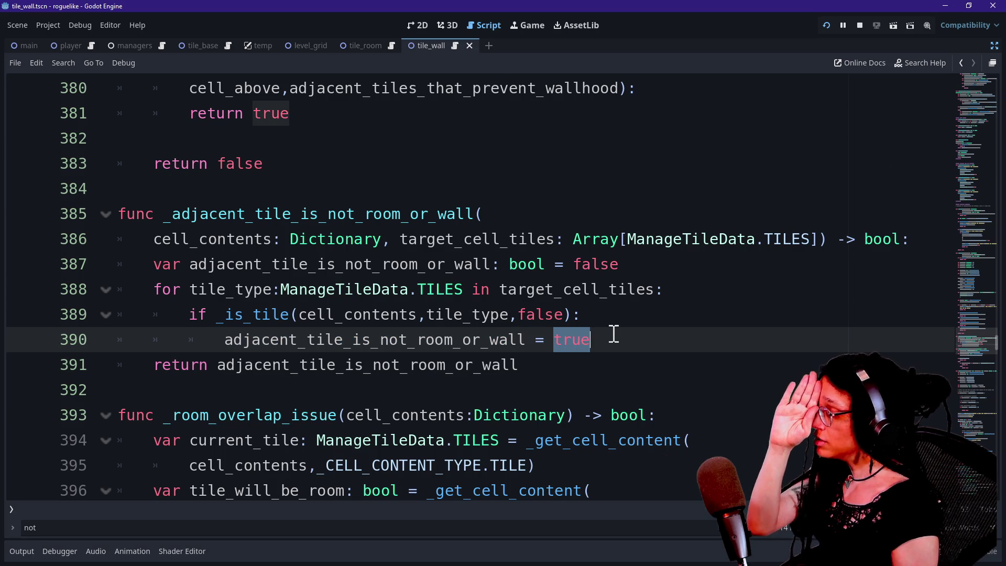
pyautogui.click(463, 359)
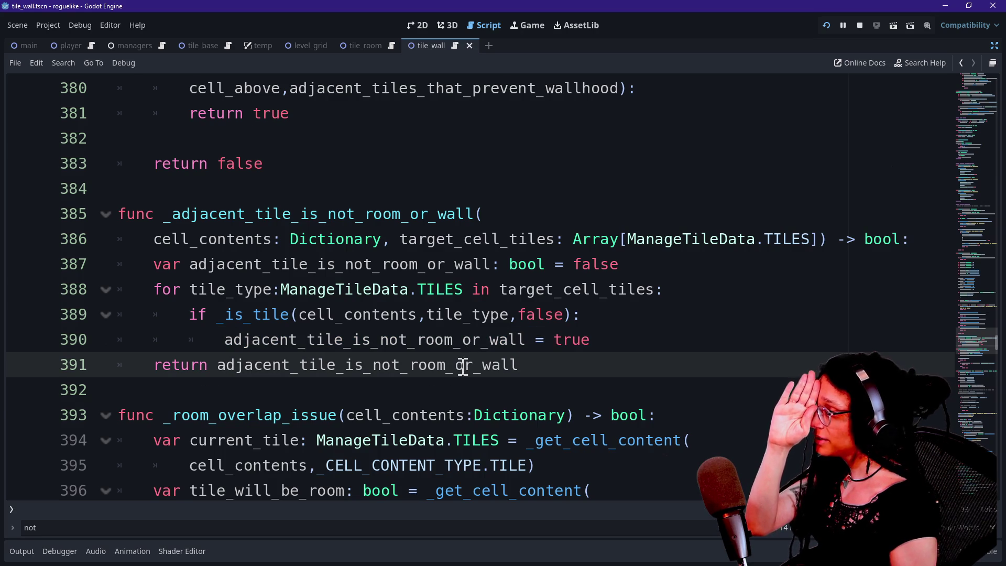
pyautogui.scroll(5, 463, 365)
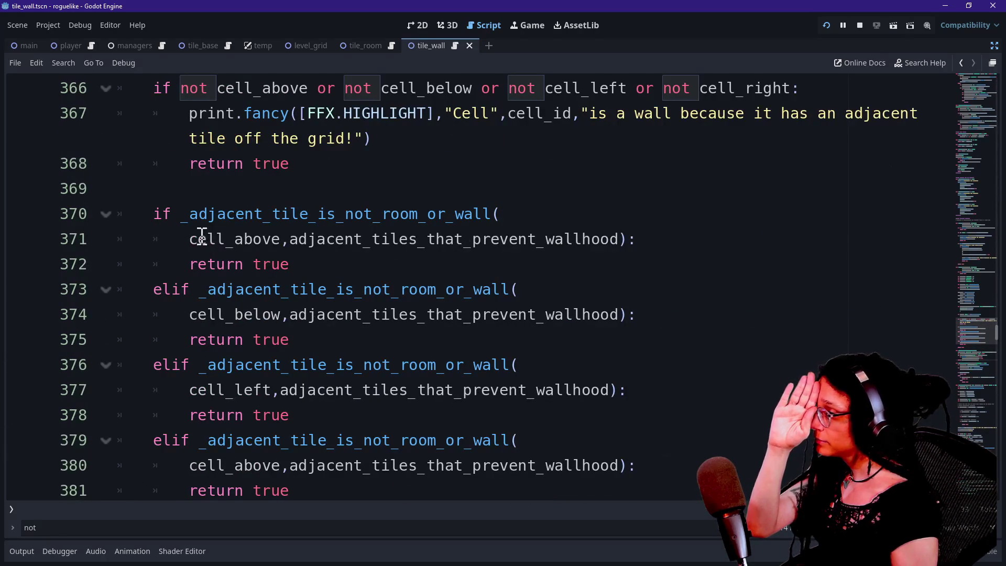
pyautogui.click(202, 237)
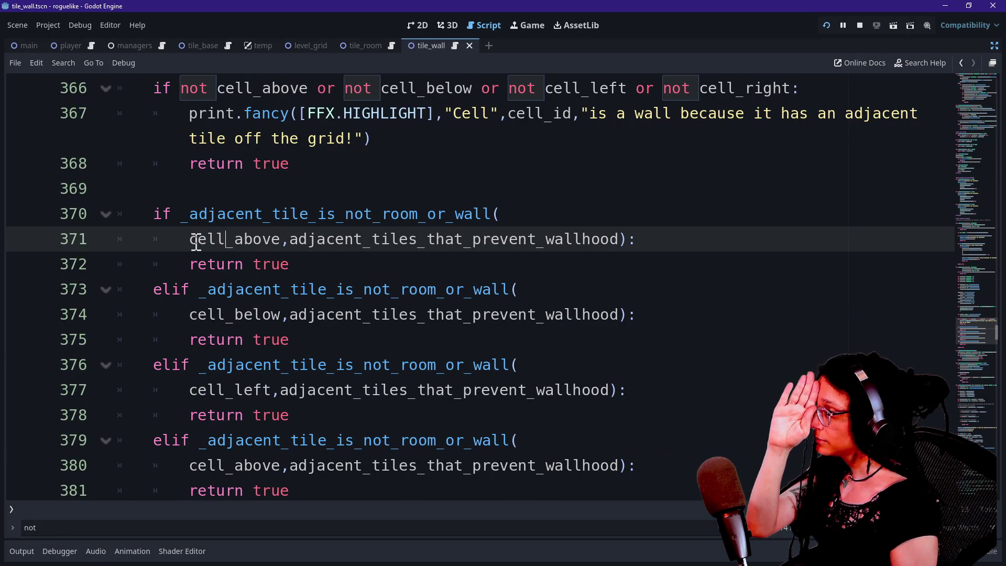
pyautogui.click(262, 264)
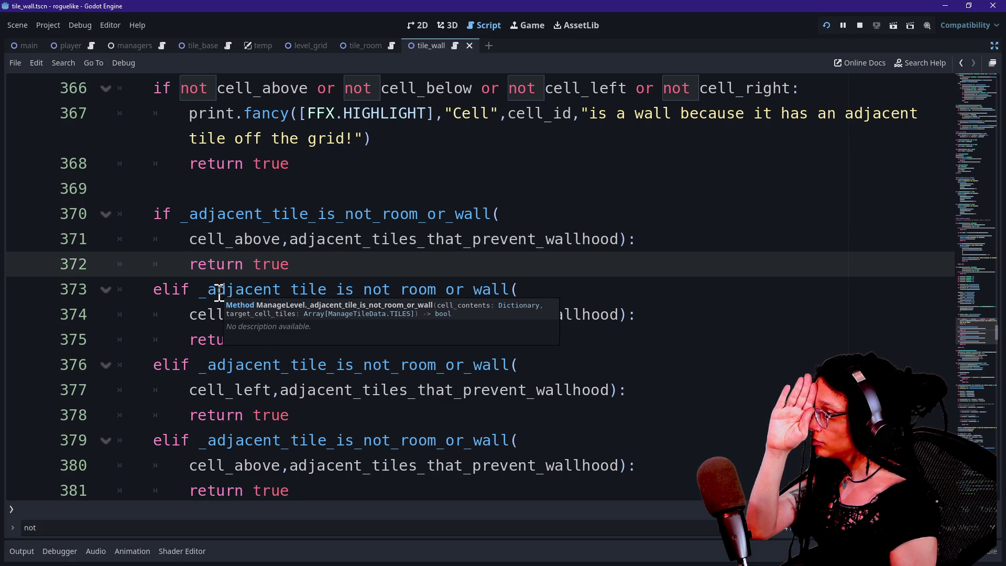
pyautogui.click(253, 263)
pyautogui.scroll(-1, 259, 265)
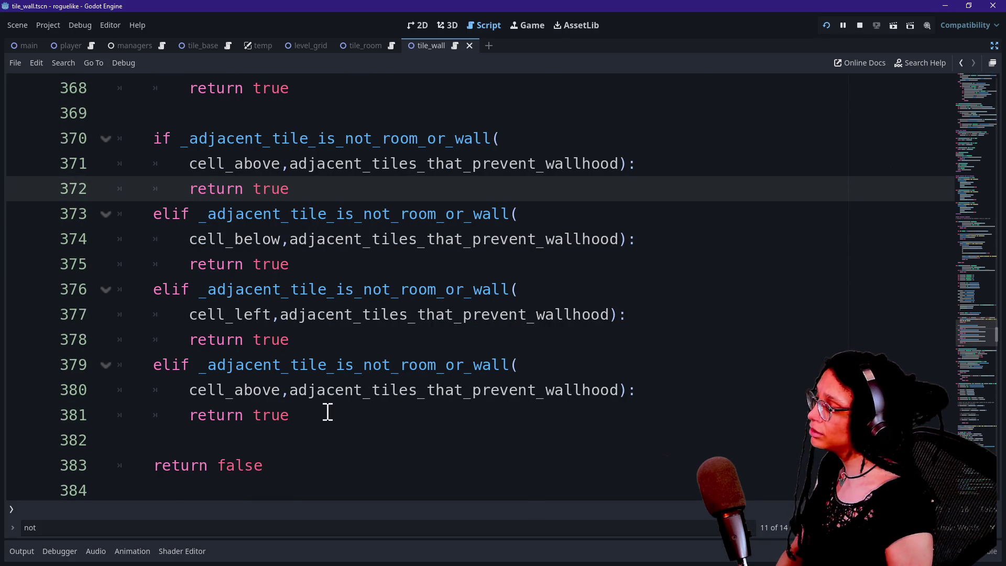
pyautogui.scroll(-1, 327, 412)
pyautogui.scroll(5, 327, 412)
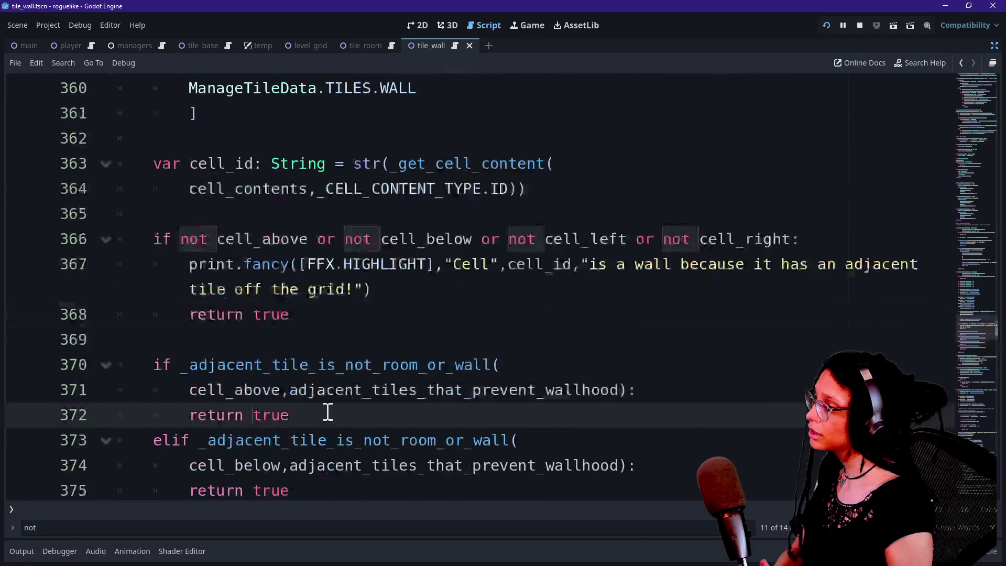
pyautogui.scroll(4, 328, 411)
pyautogui.scroll(-8, 327, 412)
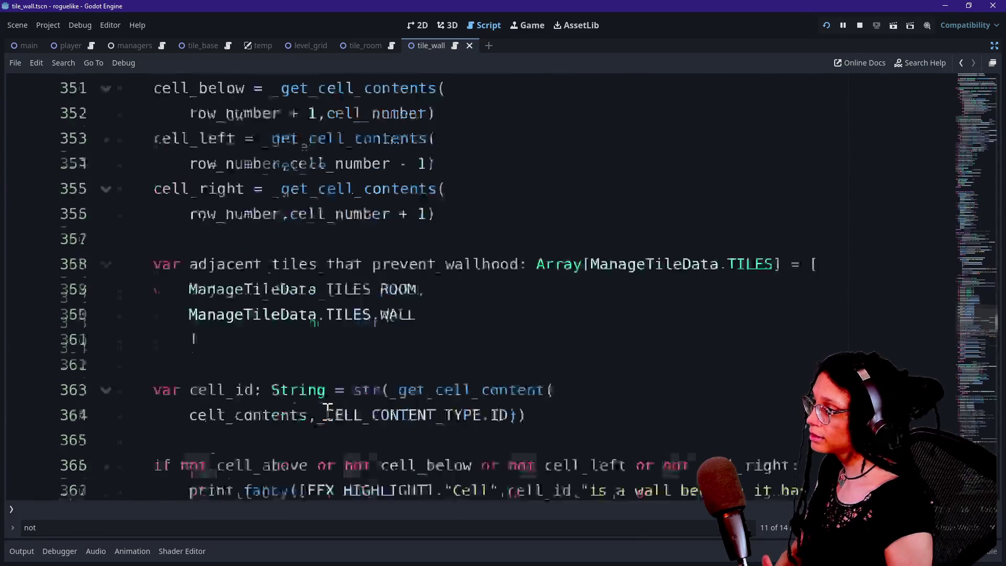
pyautogui.scroll(-1, 327, 411)
pyautogui.scroll(-1, 411, 350)
pyautogui.scroll(3, 411, 349)
pyautogui.scroll(-7, 488, 386)
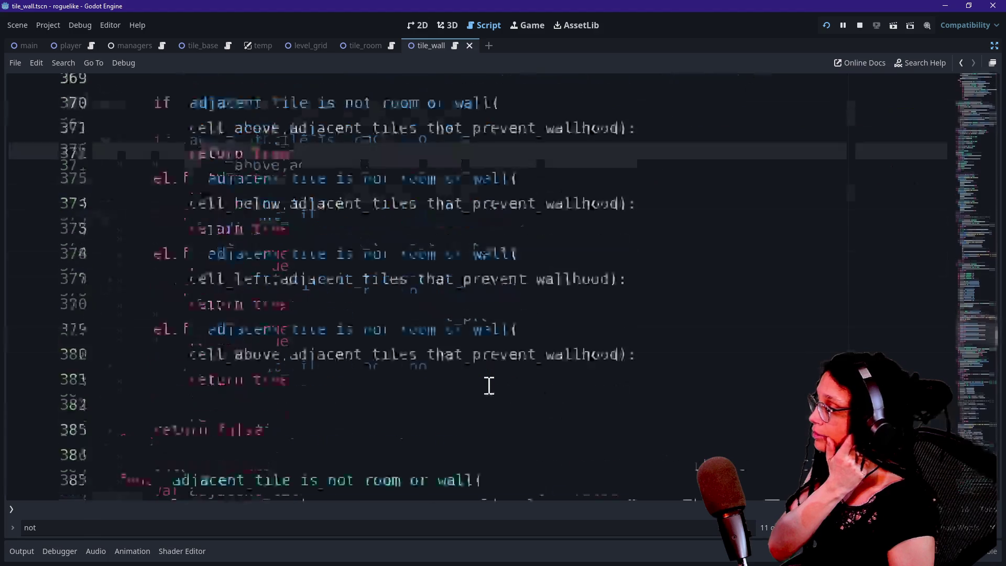
pyautogui.click(714, 255)
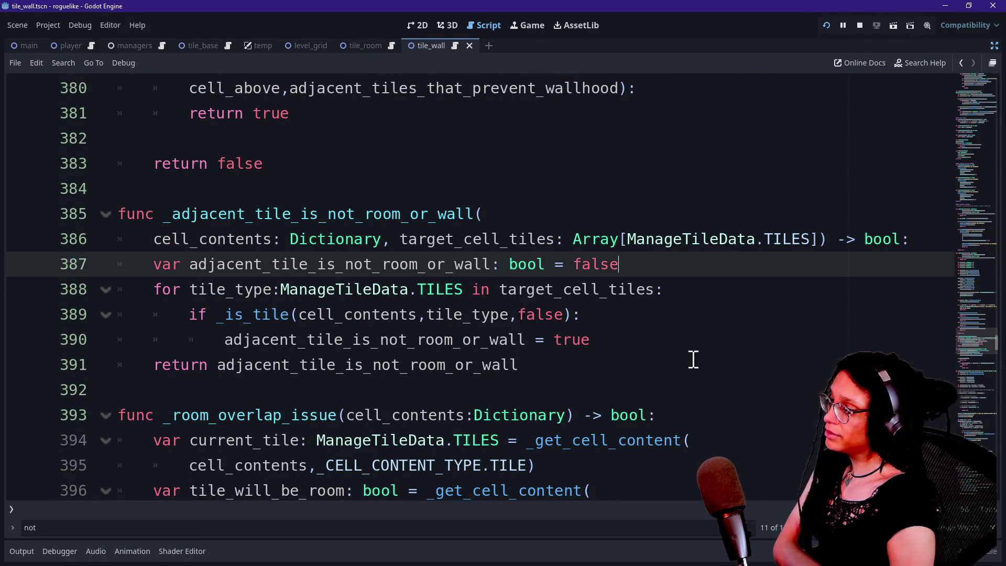
# Start a print.fancy(" call on a new line after line 390
pyautogui.click(670, 341)
pyautogui.press('Return')
pyautogui.press('BackSpace')
pyautogui.write('prin')
pyautogui.press('BackSpace')
pyautogui.write('nt.')
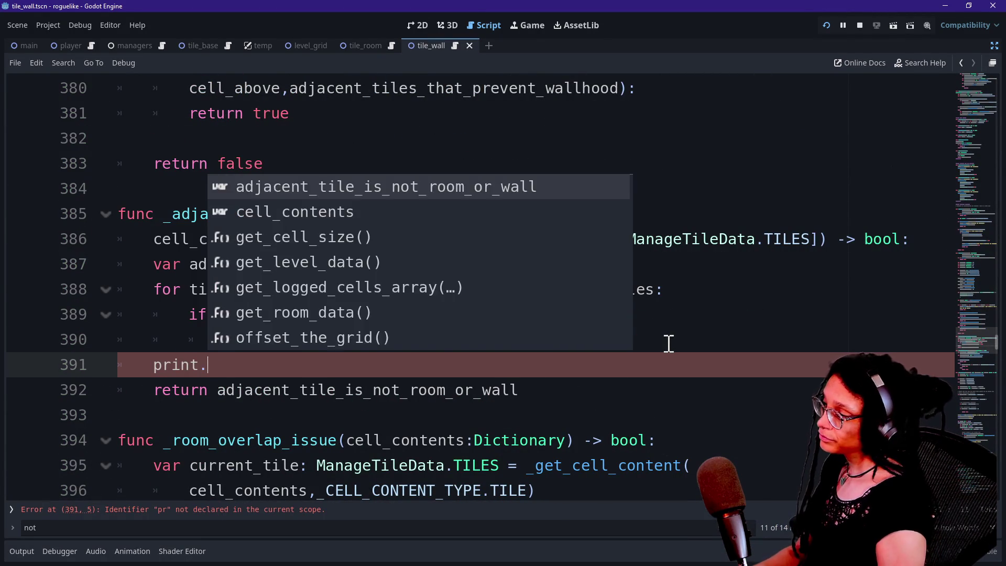
pyautogui.write('fanc')
pyautogui.press('Return')
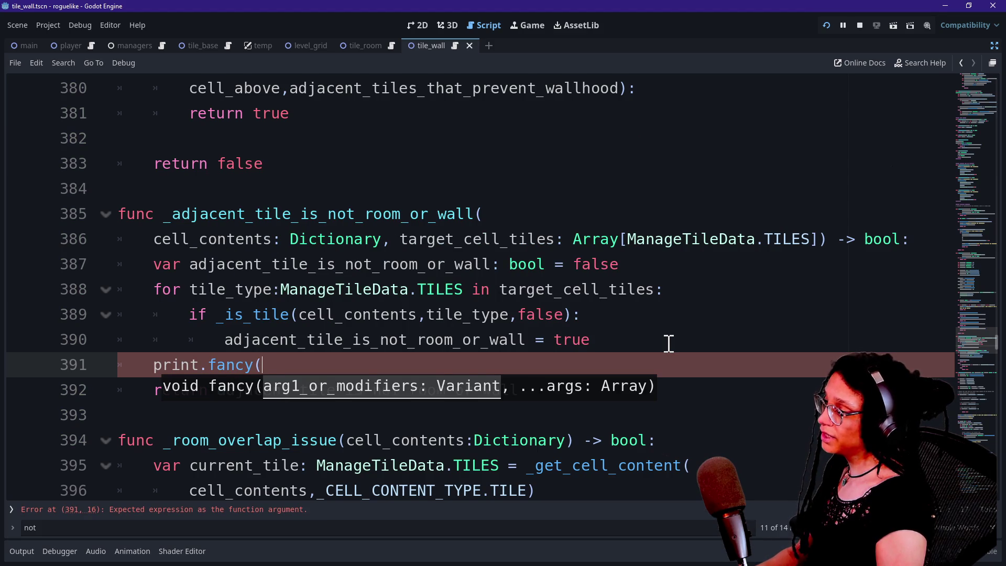
pyautogui.write('"')
# Search for 'cell_id: String' and copy the two-line cell_id declaration at line 363
pyautogui.click(627, 214)
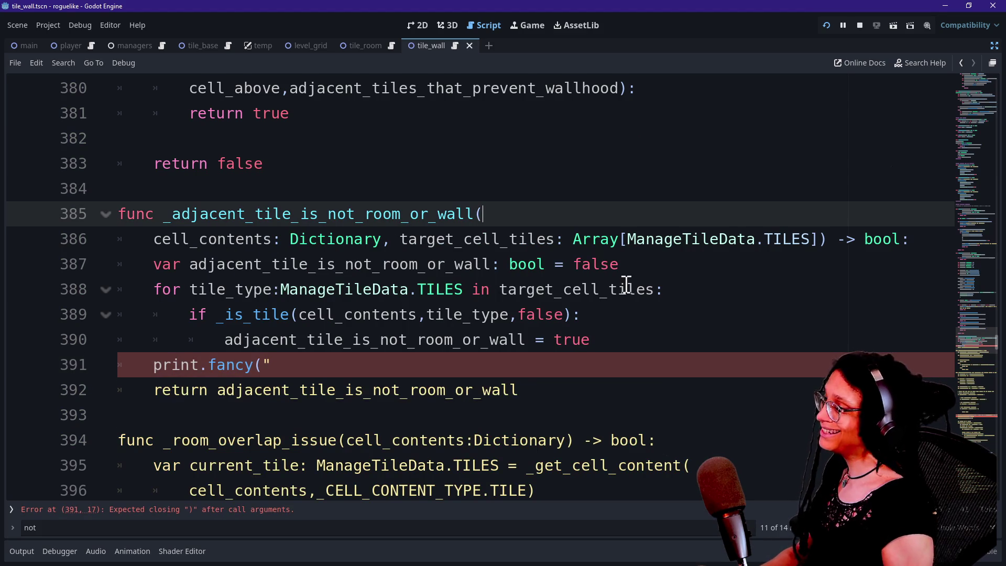
pyautogui.hotkey('ctrl', 'f')
pyautogui.write('cell_id: String')
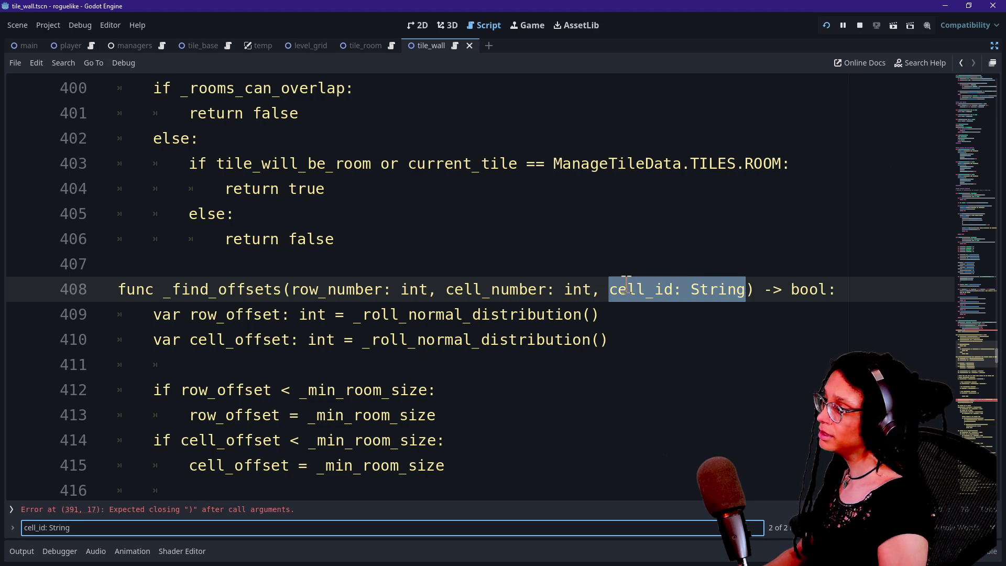
pyautogui.click(581, 291)
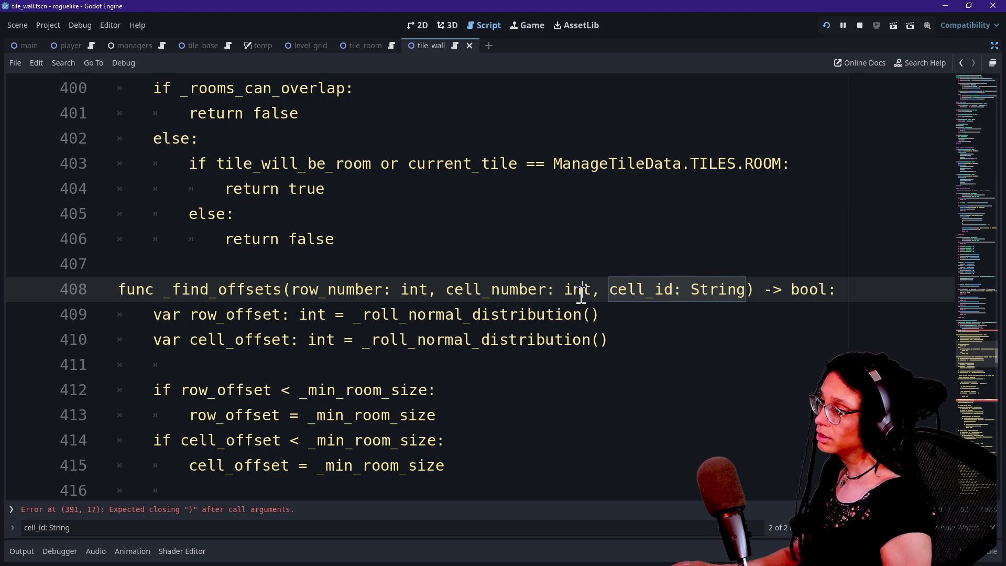
pyautogui.hotkey('ctrl', 'f')
pyautogui.press('Return')
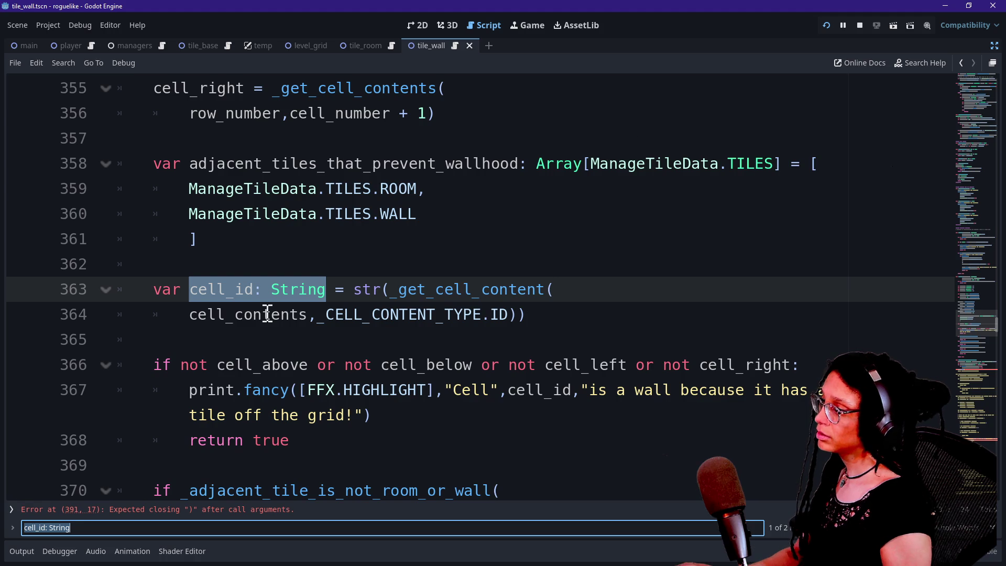
pyautogui.moveTo(526, 315); pyautogui.dragTo(118, 289)
pyautogui.hotkey('ctrl', 'c')
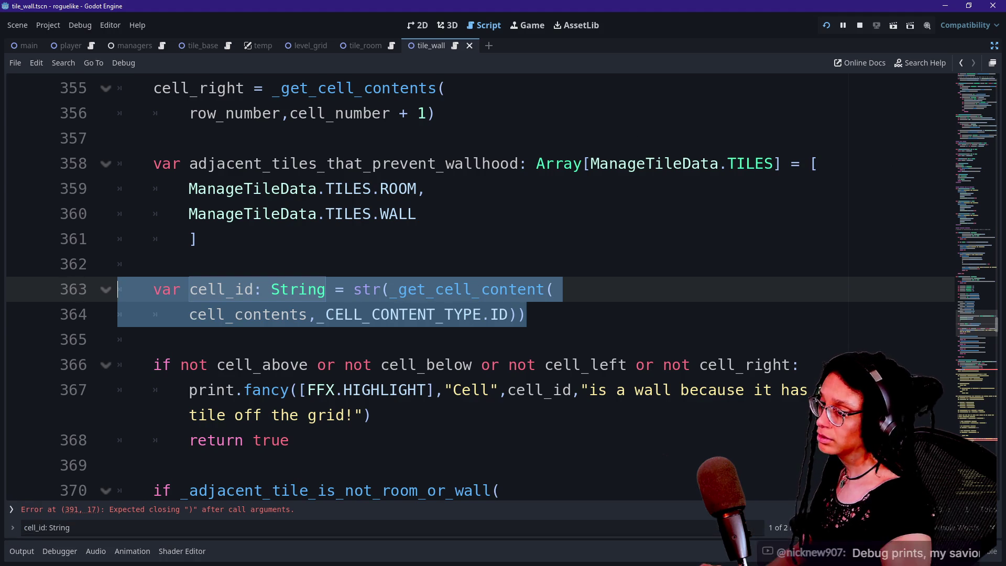
pyautogui.scroll(-12, 966, 375)
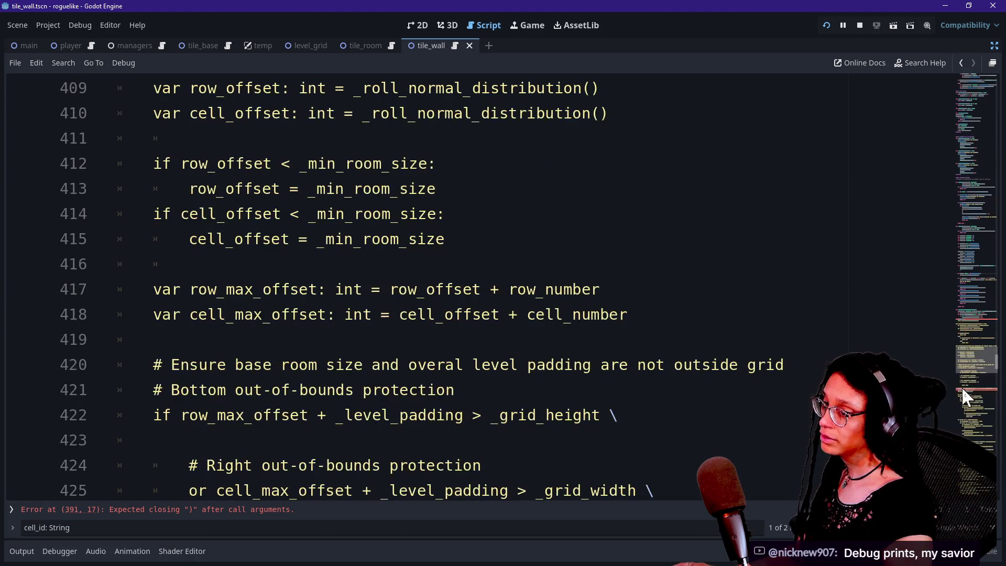
pyautogui.click(849, 316)
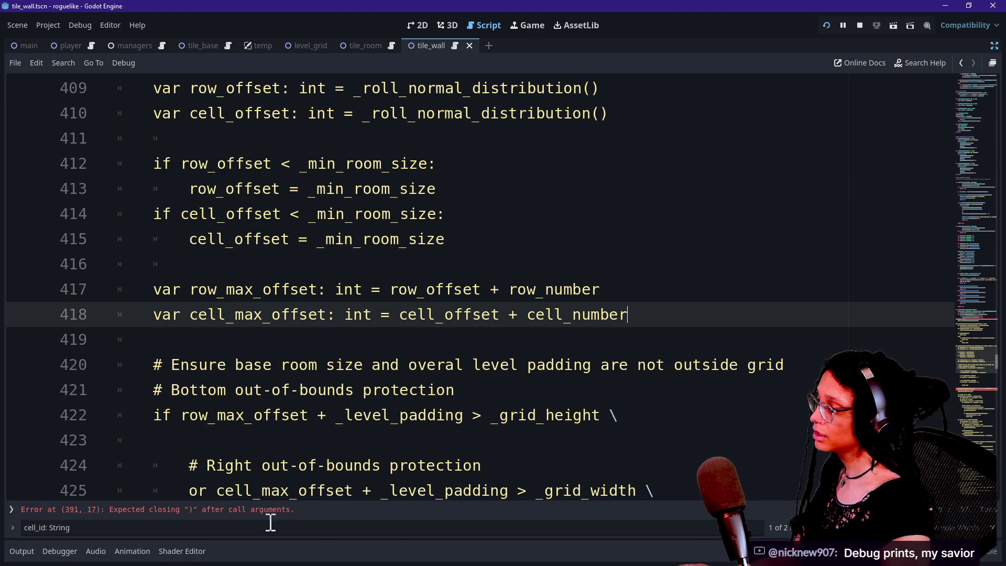
# Paste the cell_id declaration above the new print call in the helper
pyautogui.click(270, 513)
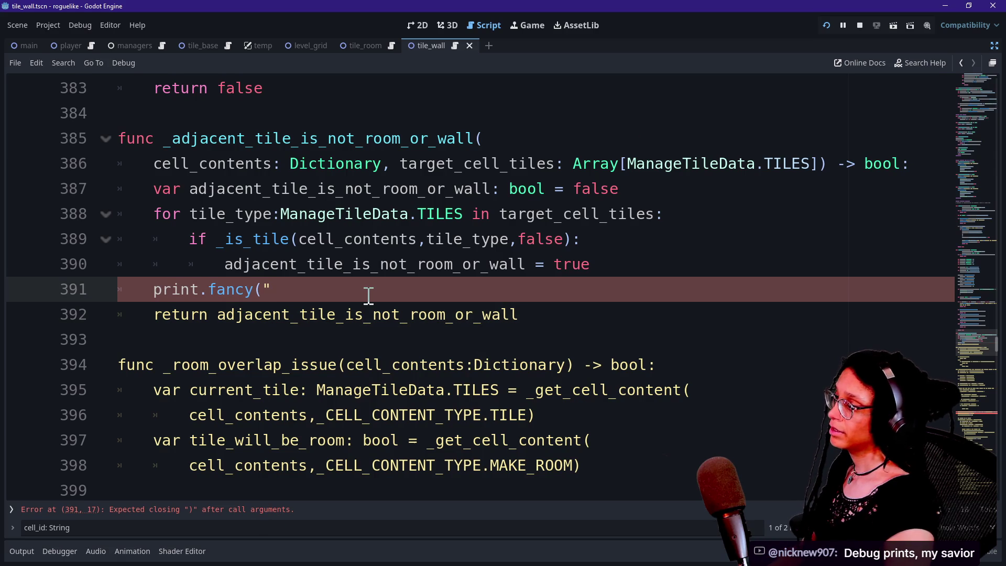
pyautogui.hotkey('ctrl', 'shift', 'Return')
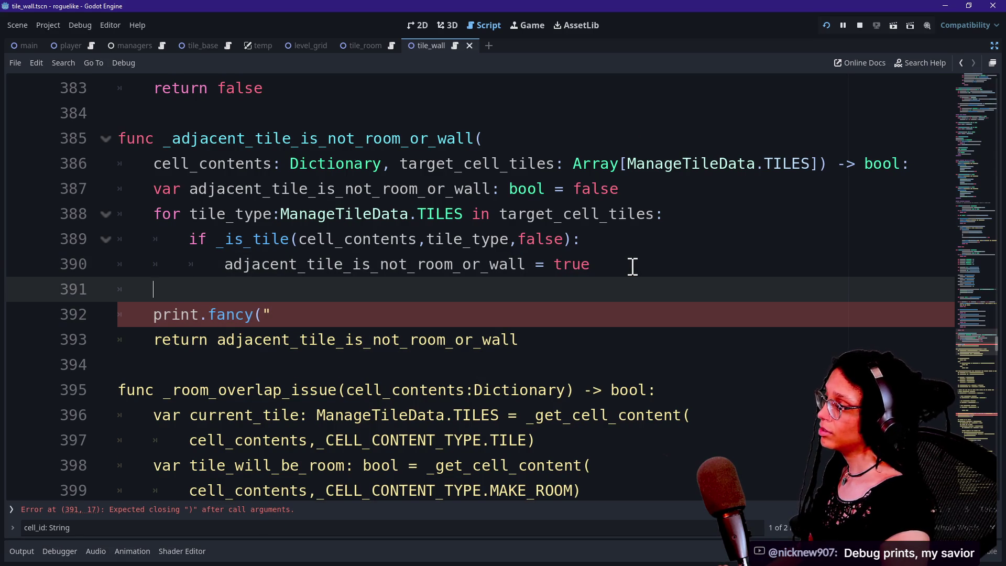
pyautogui.hotkey('ctrl', 'v')
pyautogui.moveTo(198, 289); pyautogui.dragTo(189, 314)
pyautogui.click(325, 352)
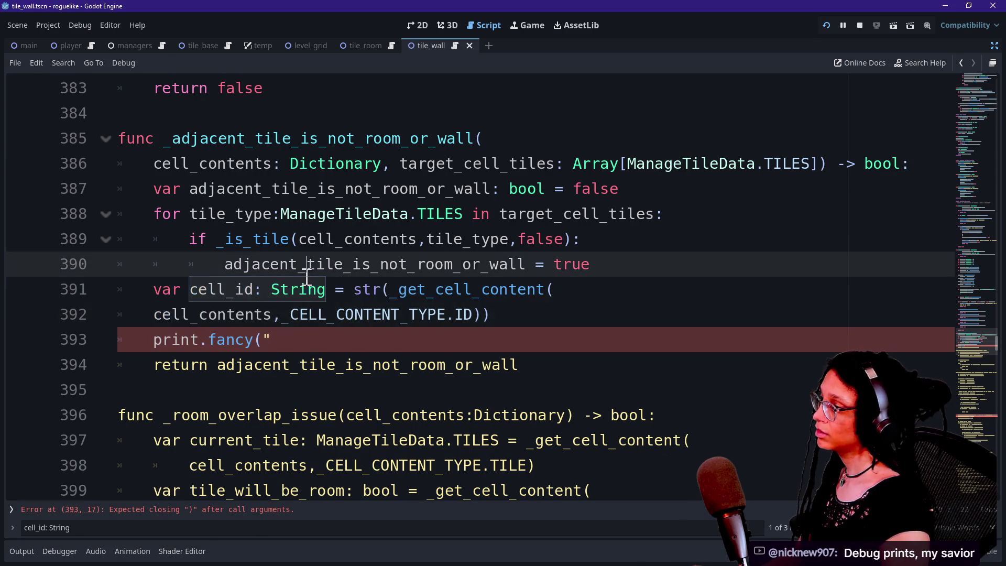
pyautogui.click(635, 270)
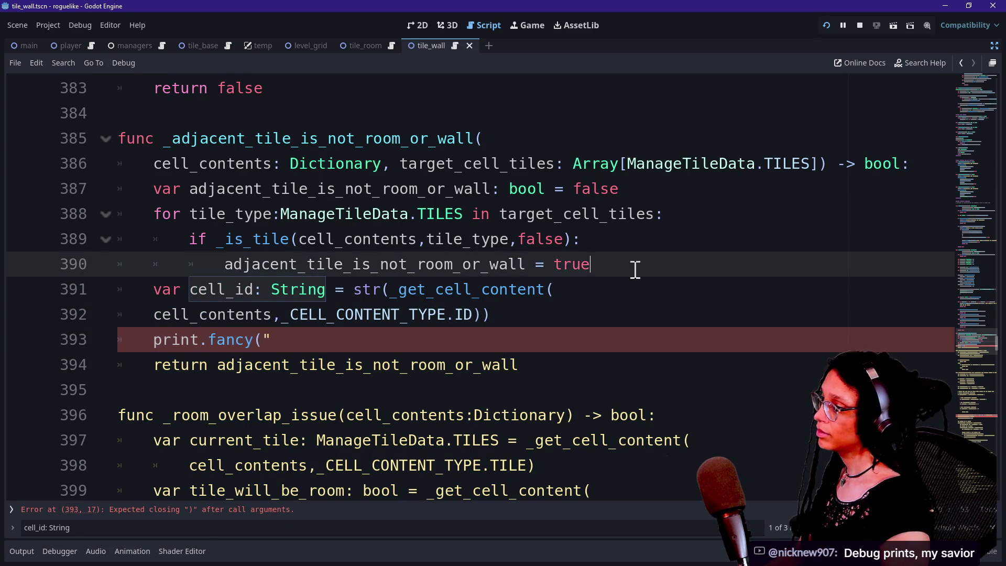
pyautogui.press('Return')
# Complete print.fancy("Adjacent cell",cell_id,"is not a room or wall!") and save the script
pyautogui.click(308, 384)
pyautogui.click(365, 359)
pyautogui.press('BackSpace')
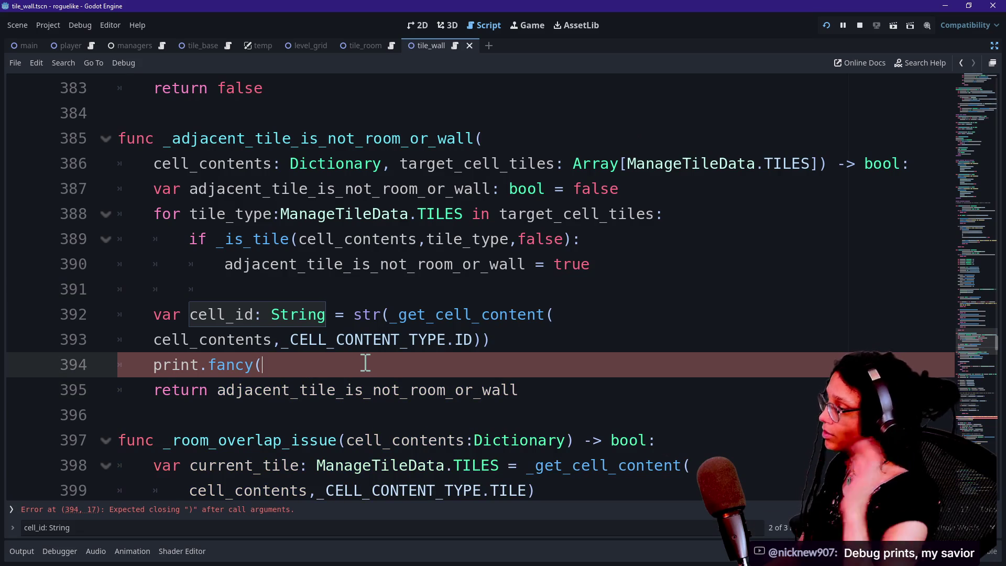
pyautogui.write('c')
pyautogui.press('BackSpace')
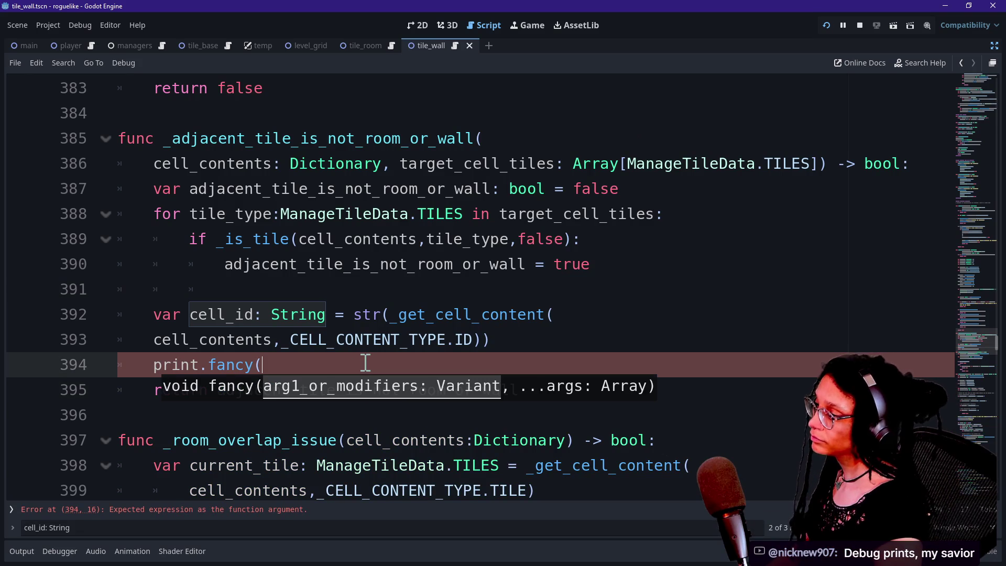
pyautogui.write('"C')
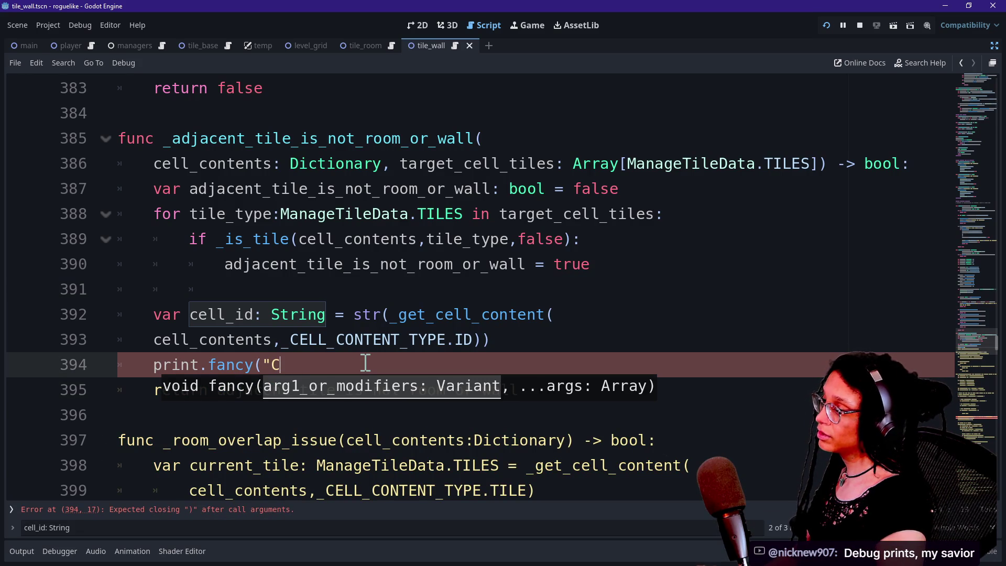
pyautogui.write('eldjaent')
pyautogui.press('BackSpace')
pyautogui.write('cent cell",cell_id"')
pyautogui.press('BackSpace')
pyautogui.write(',"is')
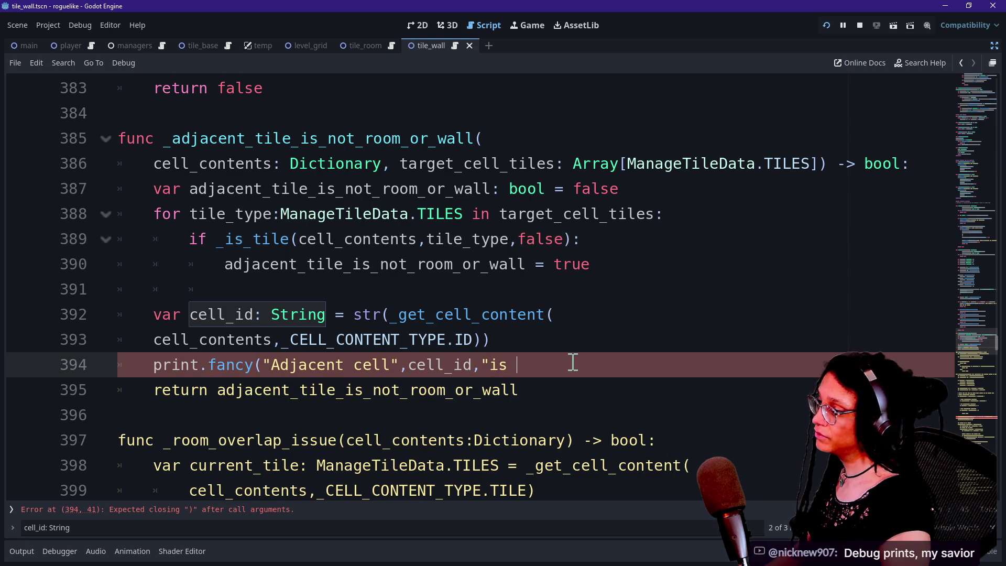
pyautogui.write('not a room o ')
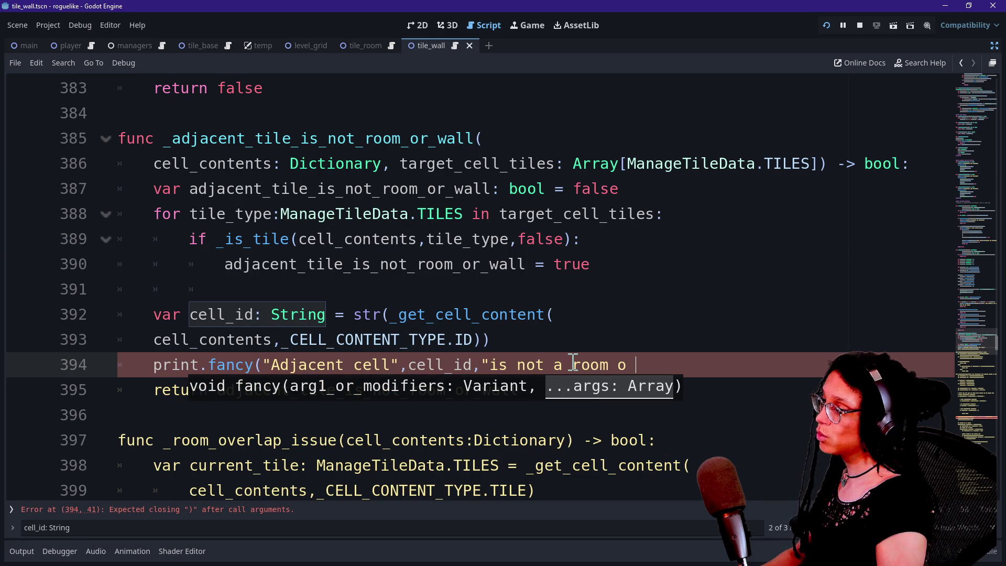
pyautogui.write('r wall!"')
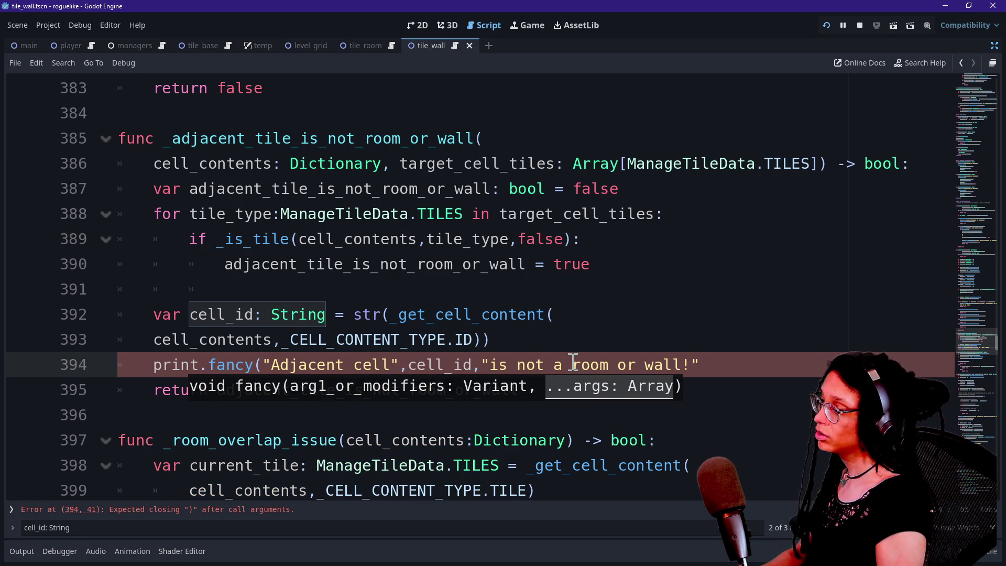
pyautogui.write(')')
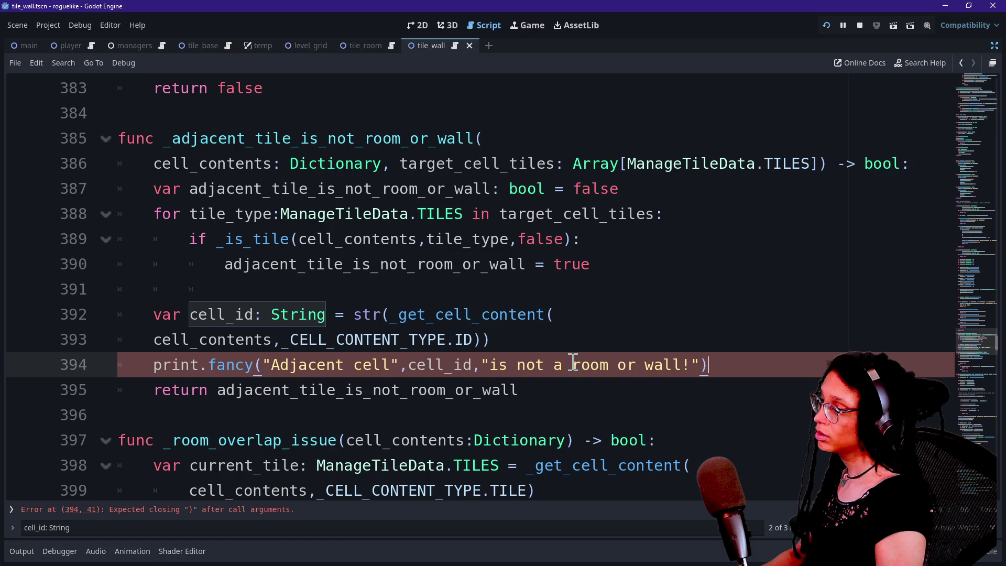
pyautogui.hotkey('ctrl', 's')
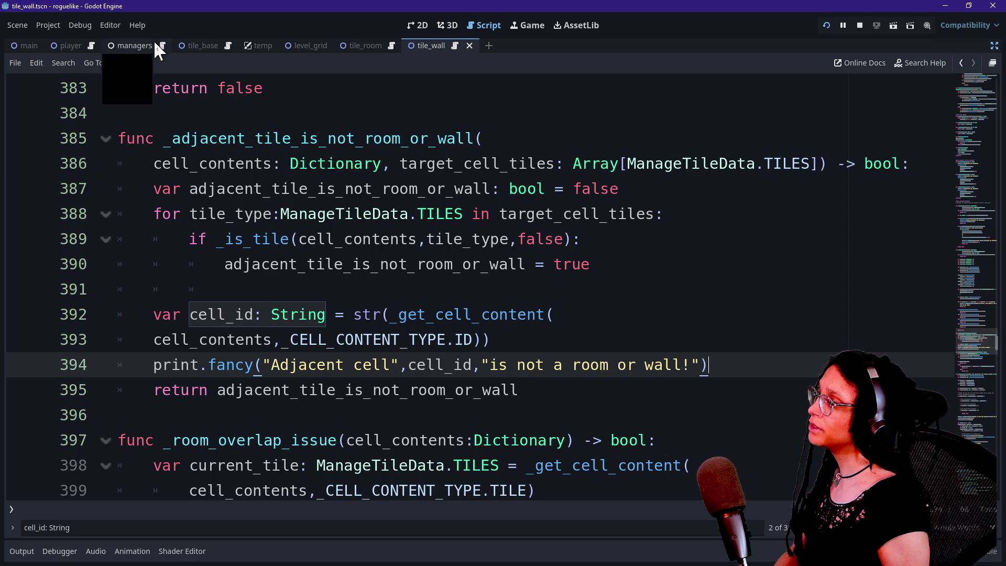
# Make Label_Debug_Number visible in the tile_base scene and run the game
pyautogui.click(182, 47)
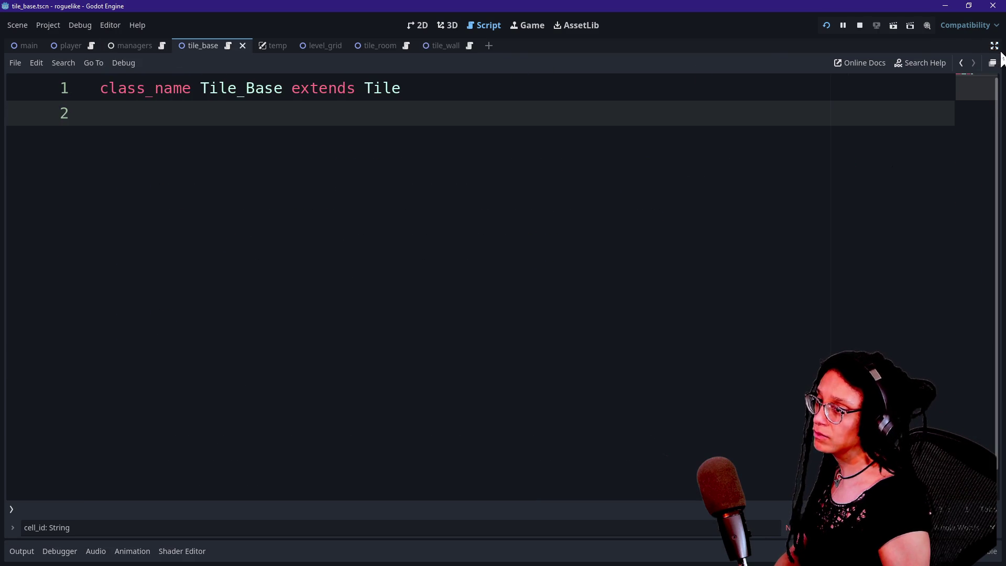
pyautogui.click(994, 46)
pyautogui.click(201, 133)
pyautogui.click(825, 25)
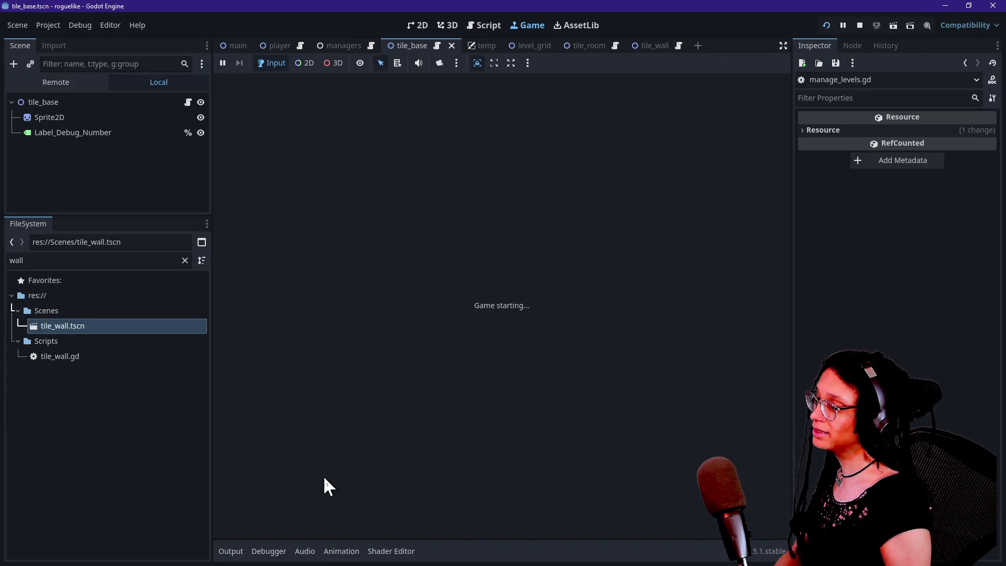
# Edit the 'not' filter in the Output log and compare lines like cell 85 with the grid
pyautogui.click(224, 553)
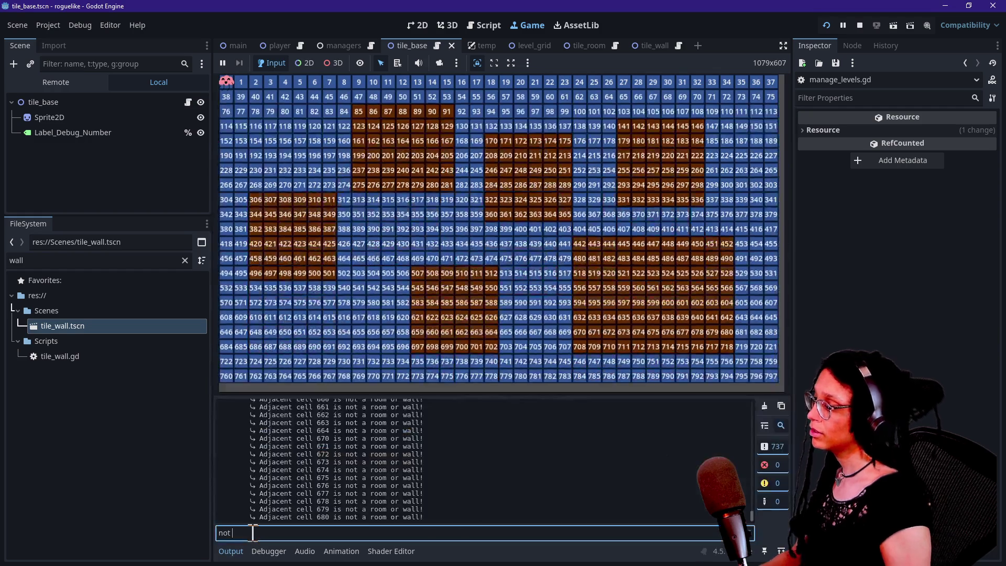
pyautogui.doubleClick(253, 533)
pyautogui.click(252, 533)
pyautogui.write('a')
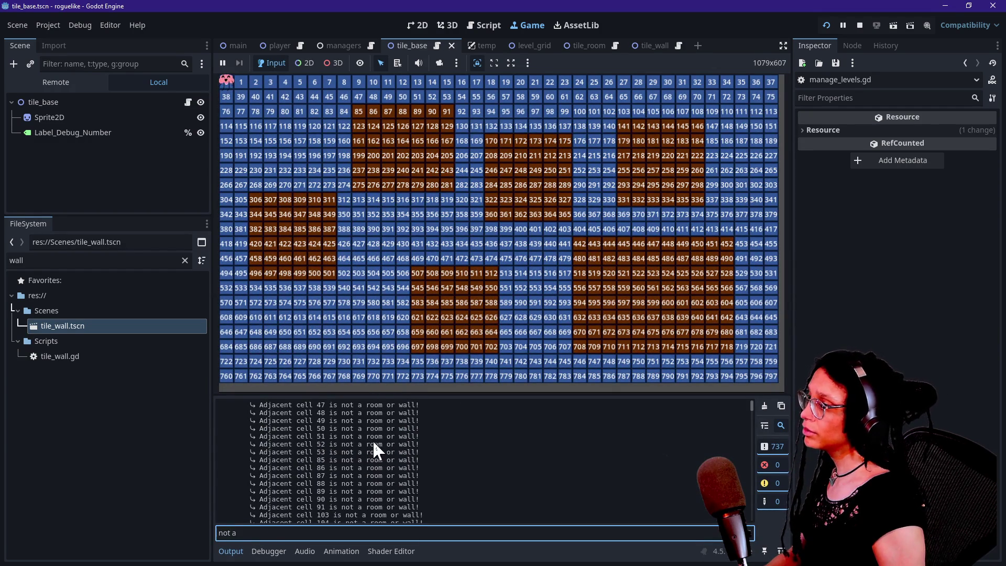
pyautogui.scroll(-2, 342, 429)
pyautogui.moveTo(317, 439); pyautogui.dragTo(355, 439)
pyautogui.click(356, 438)
pyautogui.click(367, 124)
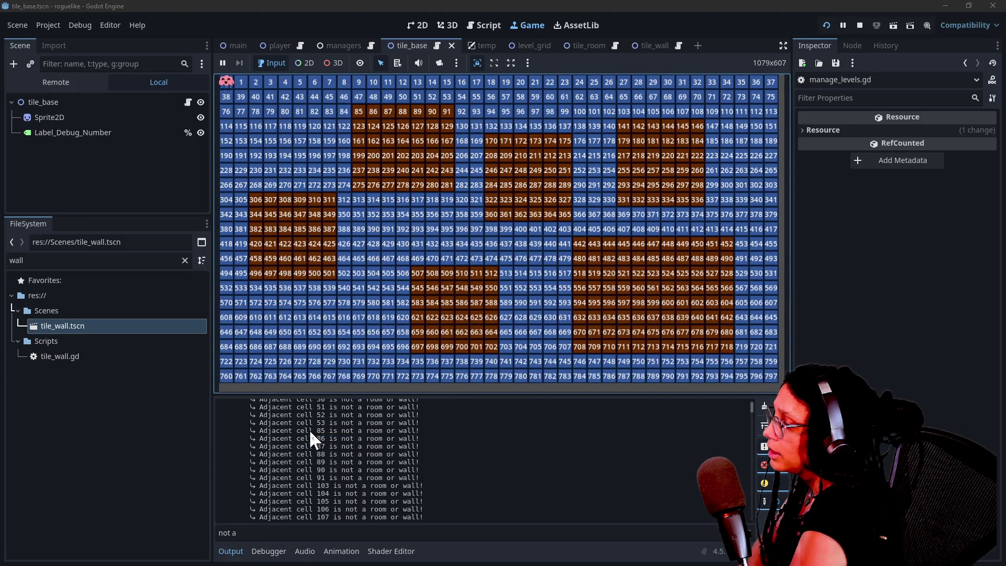
pyautogui.moveTo(314, 431); pyautogui.dragTo(410, 430)
pyautogui.click(294, 170)
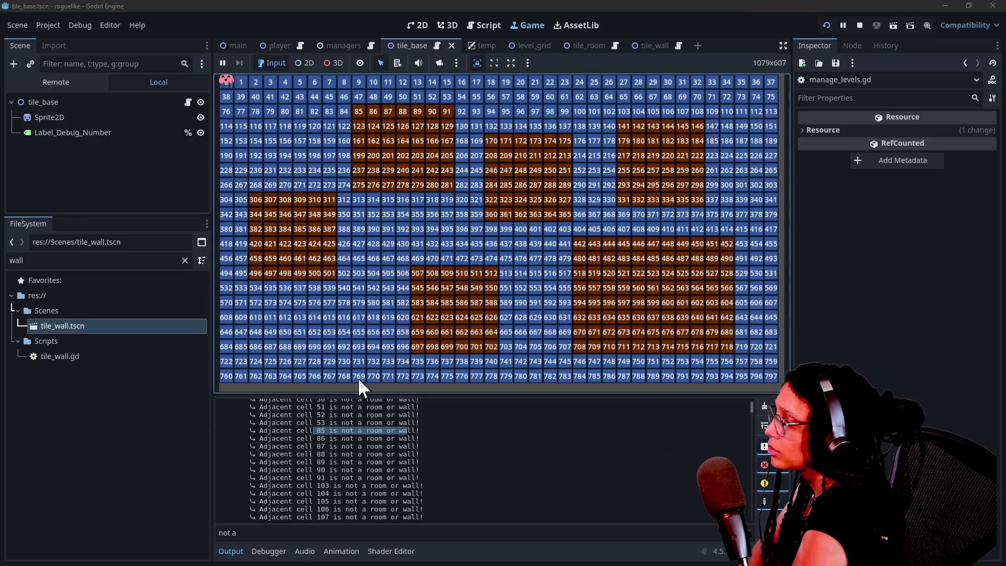
pyautogui.click(319, 410)
pyautogui.moveTo(321, 420); pyautogui.dragTo(381, 429)
pyautogui.click(385, 423)
pyautogui.scroll(-15, 401, 419)
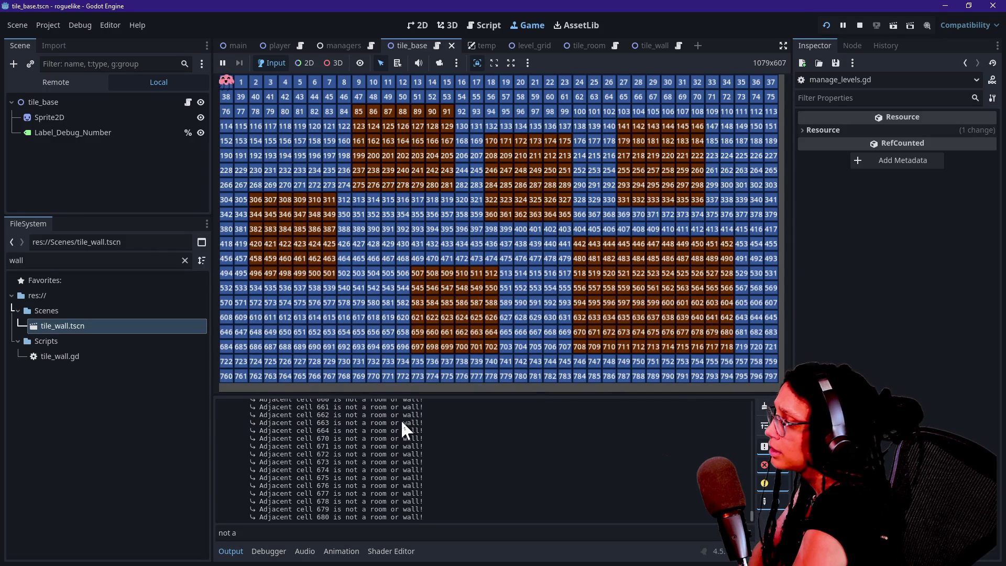
pyautogui.scroll(15, 401, 506)
# Replace the Output filter text with 84
pyautogui.click(370, 533)
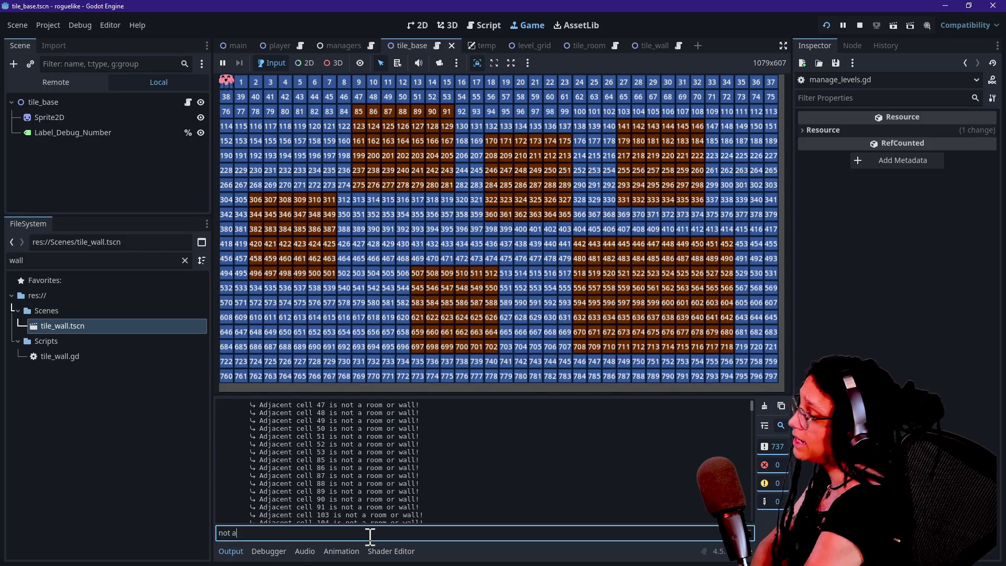
pyautogui.hotkey('ctrl', 'a')
pyautogui.write('84')
pyautogui.click(334, 505)
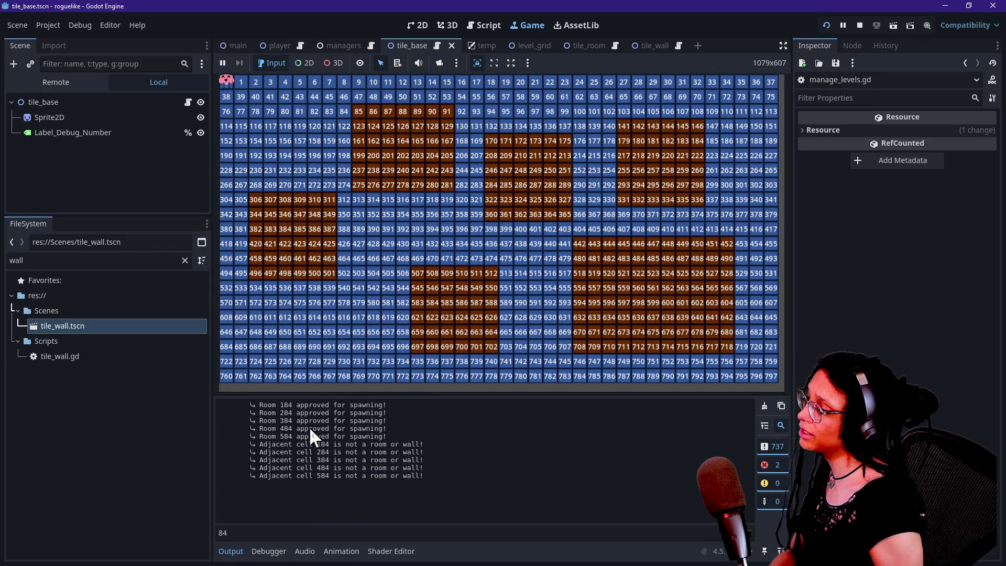
pyautogui.click(367, 171)
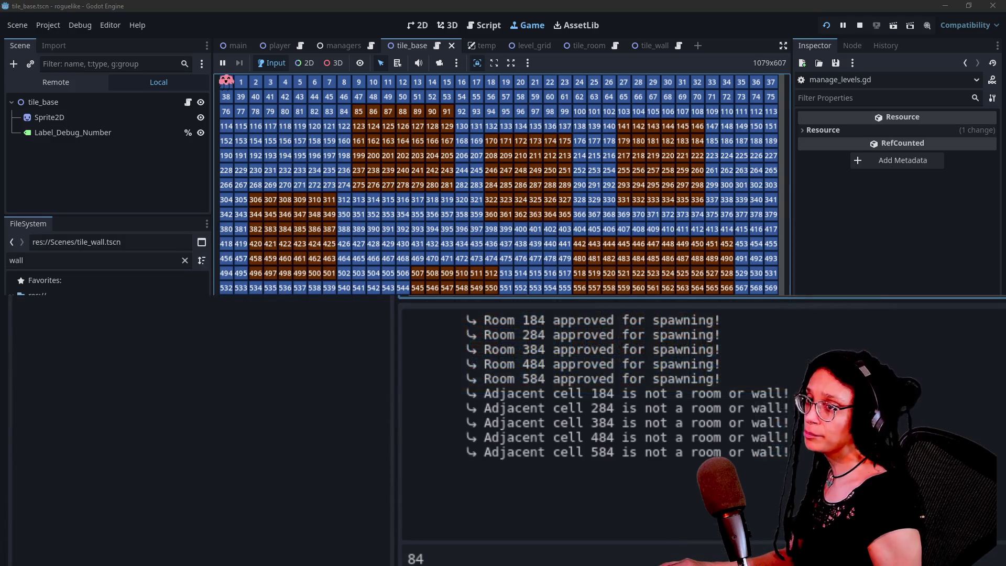
pyautogui.click(463, 555)
pyautogui.moveTo(567, 394); pyautogui.dragTo(637, 394)
pyautogui.moveTo(598, 452); pyautogui.dragTo(592, 437)
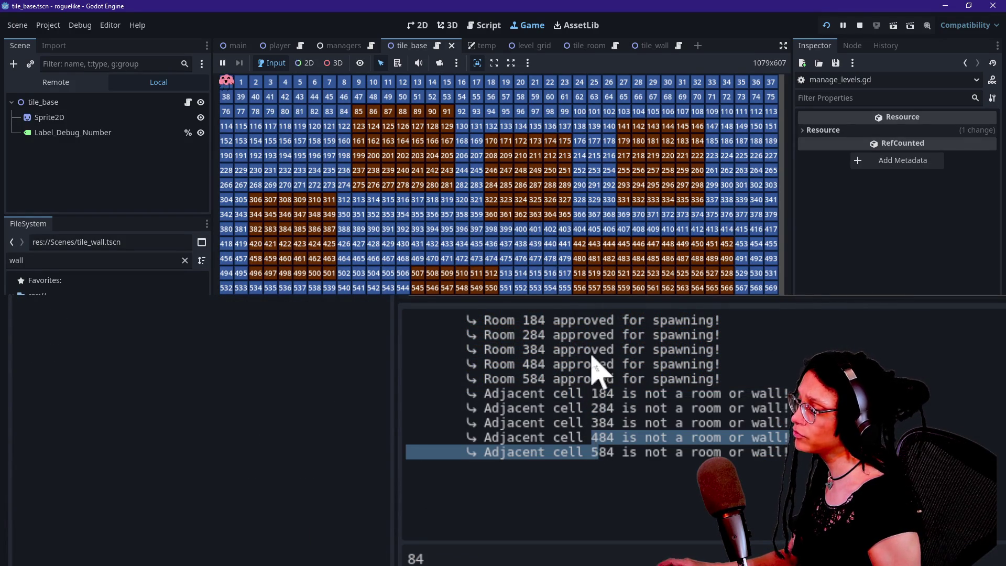
pyautogui.click(362, 251)
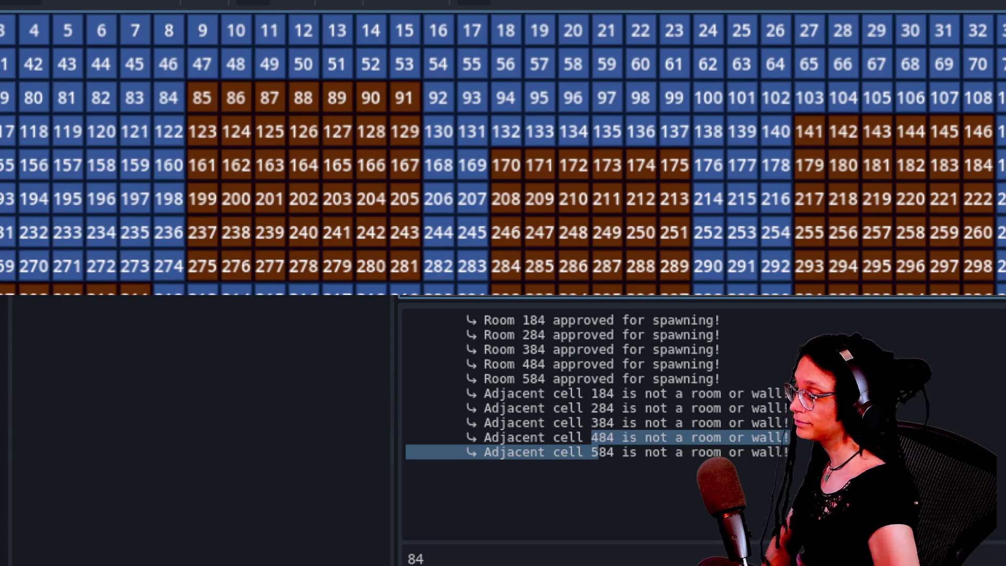
# Filter the Output by 47, mark the 'Adjacent cell 47' line, then start clearing the filter
pyautogui.click(597, 452)
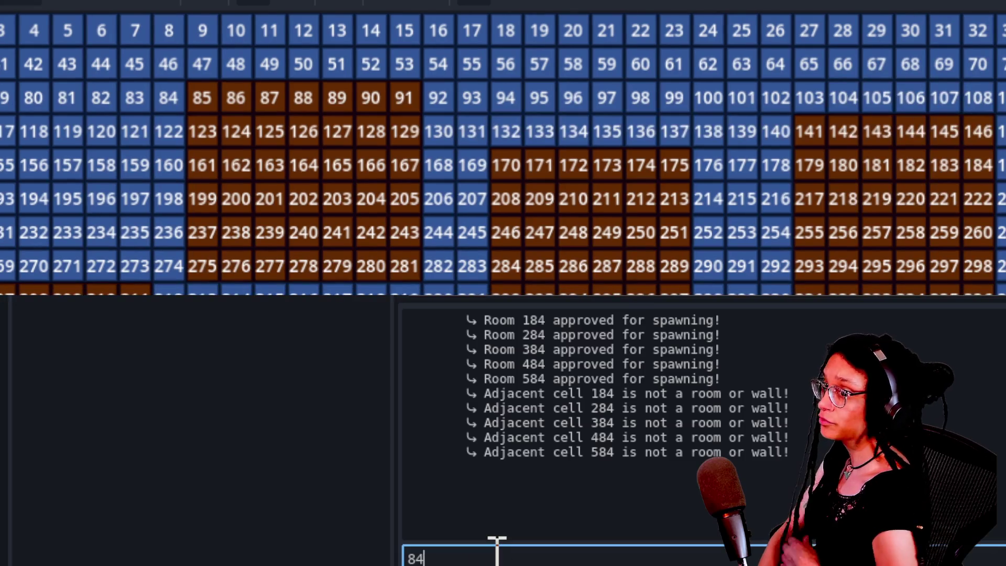
pyautogui.press('BackSpace')
pyautogui.press('BackSpace')
pyautogui.write('47')
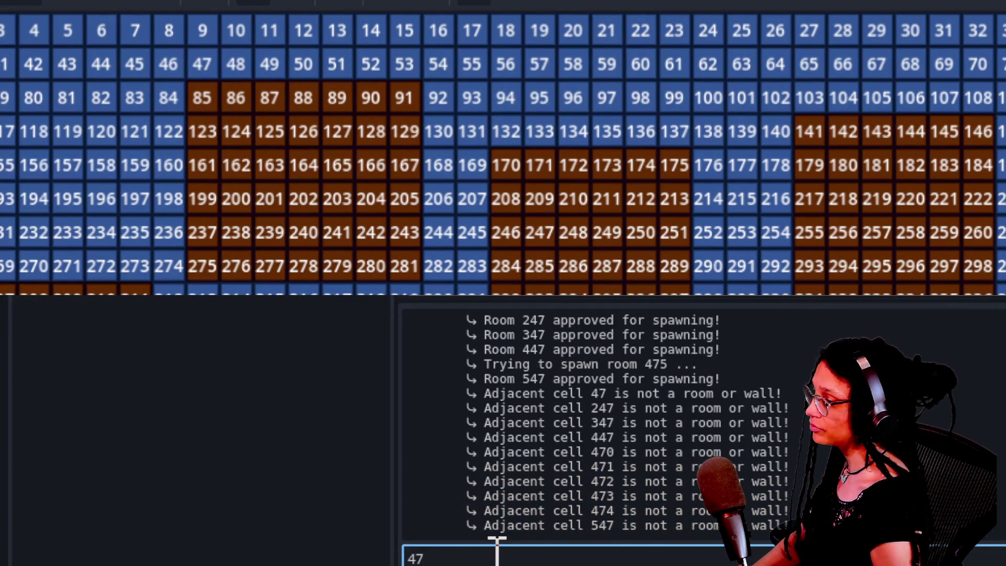
pyautogui.click(542, 398)
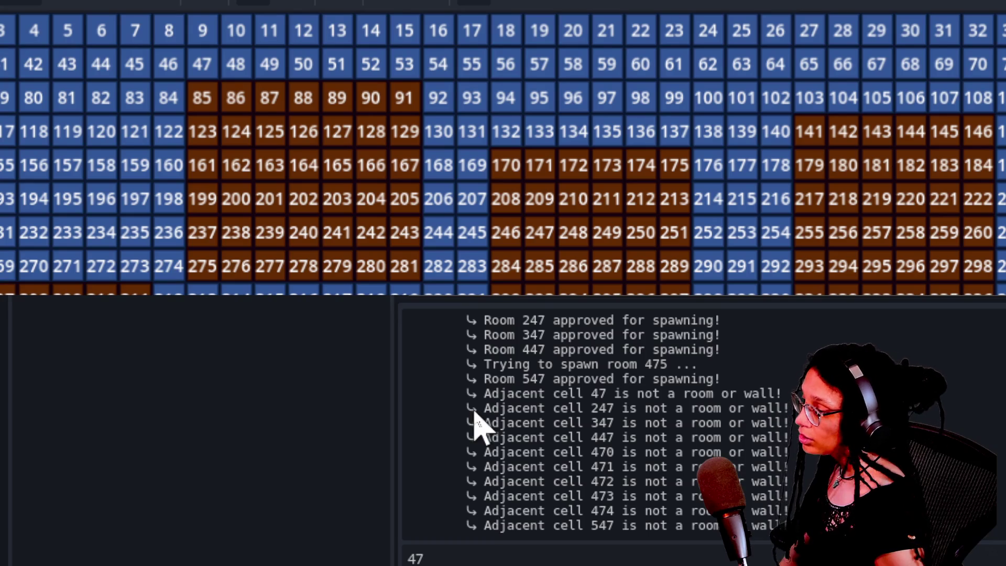
pyautogui.click(485, 394)
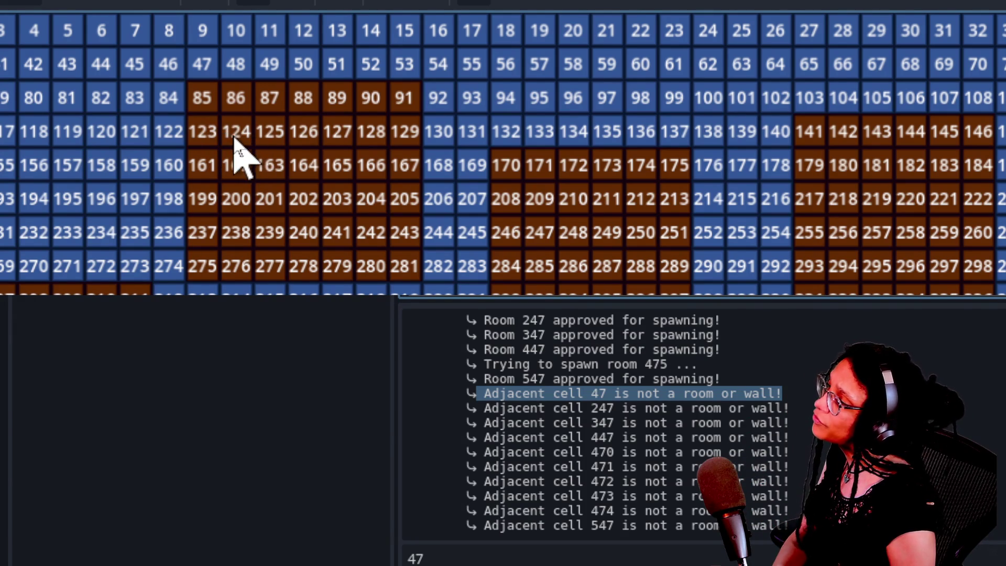
pyautogui.click(645, 550)
pyautogui.press('BackSpace')
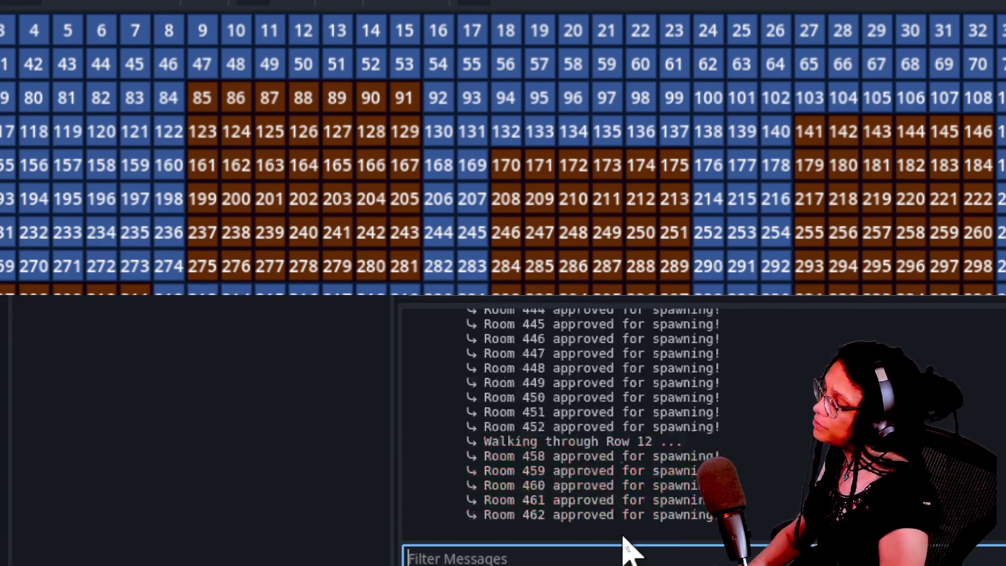
# Filter the Output by 86, highlight the adjacent cell 86 line, and stop the game with F8
pyautogui.press('BackSpace')
pyautogui.write('86')
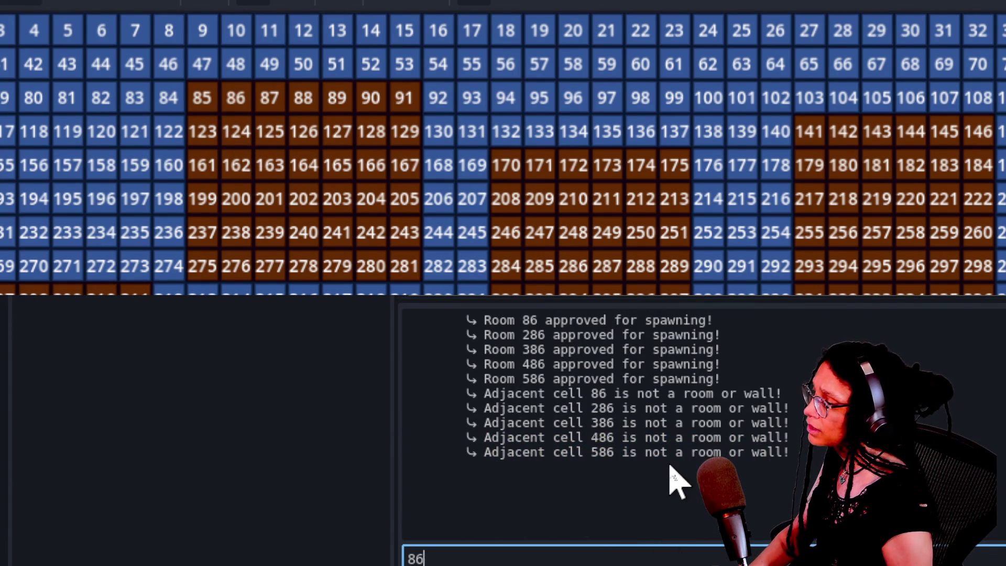
pyautogui.moveTo(530, 394); pyautogui.dragTo(782, 394)
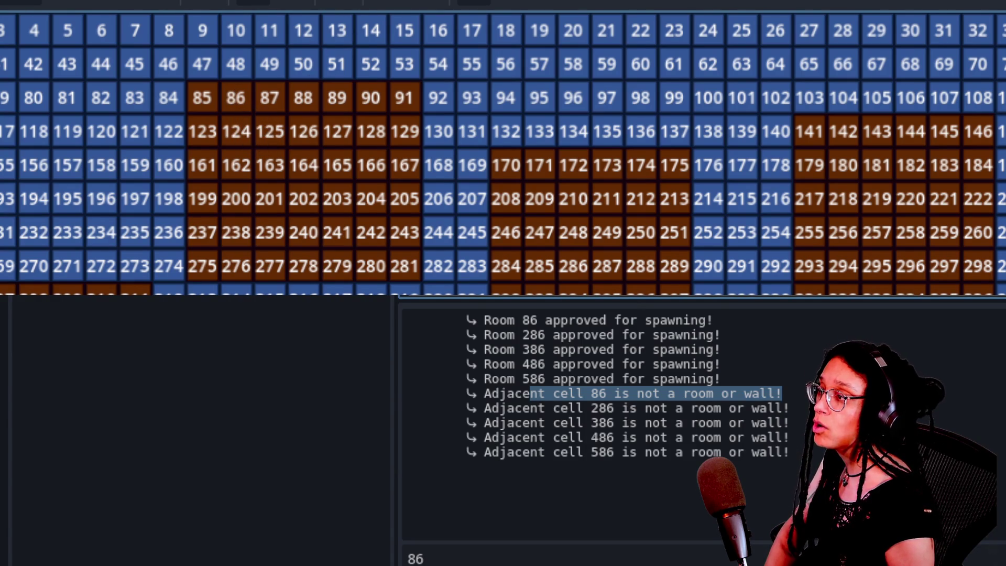
pyautogui.press('F8')
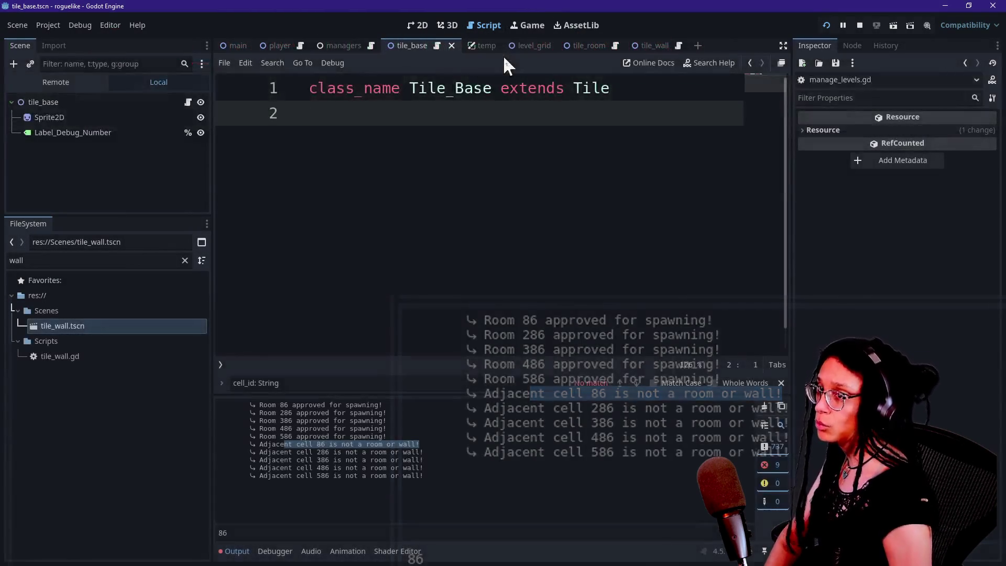
# Expand the script editor to distraction-free mode with the docks hidden
pyautogui.click(783, 45)
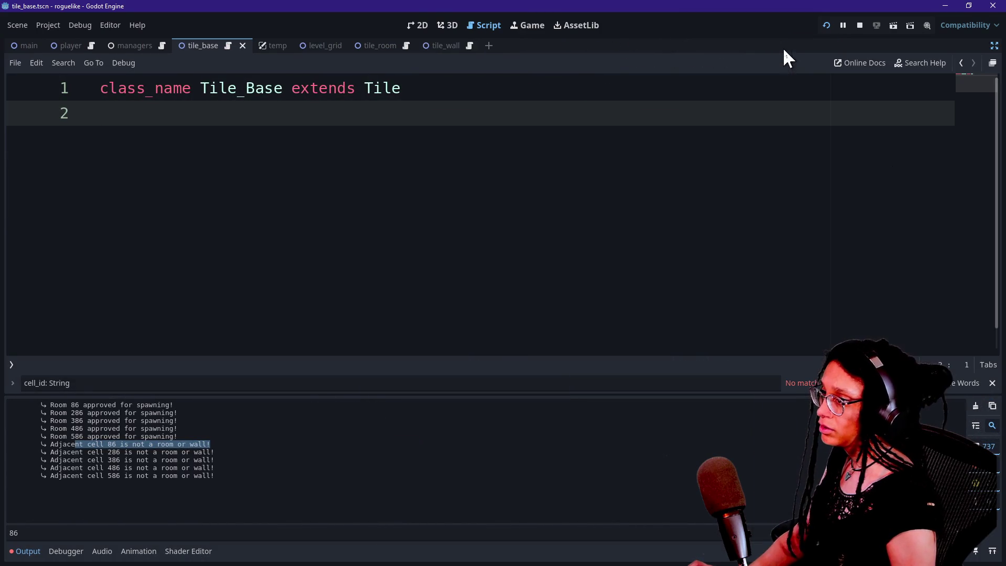
pyautogui.click(994, 45)
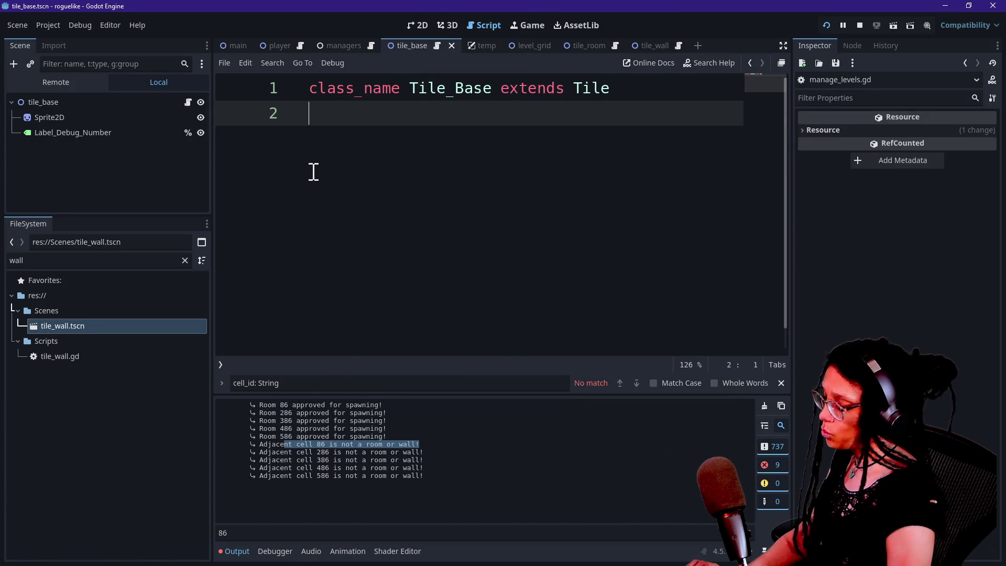
pyautogui.hotkey('ctrl', 'alt', 'o')
pyautogui.press('Down')
pyautogui.press('Return')
pyautogui.hotkey('ctrl', 'shift', 'F11')
# Search the script for 'target' and settle on parameter line 386
pyautogui.hotkey('ctrl', 'f')
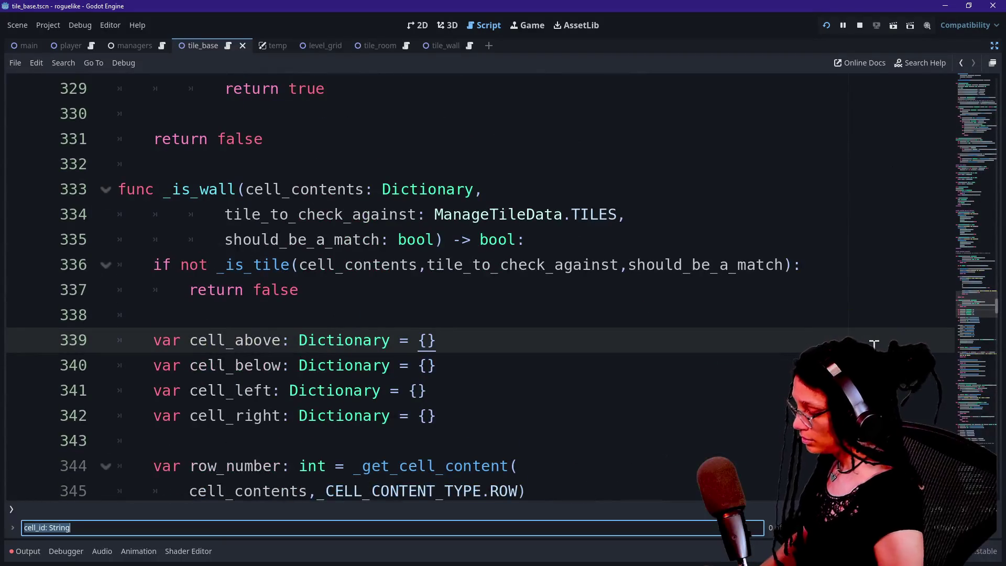
pyautogui.write('target_')
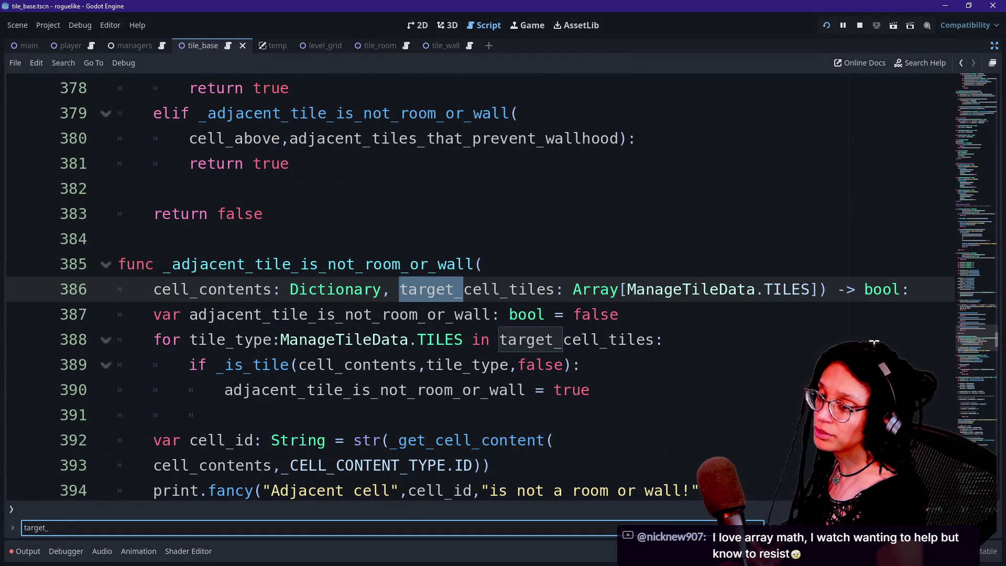
pyautogui.click(571, 338)
pyautogui.press('Up')
pyautogui.press('Up')
pyautogui.press('Down')
pyautogui.press('Up')
pyautogui.press('Up')
pyautogui.press('Down')
pyautogui.press('Down')
pyautogui.press('Up')
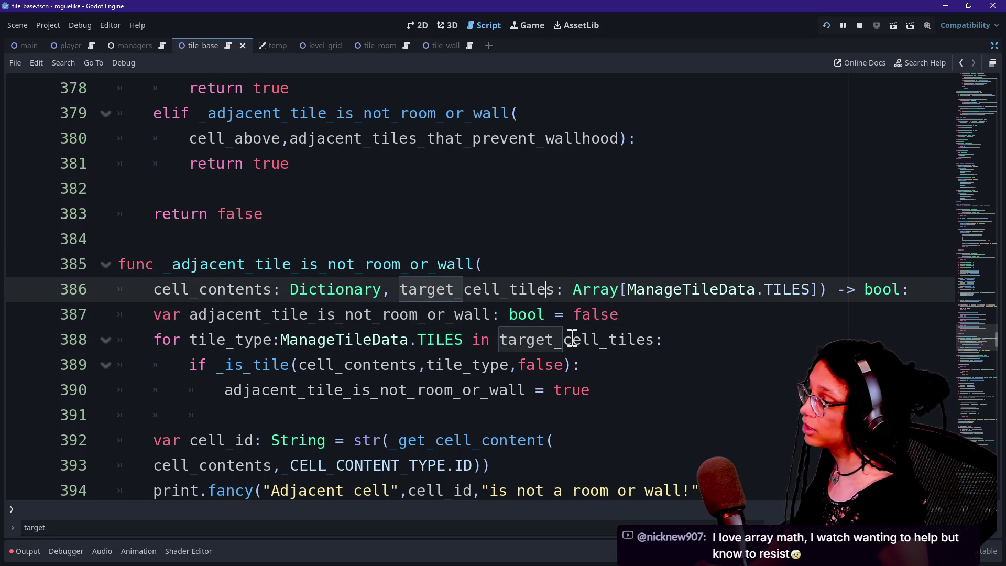
# Select target_cell_tiles on line 386 and add its next occurrence with Ctrl+D
pyautogui.moveTo(399, 287)
pyautogui.mouseDown()
pyautogui.moveTo(582, 288)
pyautogui.moveTo(557, 289)
pyautogui.mouseUp()
pyautogui.hotkey('ctrl', 'd')
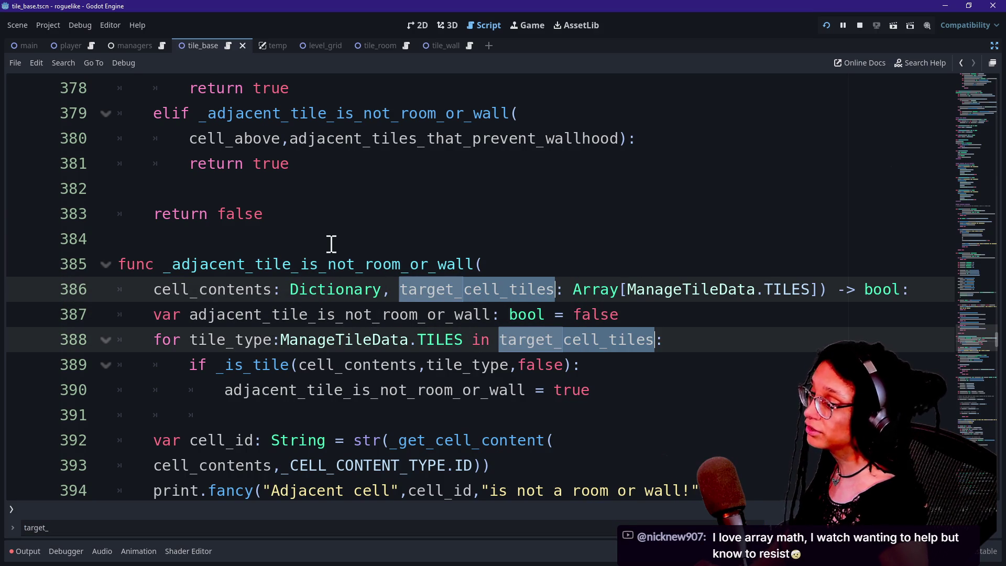
pyautogui.scroll(3, 974, 339)
pyautogui.scroll(-6, 973, 351)
pyautogui.scroll(5, 975, 352)
pyautogui.scroll(-2, 974, 341)
pyautogui.moveTo(763, 341)
pyautogui.mouseDown()
pyautogui.moveTo(696, 263)
pyautogui.moveTo(487, 245)
pyautogui.mouseUp()
pyautogui.click(410, 269)
pyautogui.moveTo(402, 270); pyautogui.dragTo(559, 273)
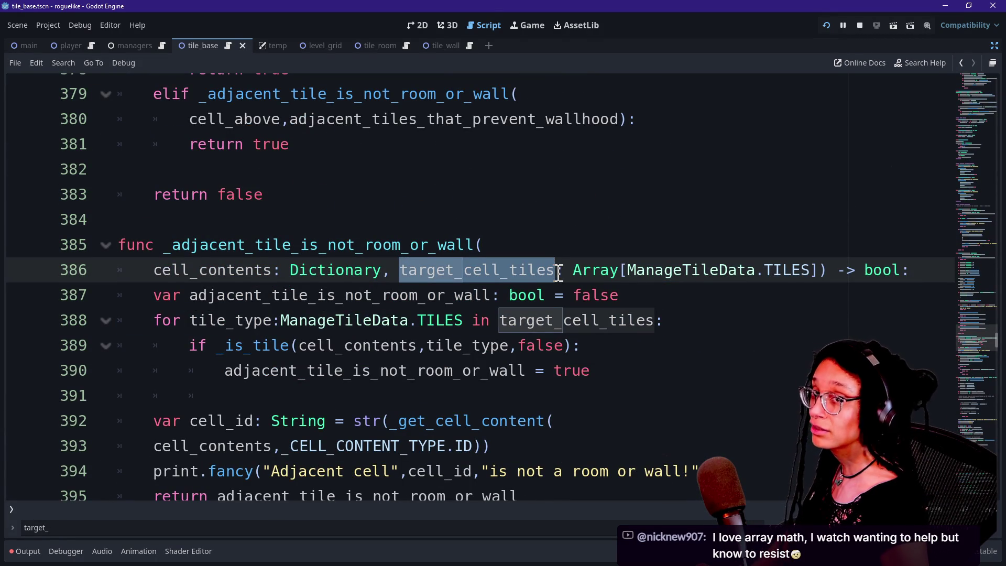
pyautogui.scroll(3, 987, 344)
pyautogui.scroll(-4, 985, 340)
pyautogui.scroll(1, 983, 340)
pyautogui.scroll(2, 984, 340)
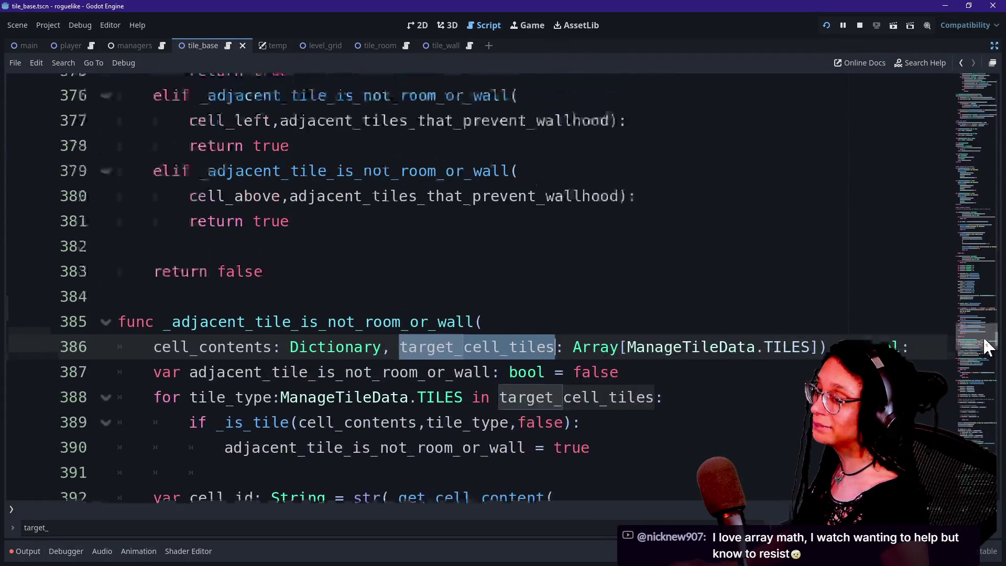
pyautogui.scroll(-4, 983, 338)
pyautogui.scroll(1, 983, 341)
pyautogui.scroll(5, 982, 338)
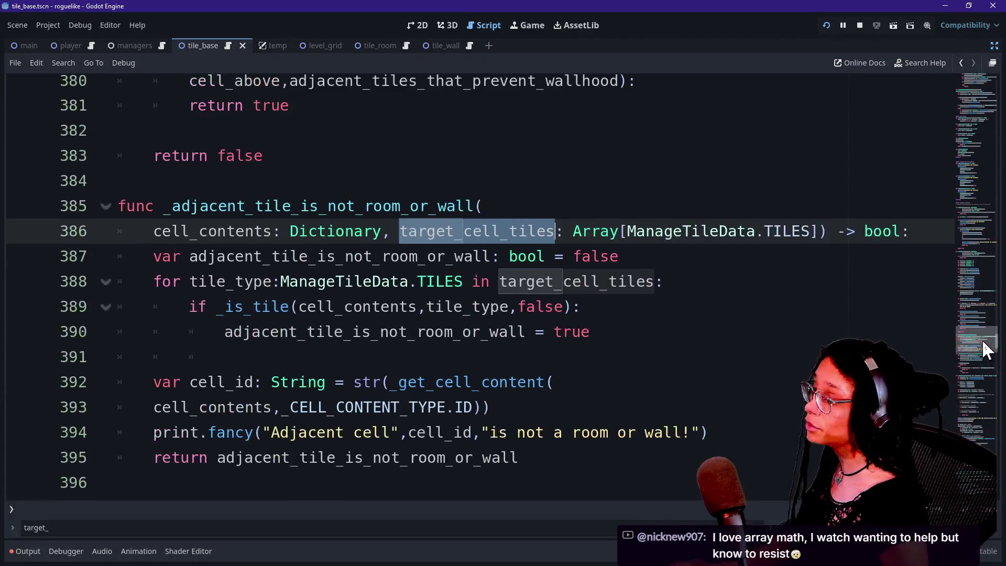
pyautogui.scroll(-2, 980, 335)
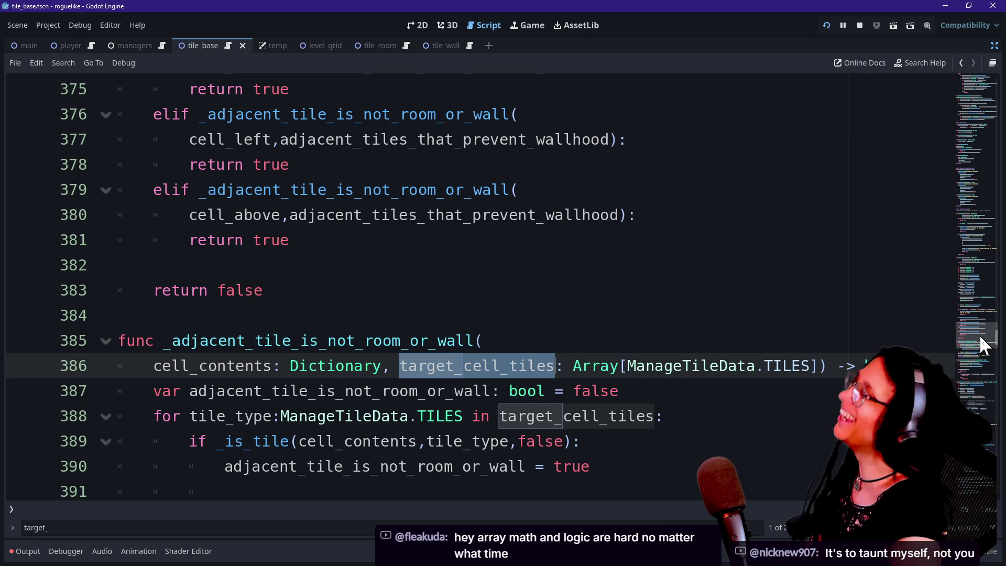
pyautogui.moveTo(979, 335)
pyautogui.mouseDown()
pyautogui.moveTo(985, 298)
pyautogui.moveTo(971, 367)
pyautogui.mouseUp()
pyautogui.click(884, 314)
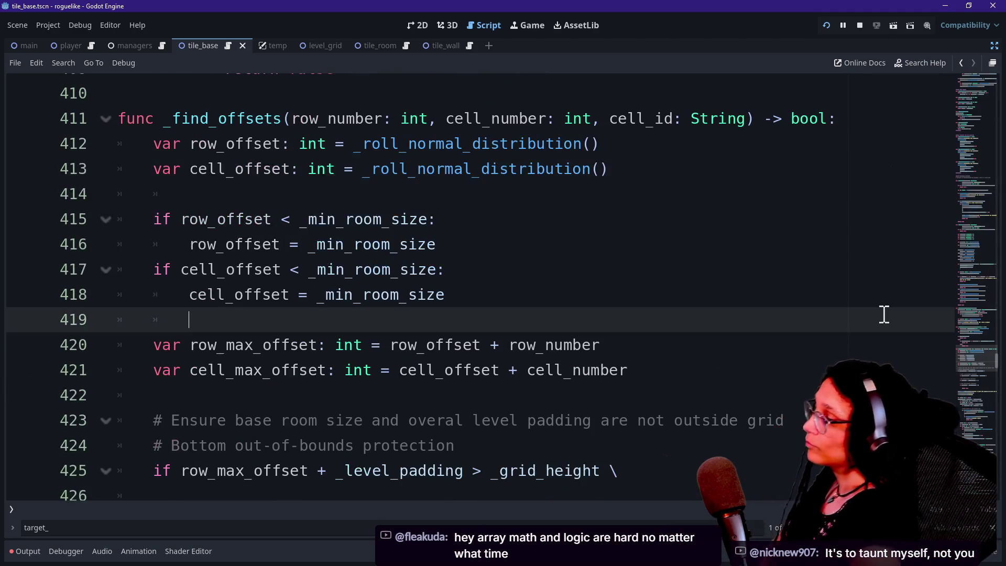
pyautogui.click(887, 288)
pyautogui.click(860, 267)
pyautogui.click(841, 237)
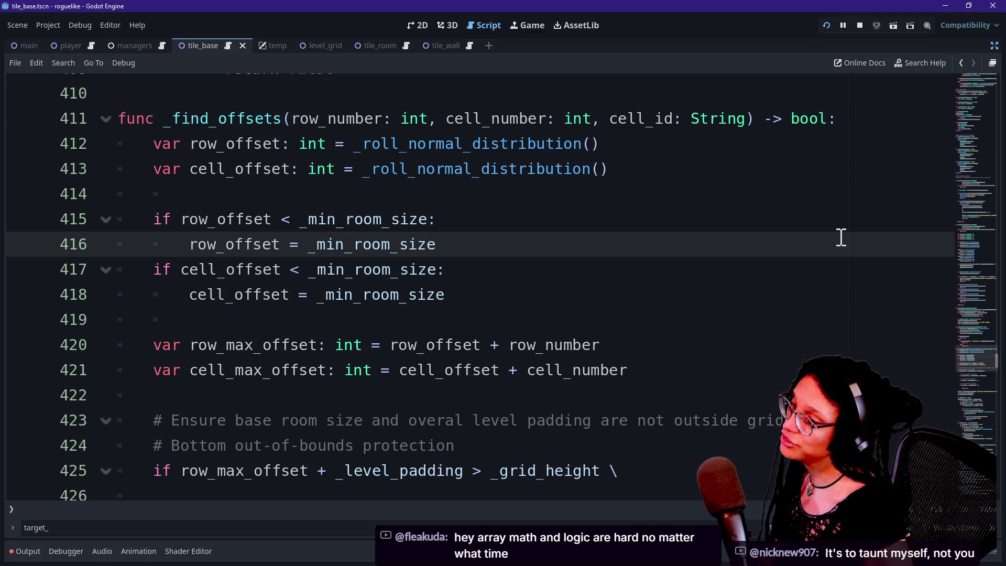
pyautogui.press('Up')
pyautogui.press('Up')
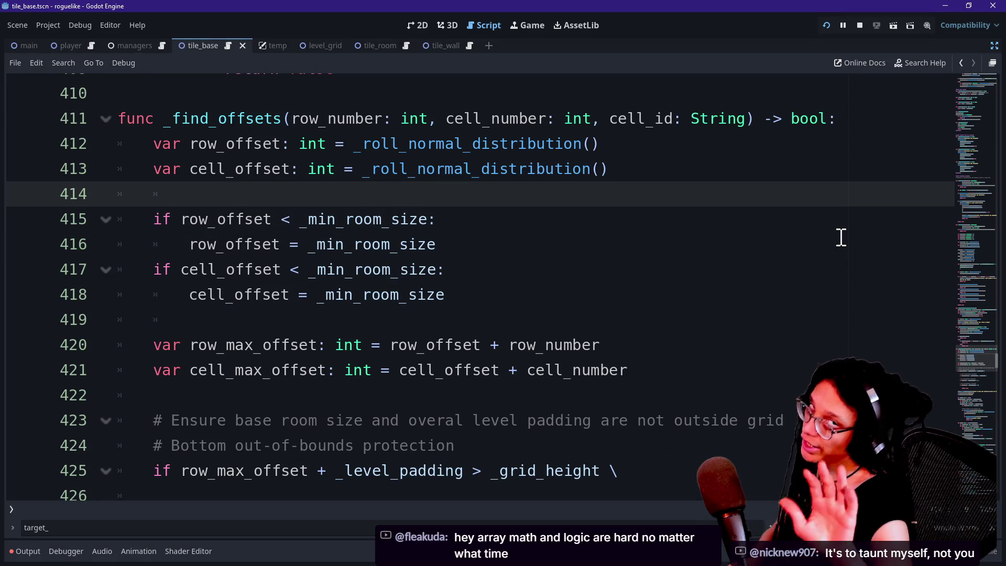
pyautogui.click(838, 242)
pyautogui.scroll(-4, 838, 246)
pyautogui.hotkey('ctrl', 'f')
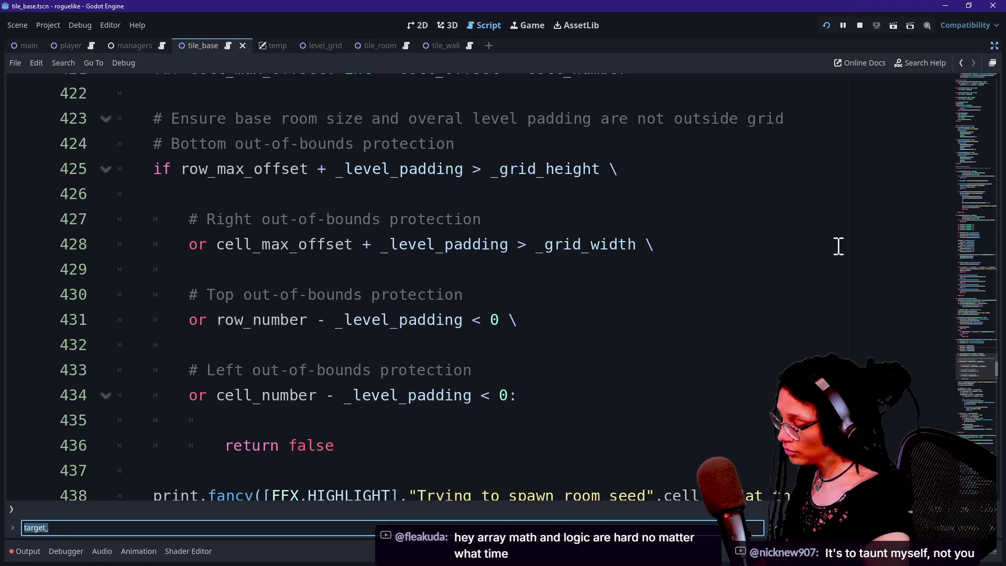
pyautogui.write('adjacent')
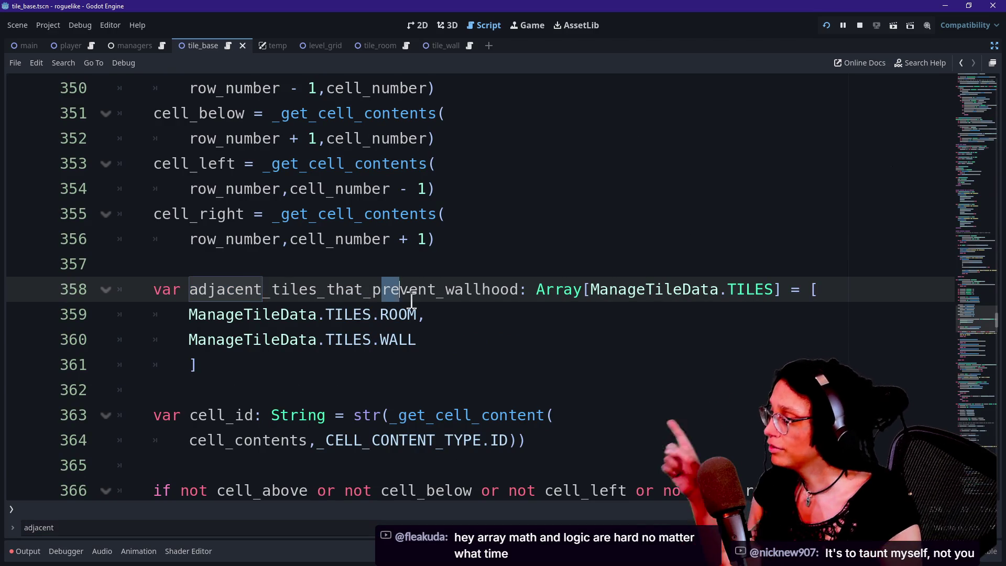
pyautogui.click(450, 314)
pyautogui.moveTo(190, 314); pyautogui.dragTo(270, 348)
pyautogui.click(270, 348)
pyautogui.moveTo(190, 314); pyautogui.dragTo(270, 340)
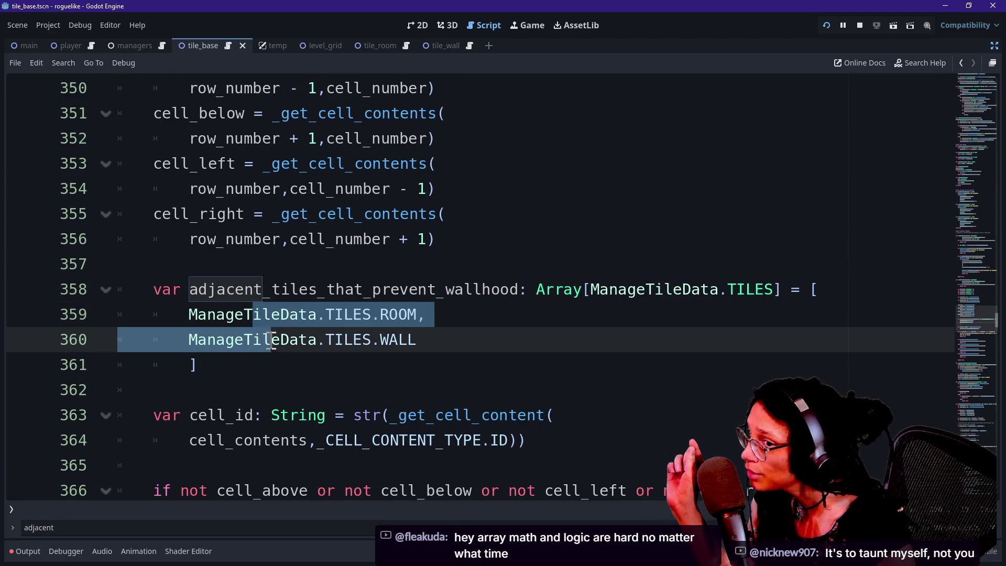
pyautogui.click(271, 340)
pyautogui.moveTo(190, 314); pyautogui.dragTo(287, 341)
pyautogui.click(433, 350)
pyautogui.moveTo(434, 350)
pyautogui.mouseDown()
pyautogui.moveTo(224, 339)
pyautogui.moveTo(494, 347)
pyautogui.mouseUp()
pyautogui.click(224, 339)
pyautogui.click(478, 342)
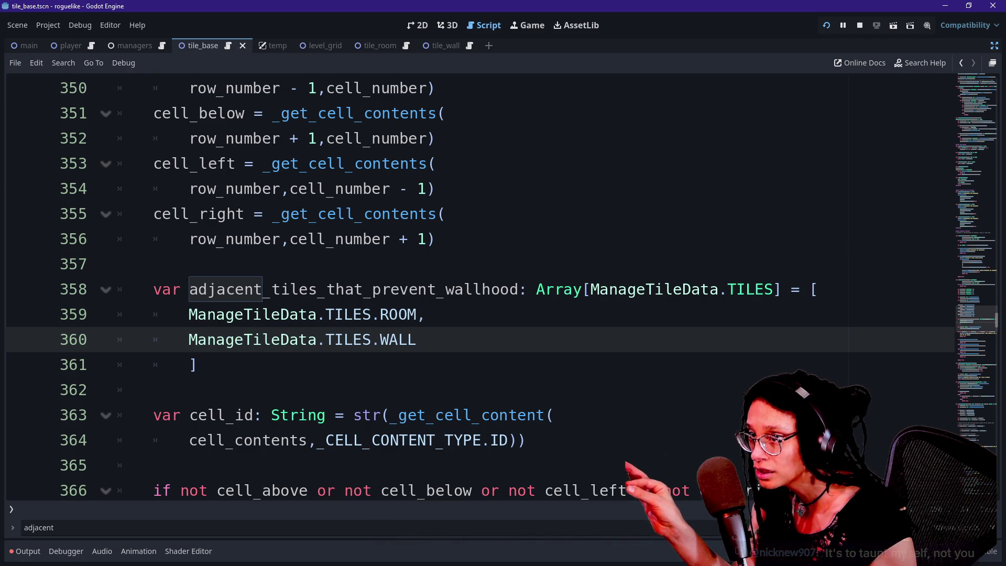
pyautogui.click(527, 24)
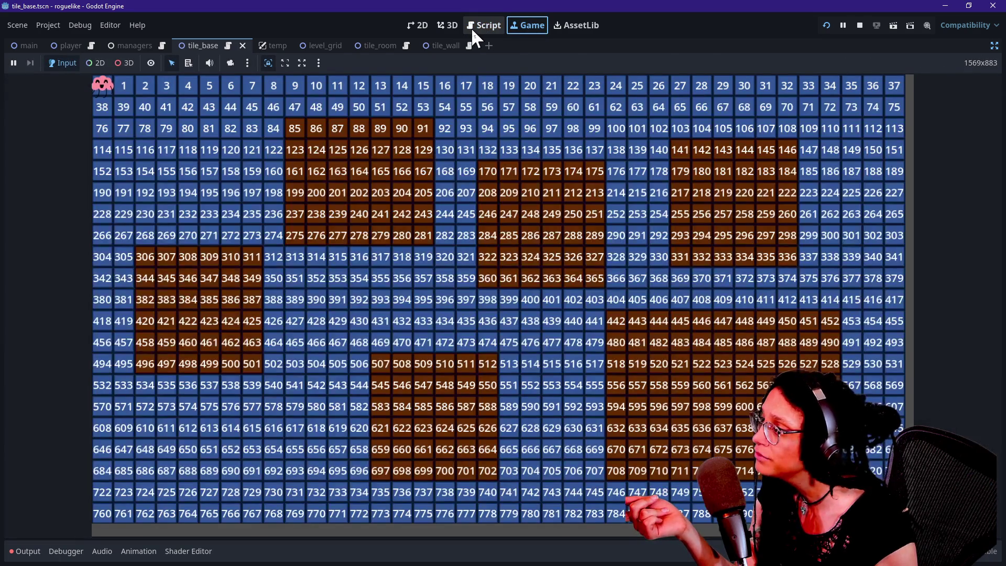
pyautogui.click(270, 134)
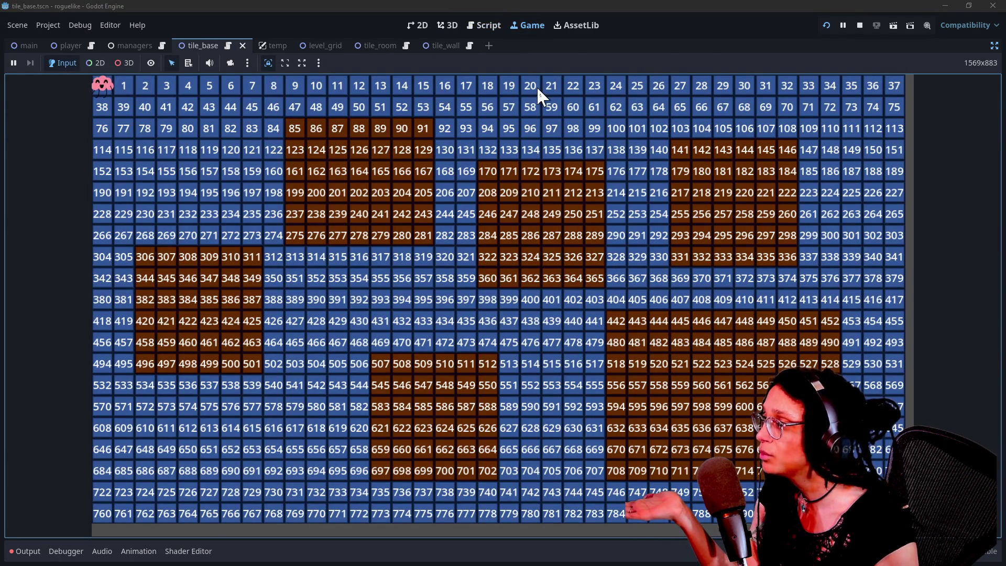
pyautogui.click(498, 29)
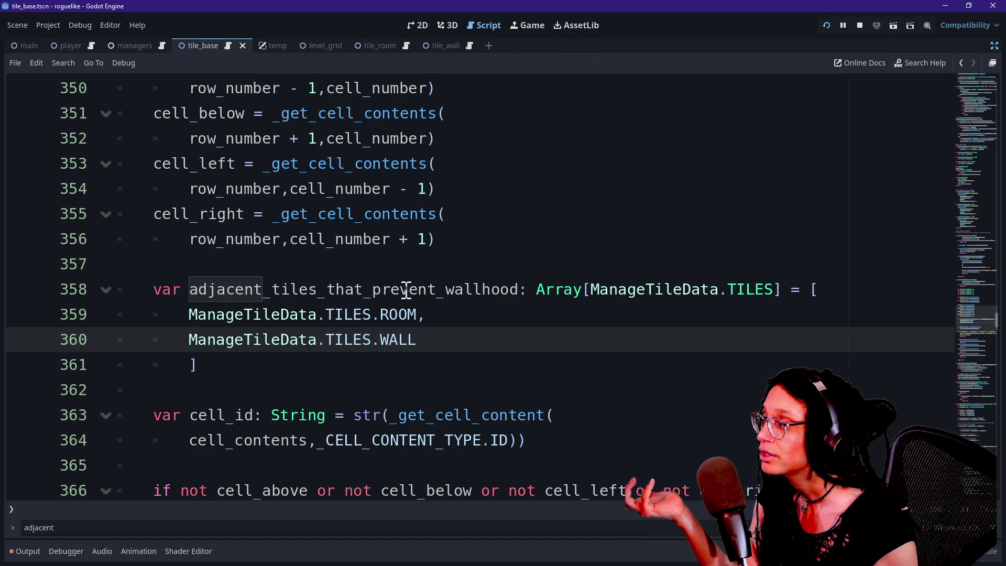
# Delete the 'is not a room or wall' print.fancy line from the adjacent-tile helper
pyautogui.scroll(-2, 436, 303)
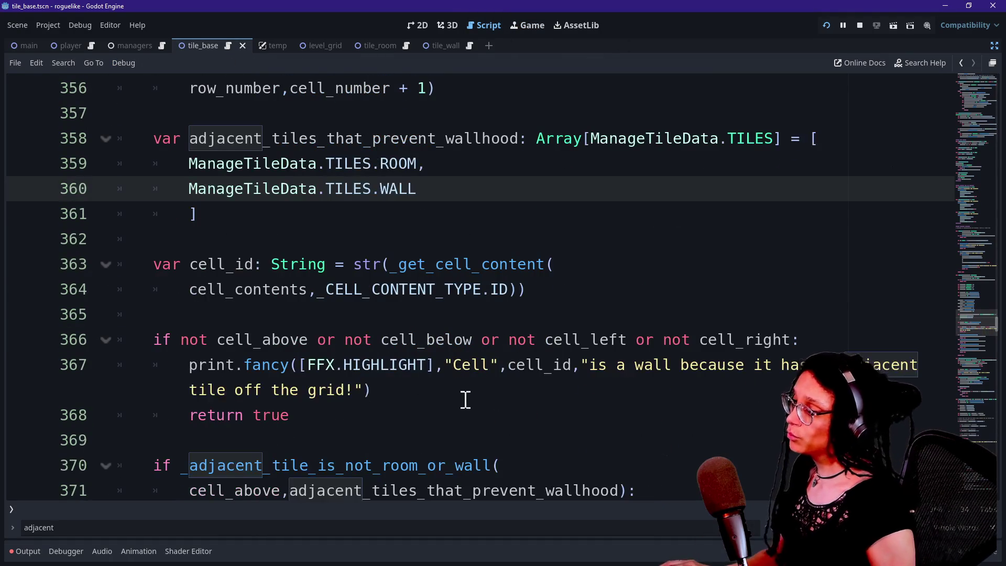
pyautogui.scroll(-4, 467, 401)
pyautogui.scroll(-2, 468, 403)
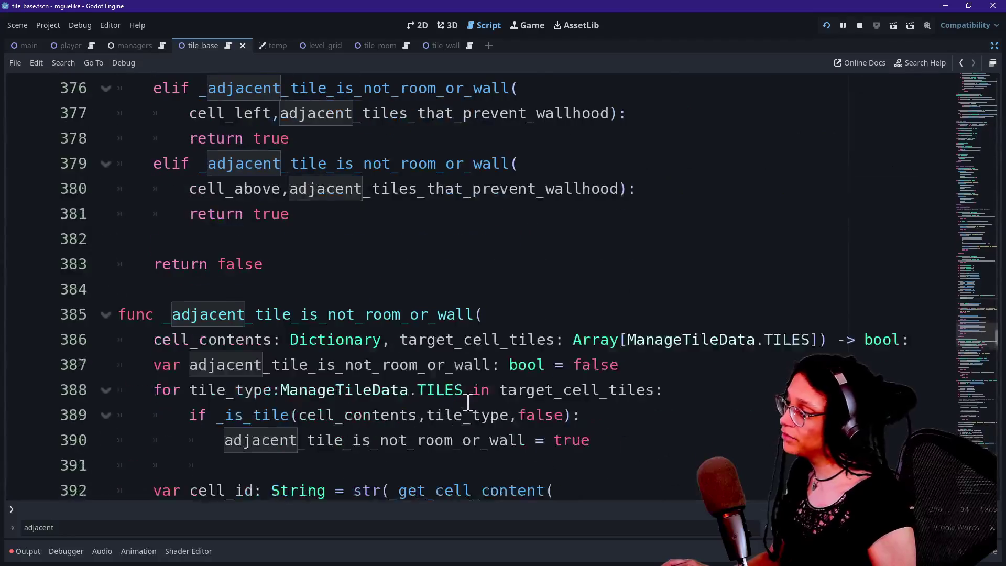
pyautogui.scroll(5, 467, 402)
pyautogui.click(481, 285)
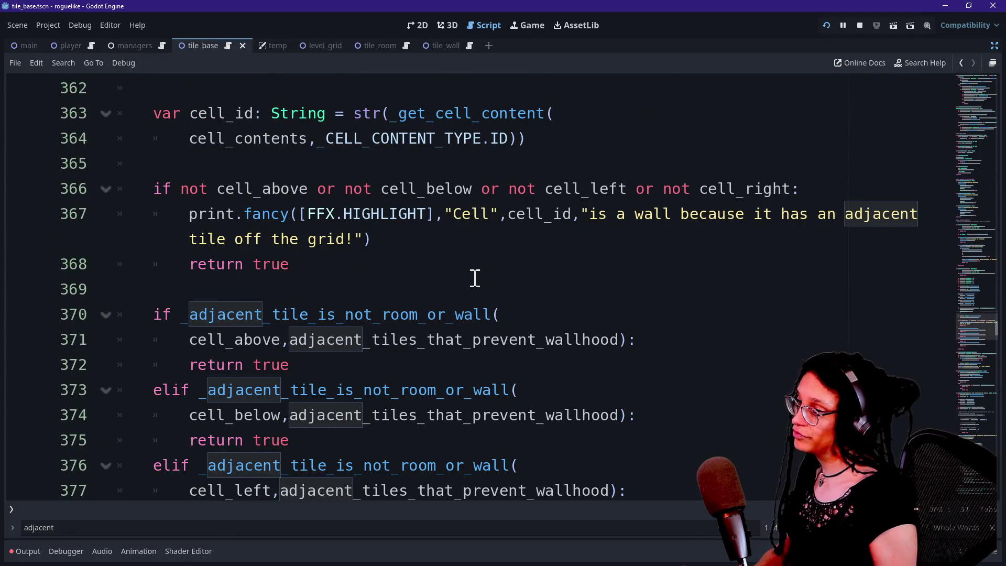
pyautogui.click(466, 271)
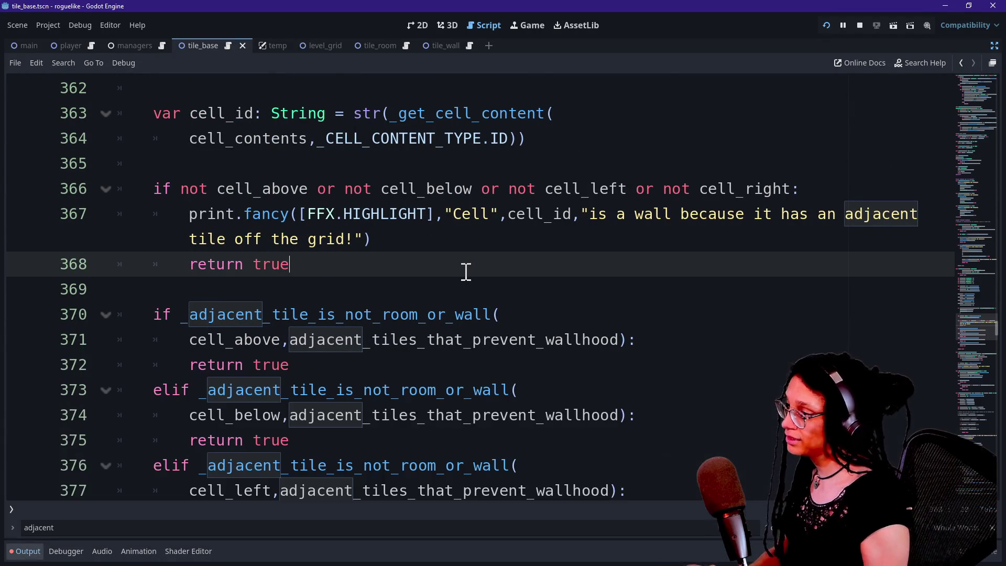
pyautogui.scroll(-6, 466, 272)
pyautogui.scroll(-2, 466, 272)
pyautogui.moveTo(817, 239); pyautogui.dragTo(807, 218)
pyautogui.press('BackSpace')
# Delete the leftover cell_id lookup lines so the helper only returns the flag
pyautogui.scroll(3, 678, 231)
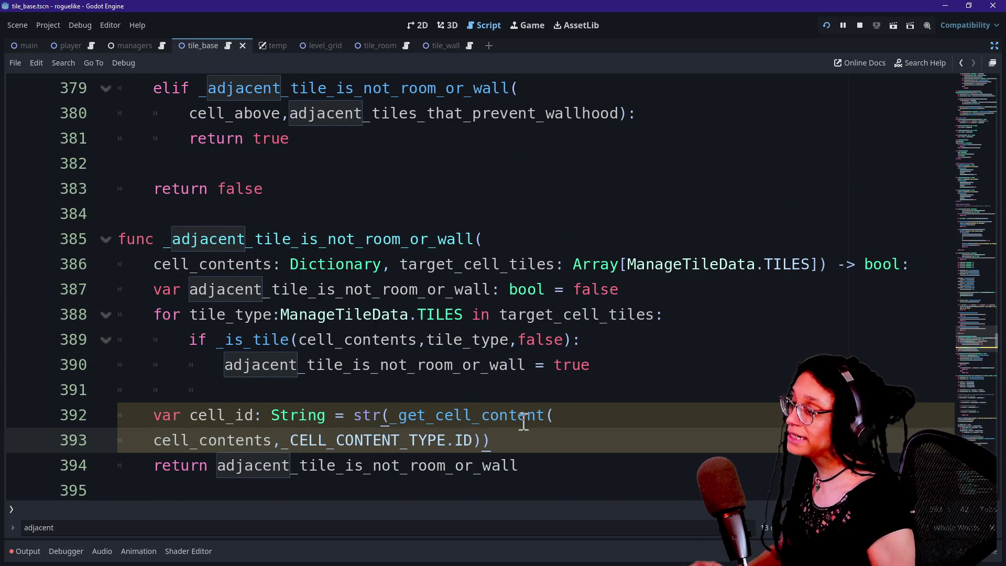
pyautogui.hotkey('ctrl', 'x')
pyautogui.hotkey('ctrl', 'z')
pyautogui.hotkey('ctrl', 'z')
pyautogui.hotkey('ctrl', 'z')
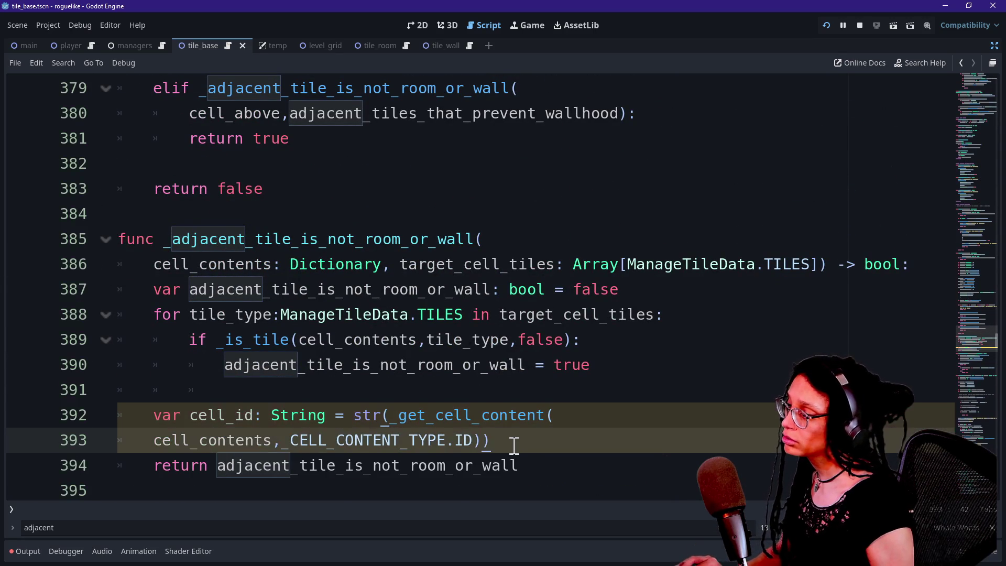
pyautogui.keyDown('shift'); pyautogui.click(140, 414); pyautogui.keyUp('shift')
pyautogui.press('BackSpace')
pyautogui.press('BackSpace')
pyautogui.press('BackSpace')
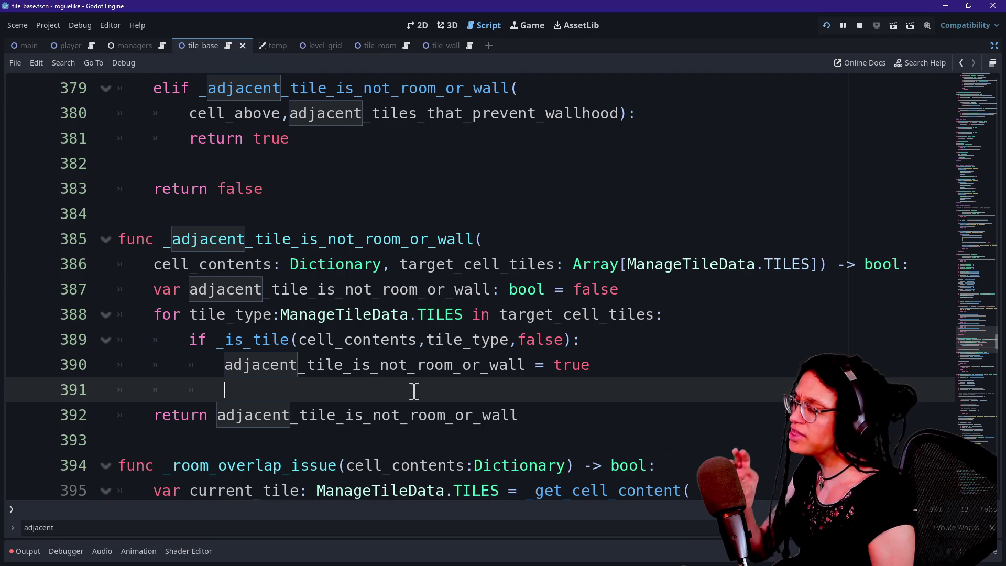
pyautogui.scroll(-2, 258, 400)
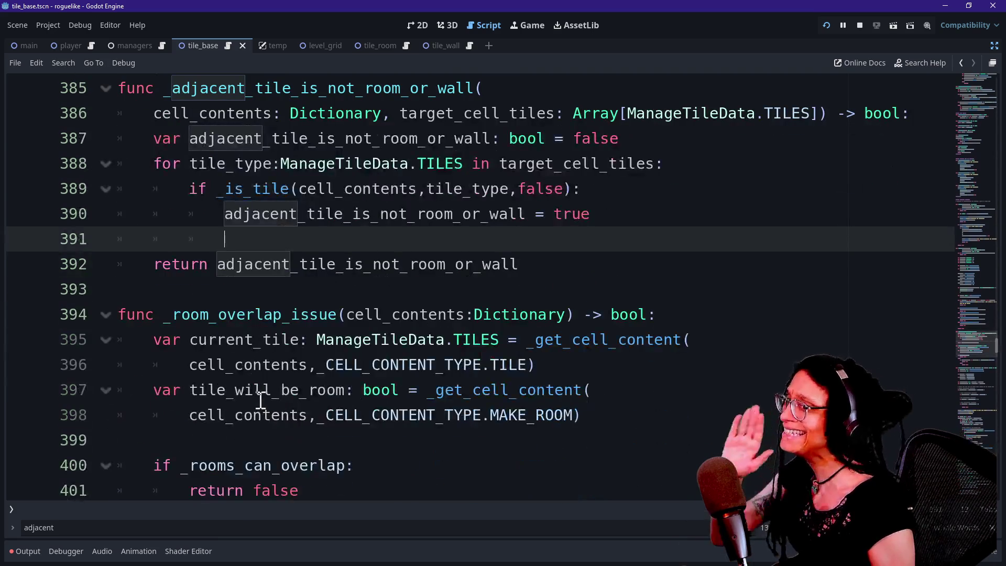
pyautogui.click(333, 292)
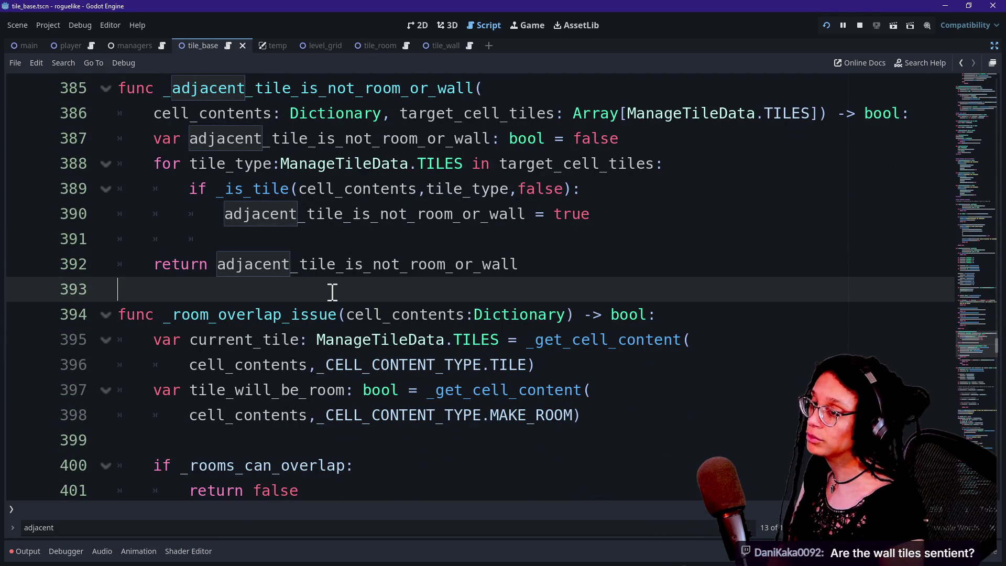
# Step through the tile loop and the MAKE_ROOM lookup lines around the room overlap check
pyautogui.press('Up')
pyautogui.press('Up')
pyautogui.press('Up')
pyautogui.press('Up')
pyautogui.press('Up')
pyautogui.press('Up')
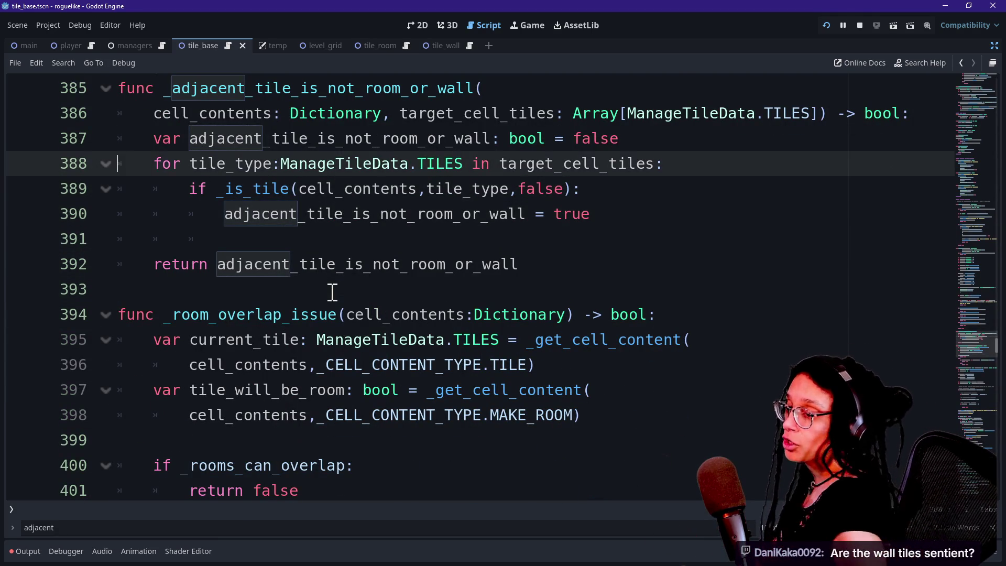
pyautogui.press('Down')
pyautogui.press('Down')
pyautogui.press('Down')
pyautogui.press('Down')
pyautogui.press('Down')
pyautogui.press('Down')
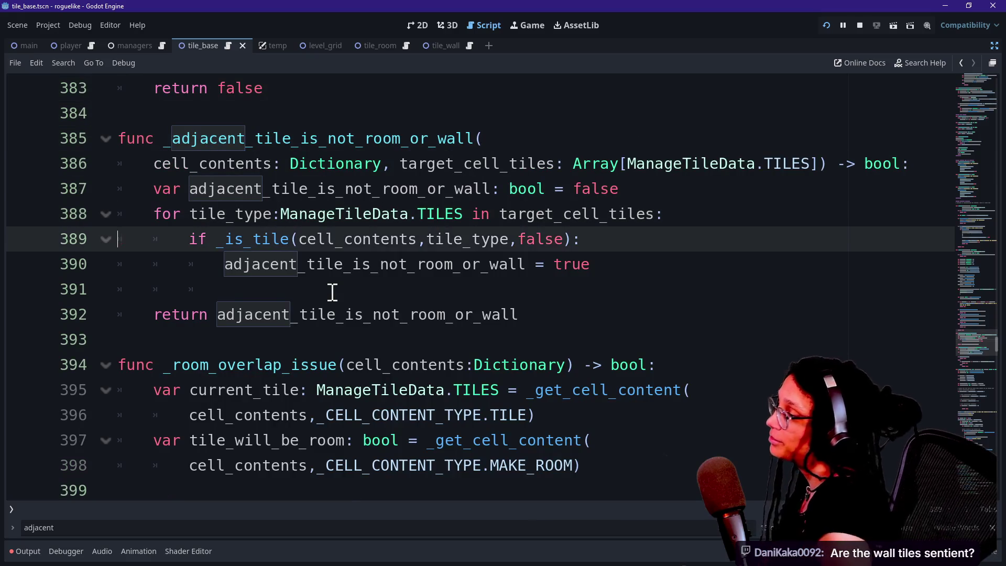
pyautogui.press('Up')
pyautogui.press('Up')
pyautogui.press('Down')
pyautogui.press('Down')
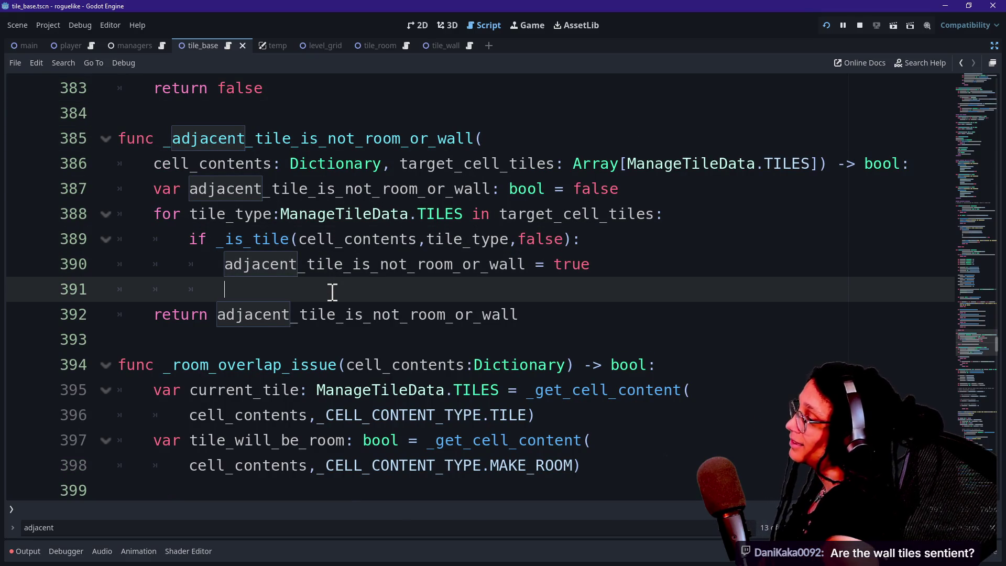
pyautogui.press('Up')
pyautogui.press('Up')
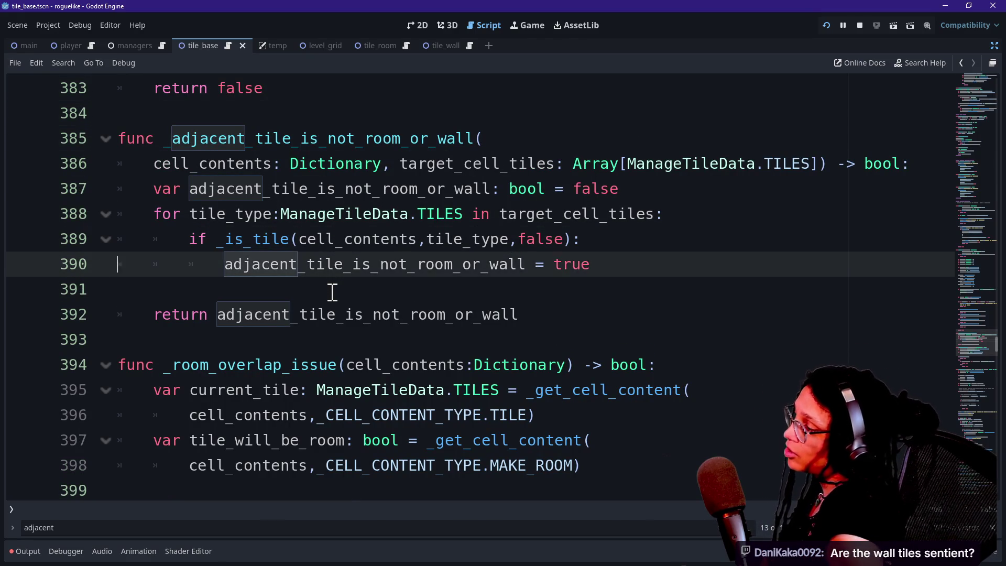
pyautogui.press('Down')
pyautogui.press('Down')
pyautogui.press('Down')
pyautogui.press('Down')
pyautogui.press('Down')
pyautogui.press('Down')
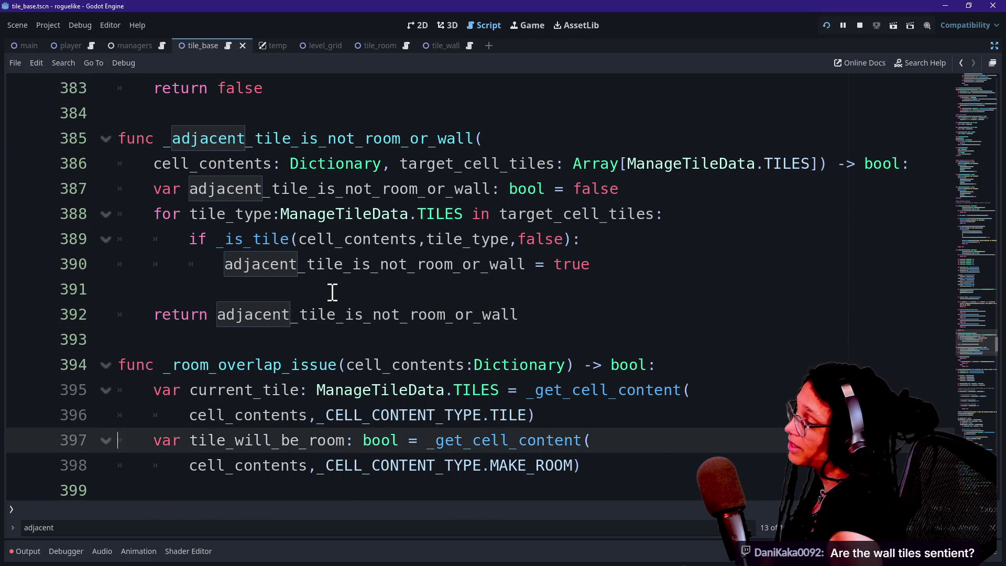
pyautogui.press('Up')
pyautogui.press('Up')
pyautogui.press('Down')
pyautogui.press('Down')
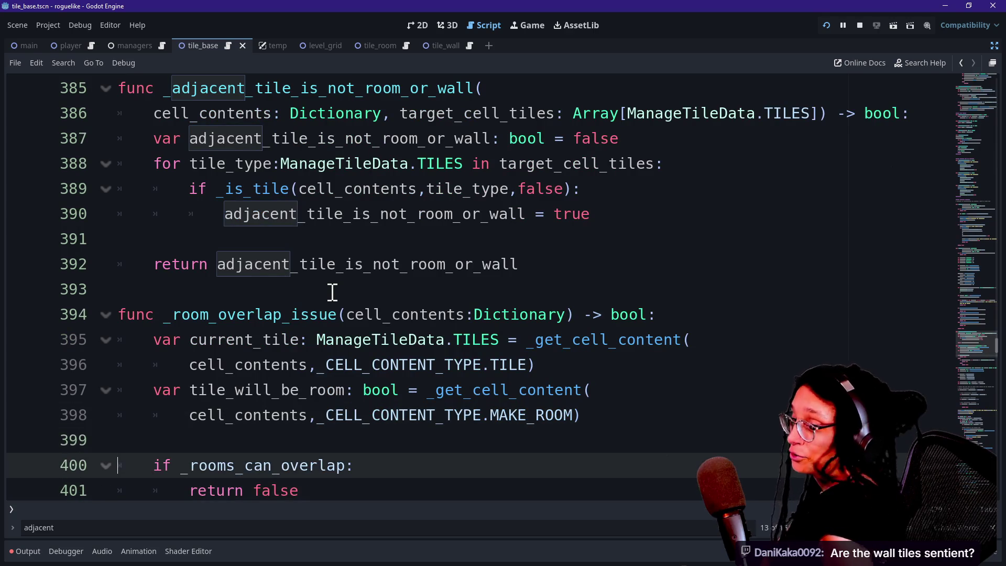
pyautogui.press('Up')
pyautogui.press('Up')
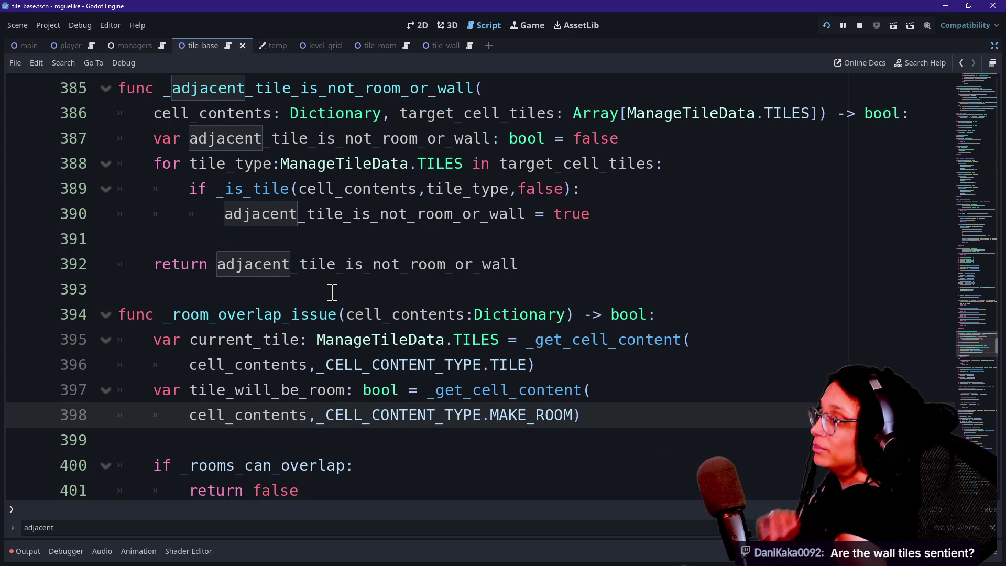
pyautogui.press('Up')
pyautogui.press('Up')
pyautogui.press('Up')
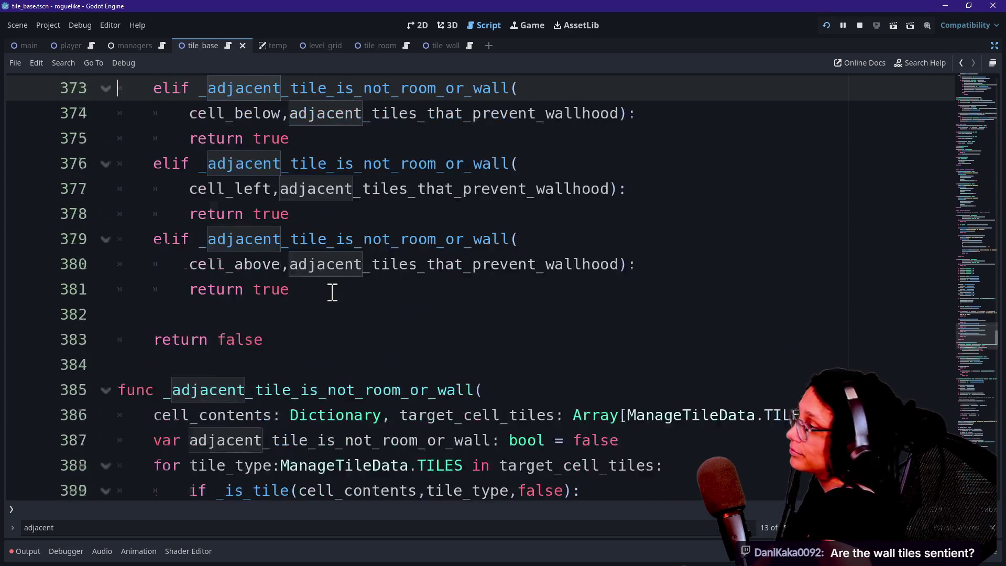
pyautogui.press('Up')
pyautogui.press('Up')
pyautogui.press('Up')
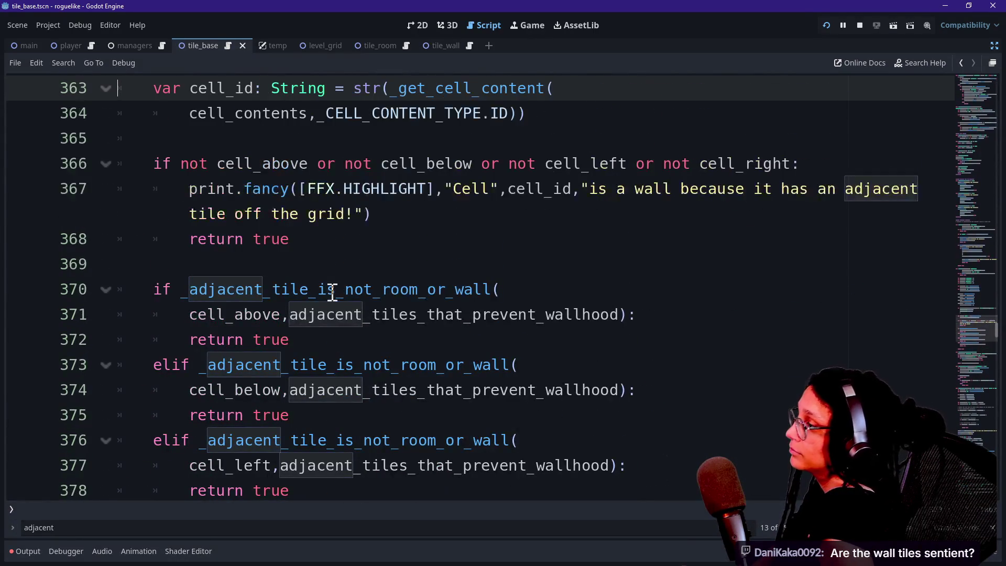
pyautogui.press('Down')
pyautogui.press('Down')
pyautogui.press('Down')
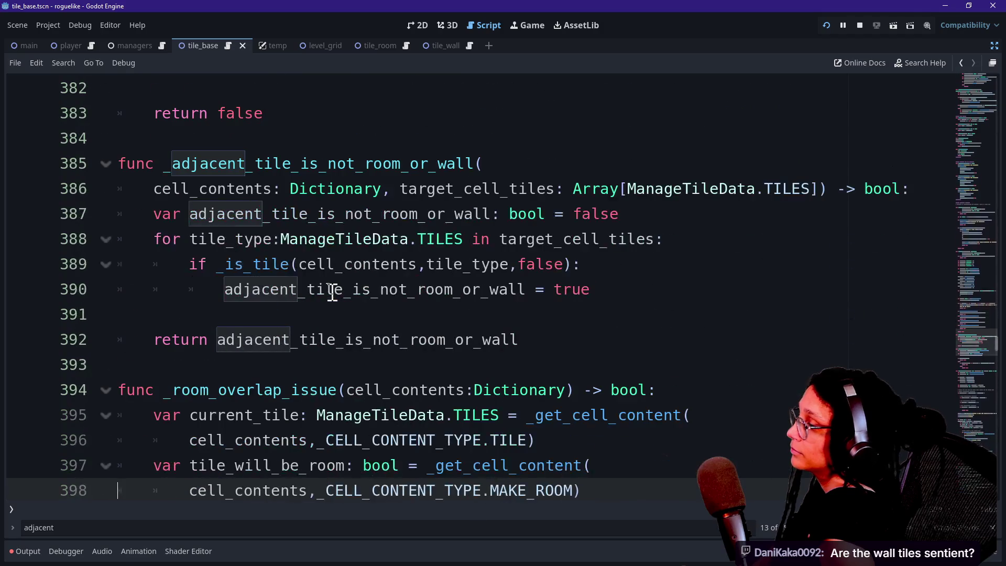
# Move up through the elif chain and wallhood tile list into the _is_wall function
pyautogui.press('Up')
pyautogui.press('Up')
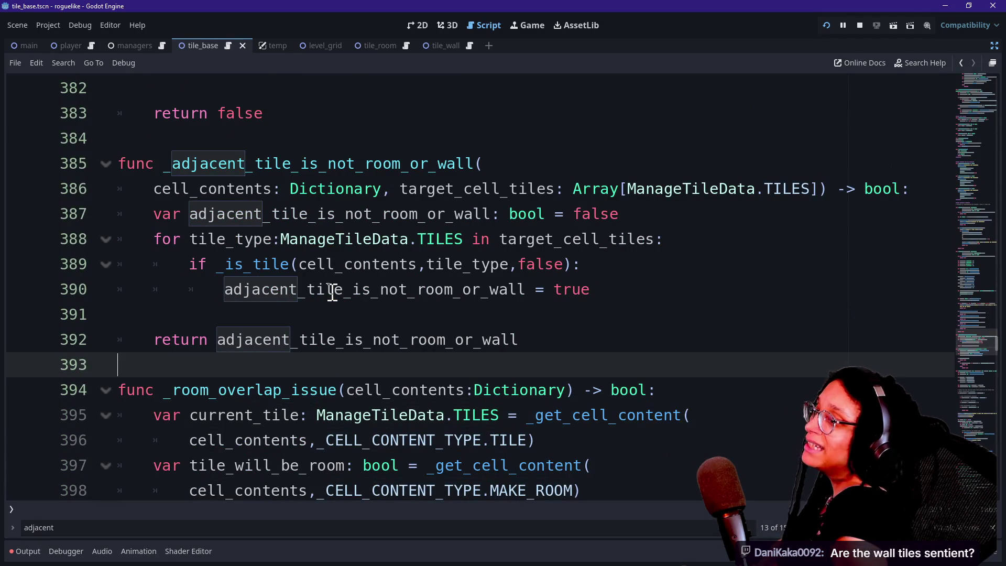
pyautogui.press('Up')
pyautogui.press('Up')
pyautogui.press('Up')
pyautogui.press('Down')
pyautogui.press('Down')
pyautogui.press('Down')
pyautogui.press('Up')
pyautogui.press('Up')
pyautogui.press('Up')
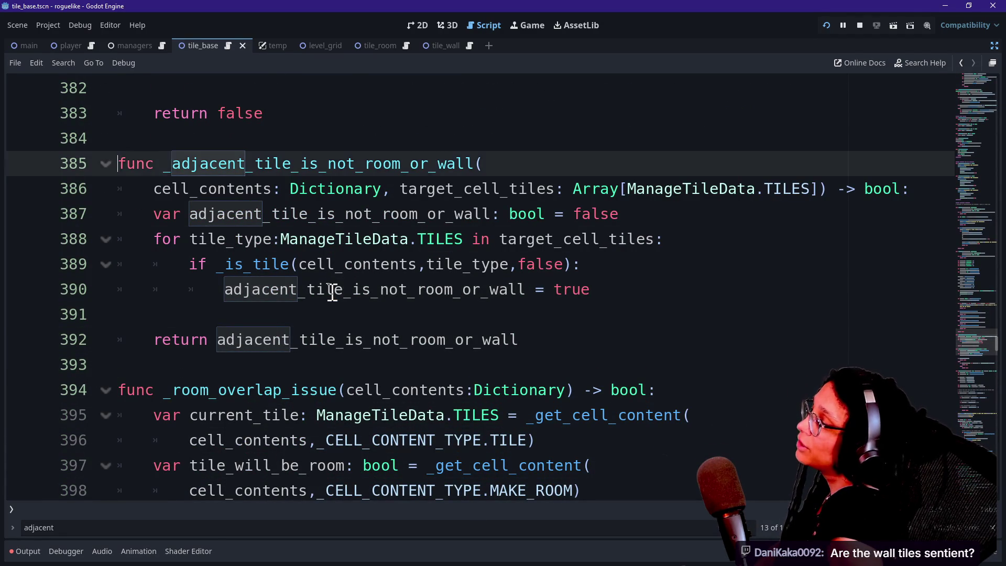
pyautogui.press('Up')
pyautogui.press('Up')
pyautogui.press('Up')
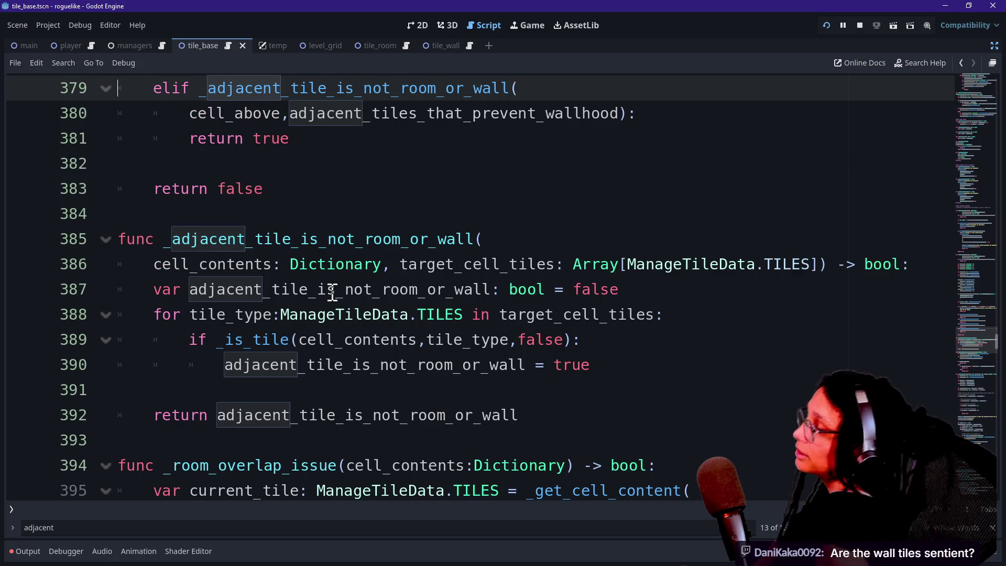
pyautogui.press('Down')
pyautogui.press('Down')
pyautogui.press('Down')
pyautogui.press('Up')
pyautogui.press('Up')
pyautogui.press('Up')
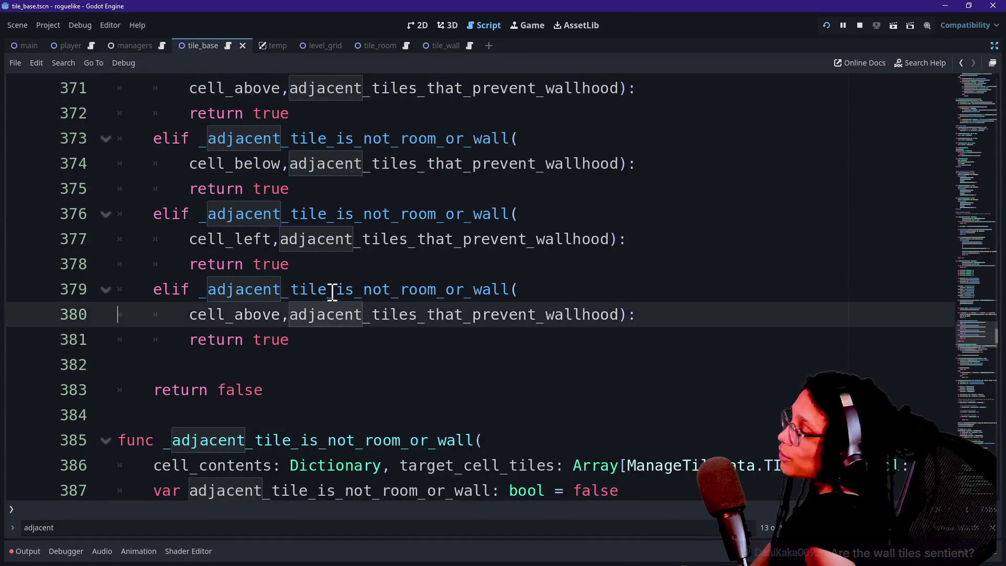
pyautogui.press('Up')
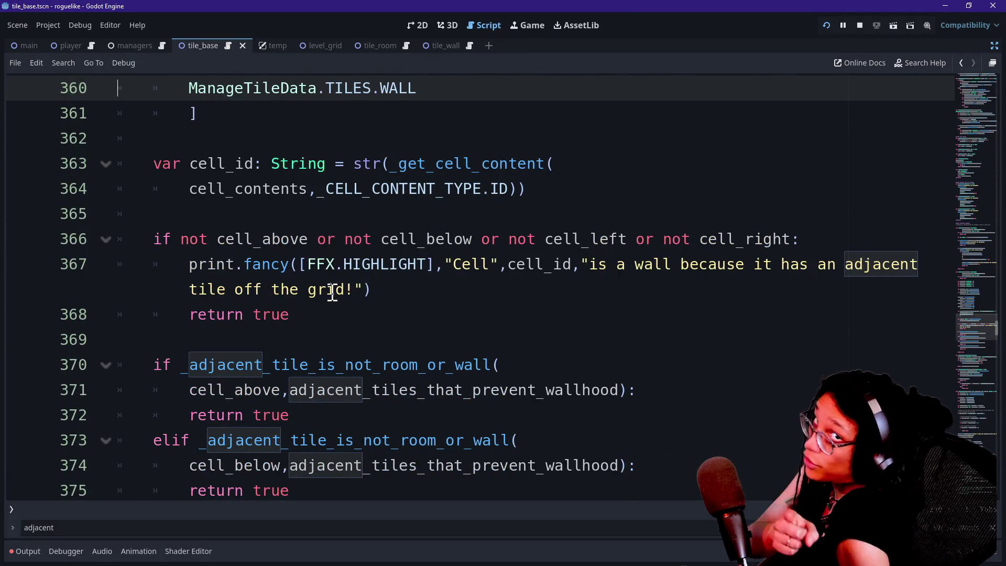
pyautogui.press('Up')
pyautogui.press('Up')
pyautogui.press('Up')
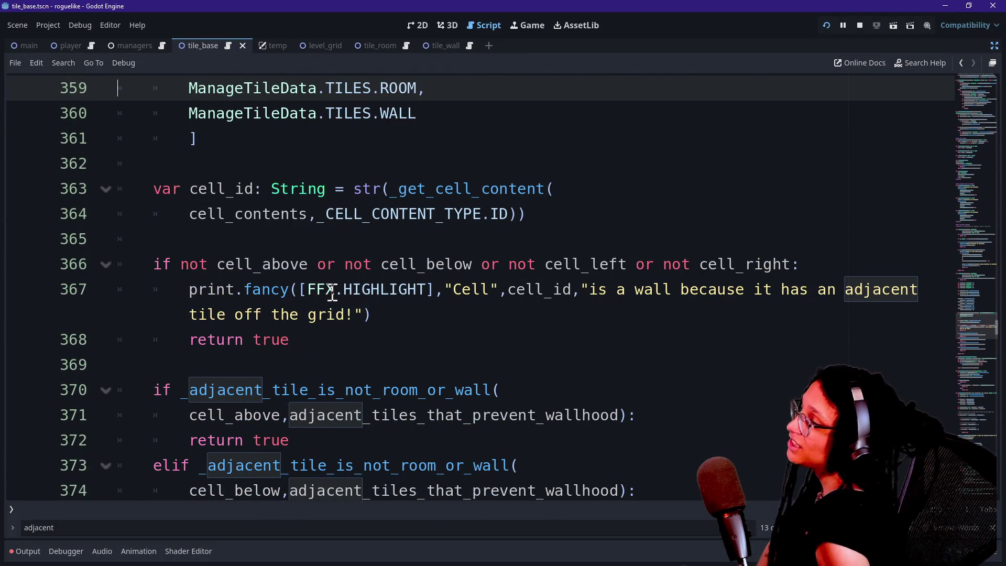
pyautogui.press('Down')
pyautogui.press('Down')
pyautogui.press('Down')
pyautogui.press('Up')
pyautogui.press('Up')
pyautogui.press('Up')
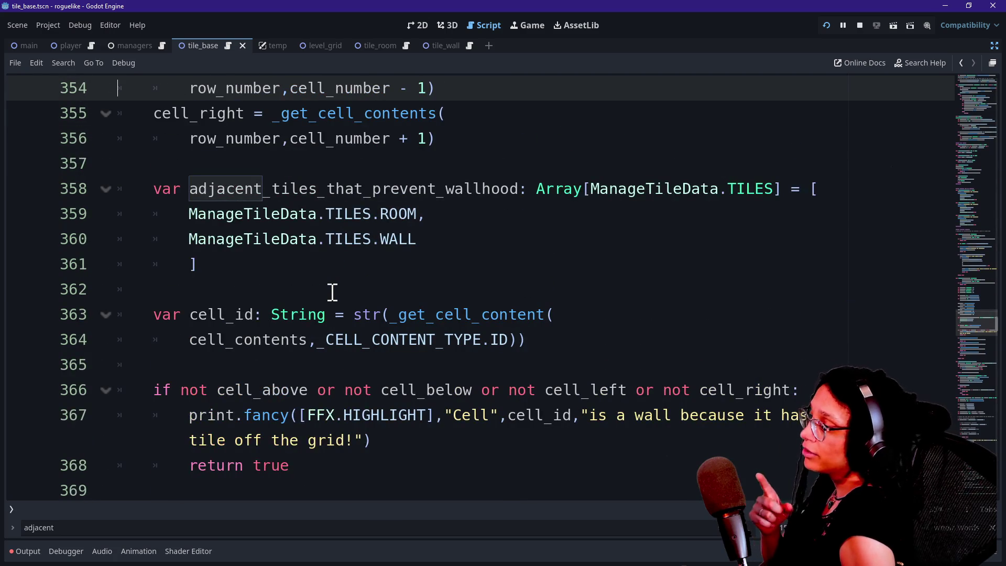
pyautogui.press('Up')
pyautogui.press('Up')
pyautogui.press('Up')
pyautogui.press('Up')
pyautogui.press('Up')
pyautogui.press('Up')
pyautogui.press('Down')
pyautogui.press('Down')
pyautogui.press('Up')
pyautogui.press('Up')
pyautogui.press('Up')
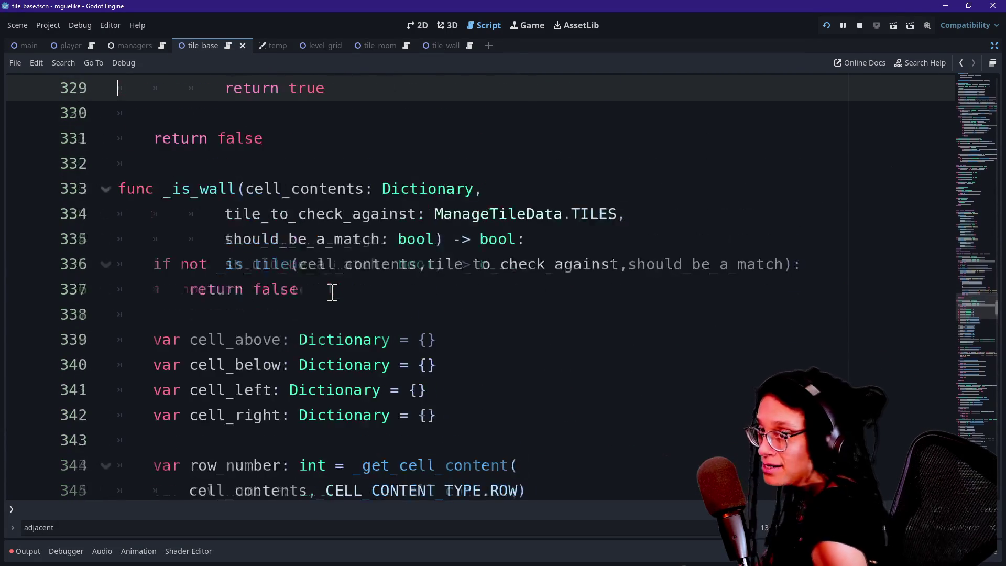
# Continue up into _is_room to review its room-seed branch and room-approval lines
pyautogui.press('Up')
pyautogui.press('Up')
pyautogui.press('Up')
pyautogui.press('Down')
pyautogui.press('Down')
pyautogui.press('Down')
pyautogui.press('Up')
pyautogui.press('Up')
pyautogui.press('Up')
pyautogui.press('Down')
pyautogui.press('Down')
pyautogui.press('Up')
pyautogui.press('Up')
pyautogui.press('Up')
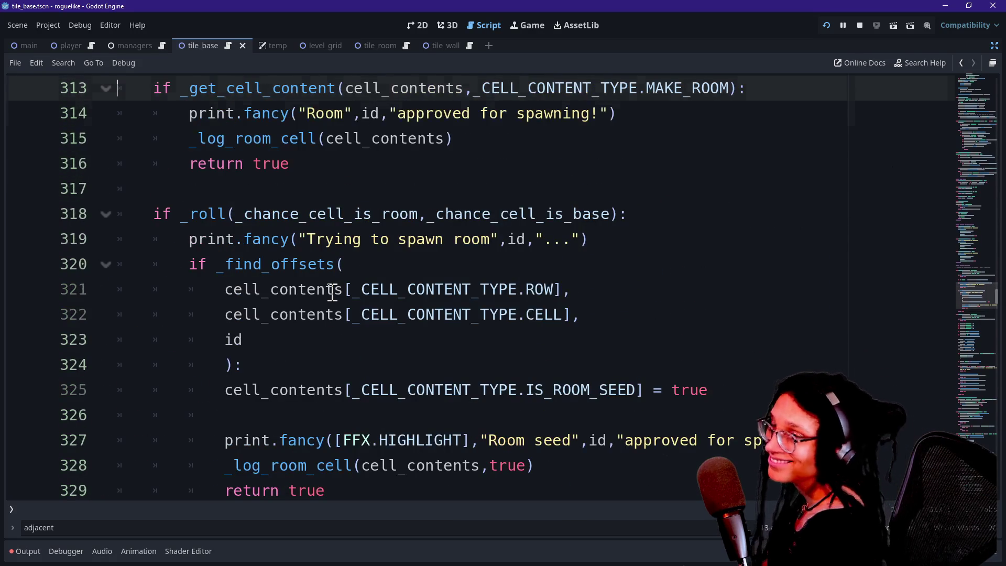
pyautogui.press('Down')
pyautogui.press('Down')
pyautogui.press('Down')
pyautogui.press('Up')
pyautogui.press('Up')
pyautogui.press('Up')
pyautogui.press('Up')
pyautogui.press('Up')
pyautogui.press('Up')
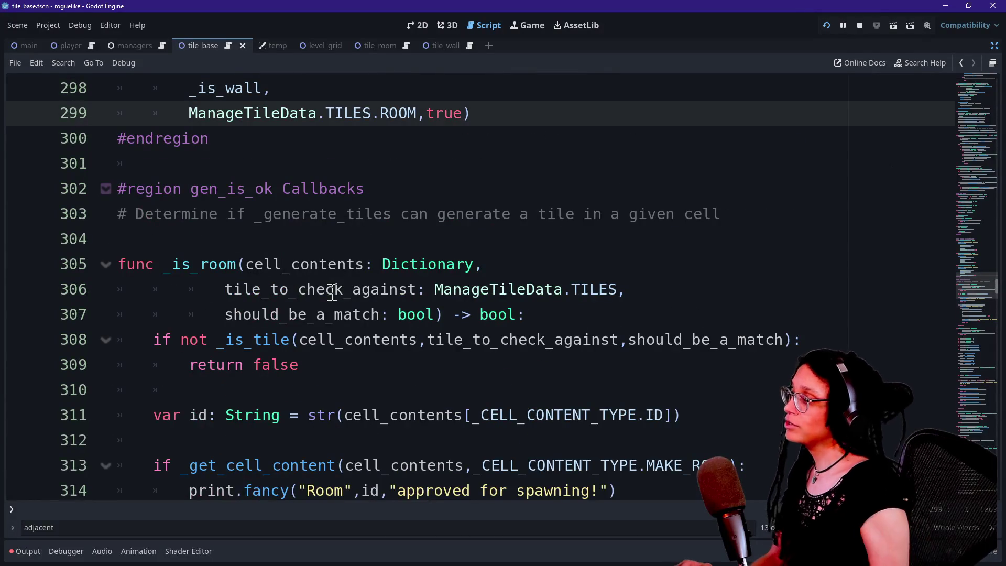
pyautogui.scroll(-10, 341, 290)
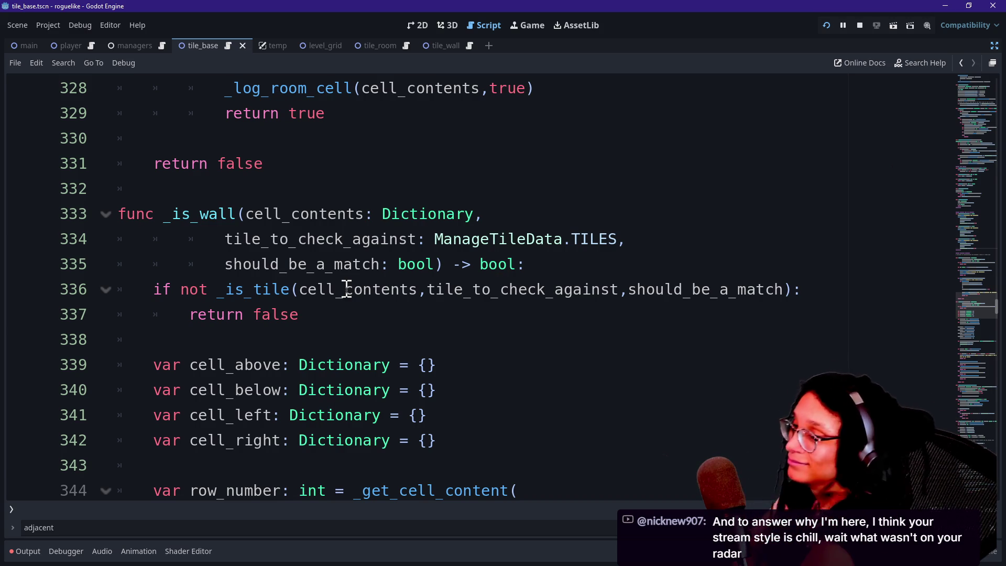
pyautogui.moveTo(476, 189)
pyautogui.mouseDown()
pyautogui.moveTo(506, 329)
pyautogui.moveTo(426, 287)
pyautogui.moveTo(355, 113)
pyautogui.moveTo(355, 147)
pyautogui.moveTo(439, 364)
pyautogui.moveTo(454, 341)
pyautogui.moveTo(425, 189)
pyautogui.mouseUp()
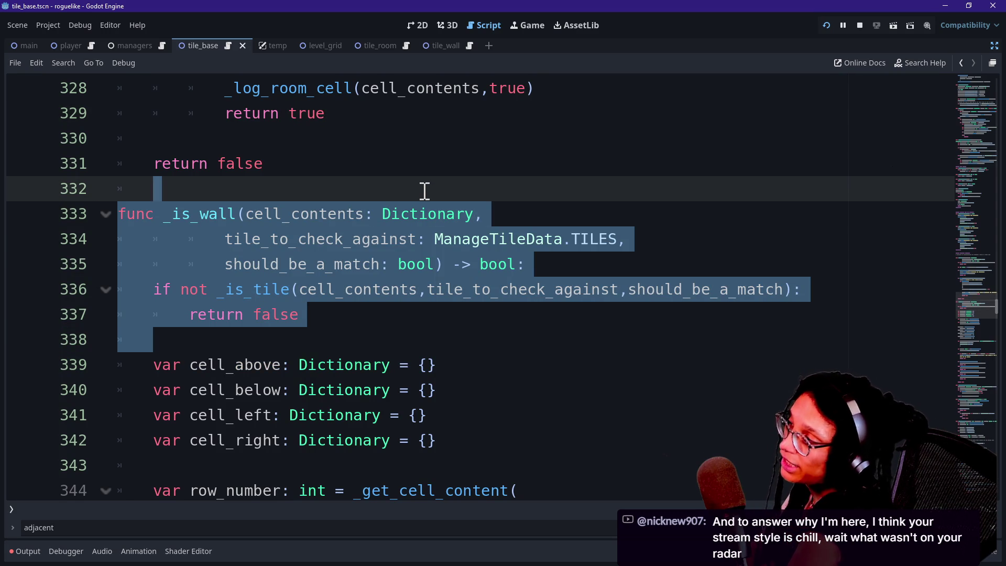
pyautogui.moveTo(420, 168); pyautogui.dragTo(413, 289)
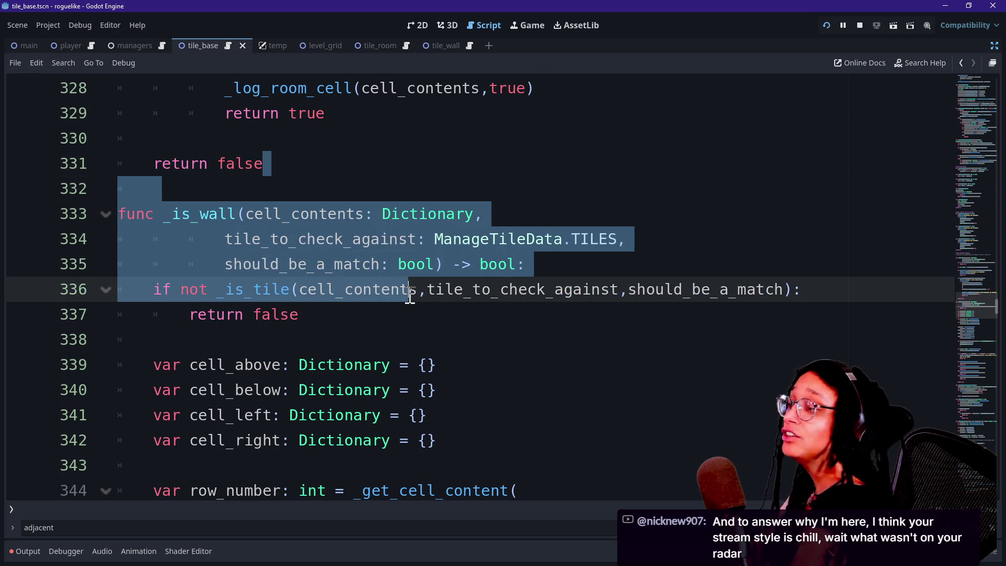
pyautogui.moveTo(401, 349); pyautogui.dragTo(399, 169)
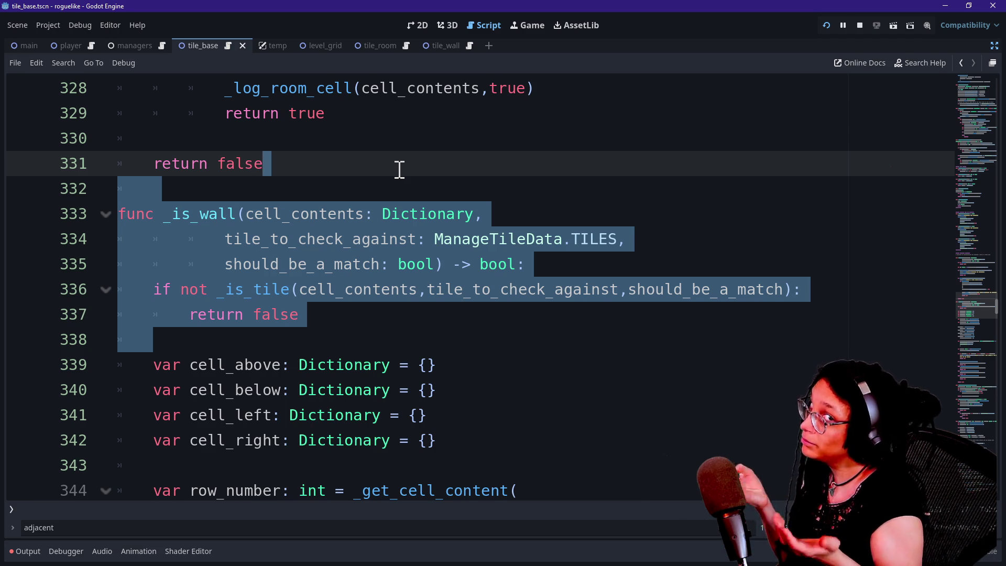
pyautogui.moveTo(399, 169)
pyautogui.mouseDown()
pyautogui.moveTo(398, 304)
pyautogui.moveTo(384, 308)
pyautogui.mouseUp()
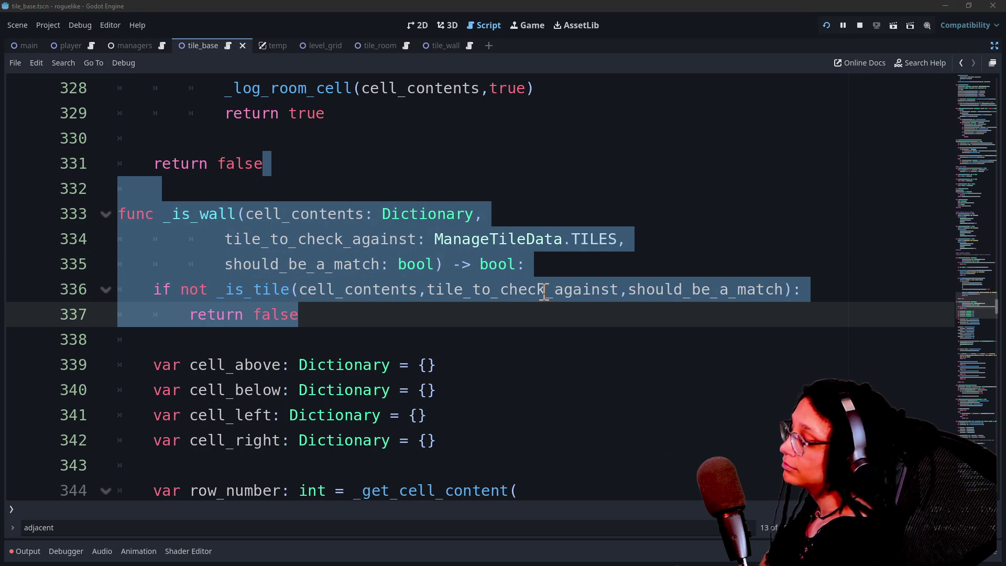
pyautogui.click(293, 392)
pyautogui.moveTo(332, 346)
pyautogui.mouseDown()
pyautogui.moveTo(388, 289)
pyautogui.moveTo(436, 187)
pyautogui.mouseUp()
pyautogui.moveTo(422, 213)
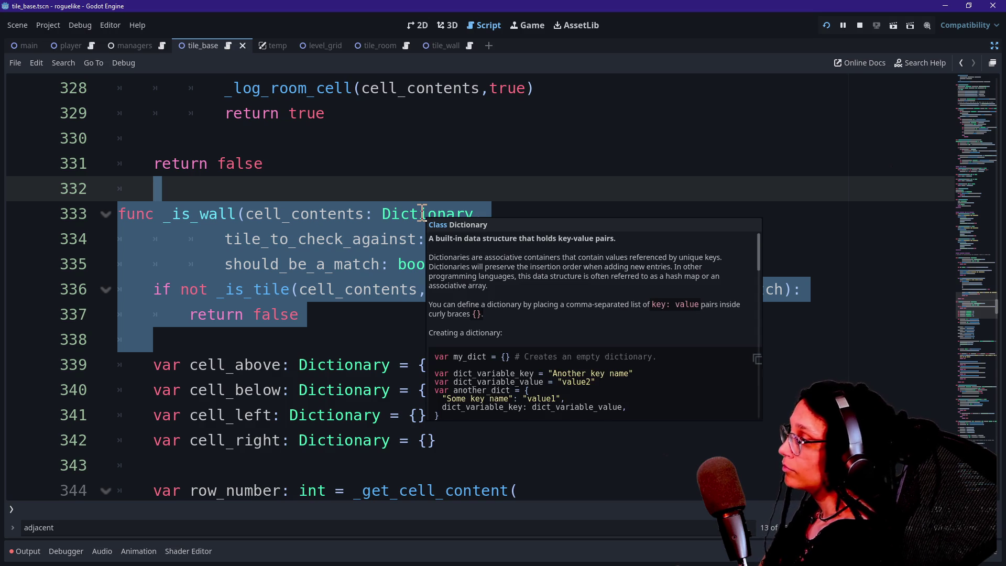
pyautogui.click(439, 170)
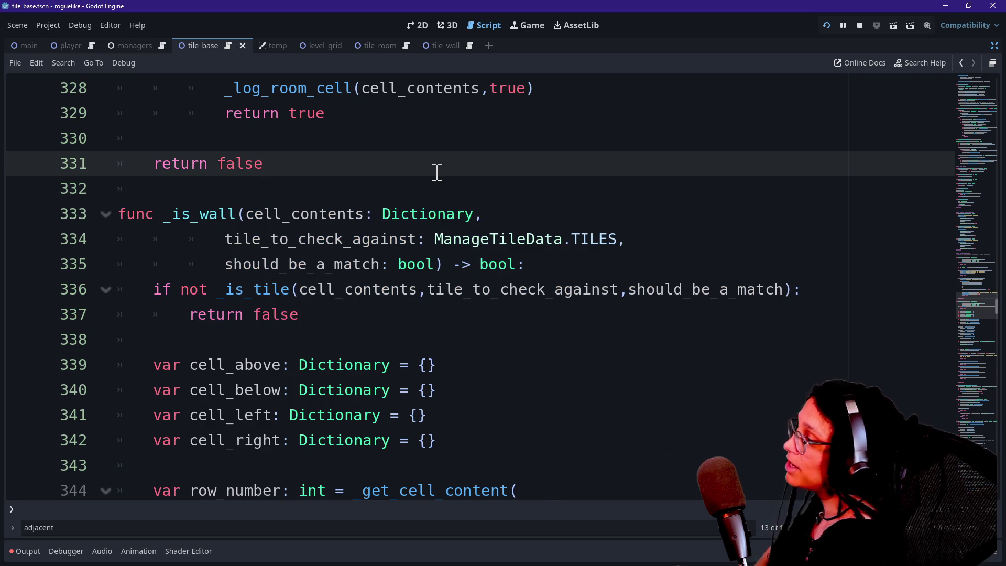
# Select lines 331–339 of _is_wall, adjusting the selection's end on line 339
pyautogui.hotkey('shift', 'Down')
pyautogui.hotkey('shift', 'Down')
pyautogui.hotkey('shift', 'Down')
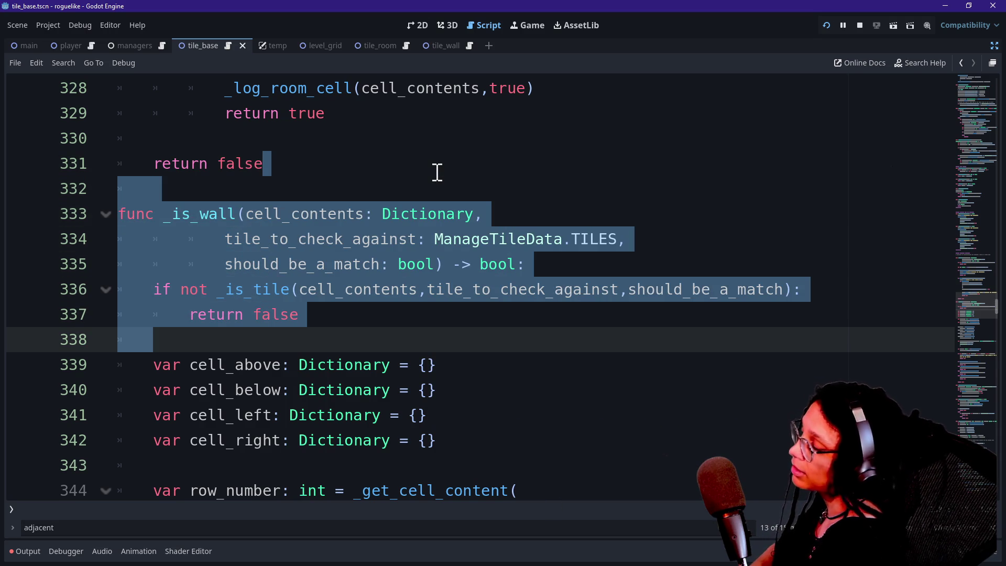
pyautogui.hotkey('shift', 'Down')
pyautogui.hotkey('shift', 'Left')
pyautogui.hotkey('shift', 'Left')
pyautogui.hotkey('shift', 'Left')
pyautogui.hotkey('shift', 'Left')
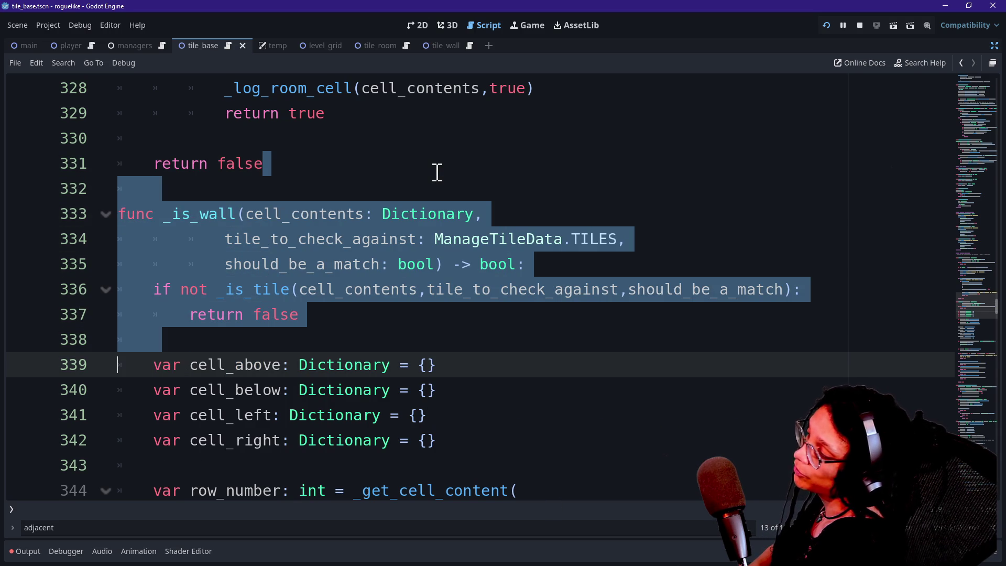
pyautogui.hotkey('shift', 'Right')
pyautogui.hotkey('shift', 'Left')
pyautogui.hotkey('shift', 'Right')
pyautogui.hotkey('shift', 'Left')
pyautogui.hotkey('shift', 'Right')
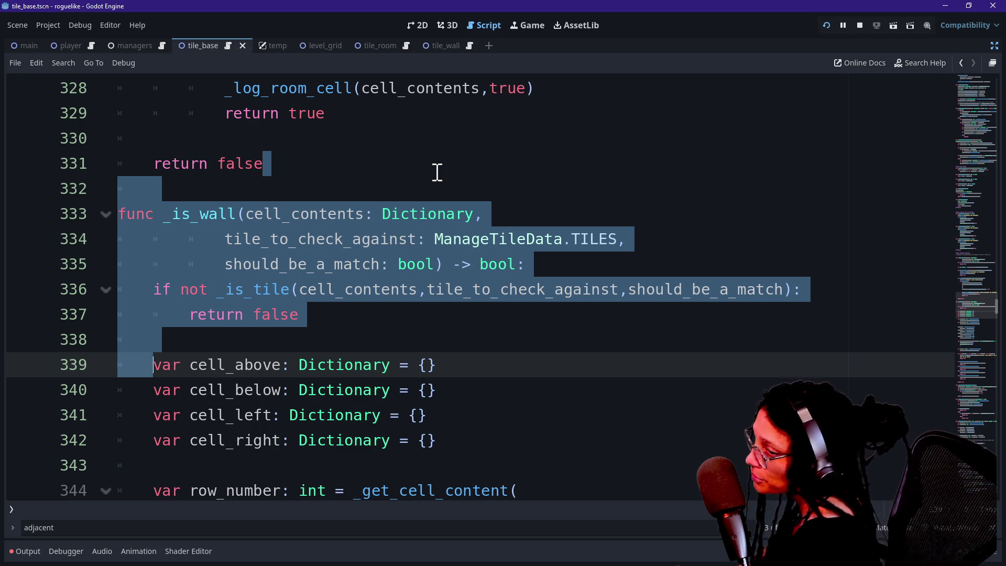
# Deselect, review the room-seed logging lines, and zoom the script text out with Ctrl+minus
pyautogui.press('Up')
pyautogui.press('Up')
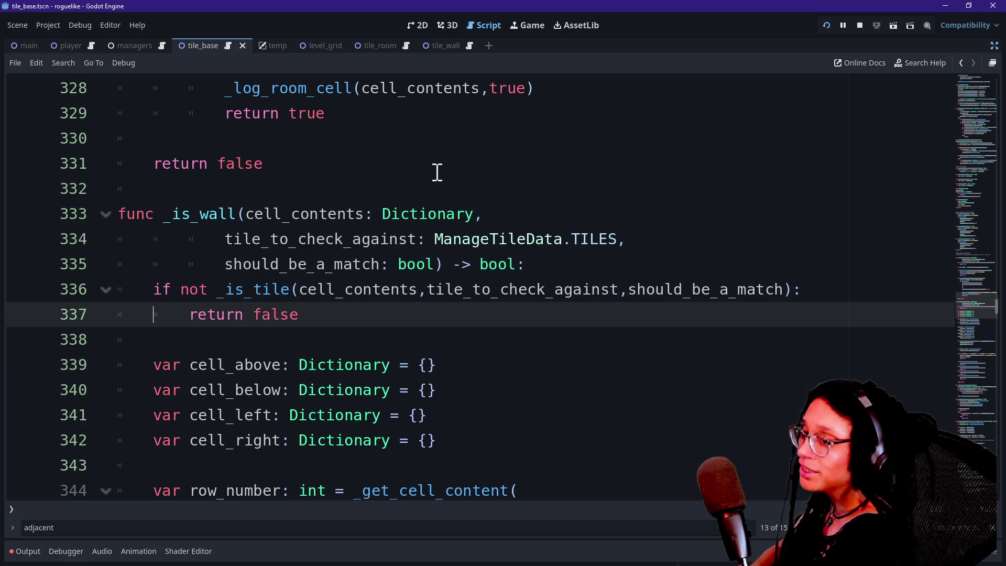
pyautogui.press('Up')
pyautogui.press('Up')
pyautogui.press('Up')
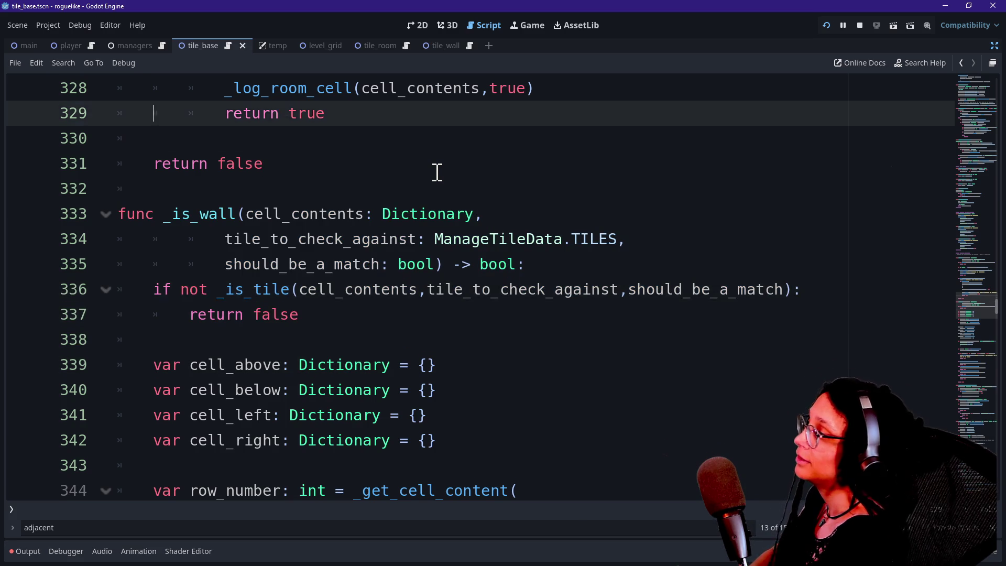
pyautogui.press('Up')
pyautogui.press('Down')
pyautogui.press('Down')
pyautogui.press('Down')
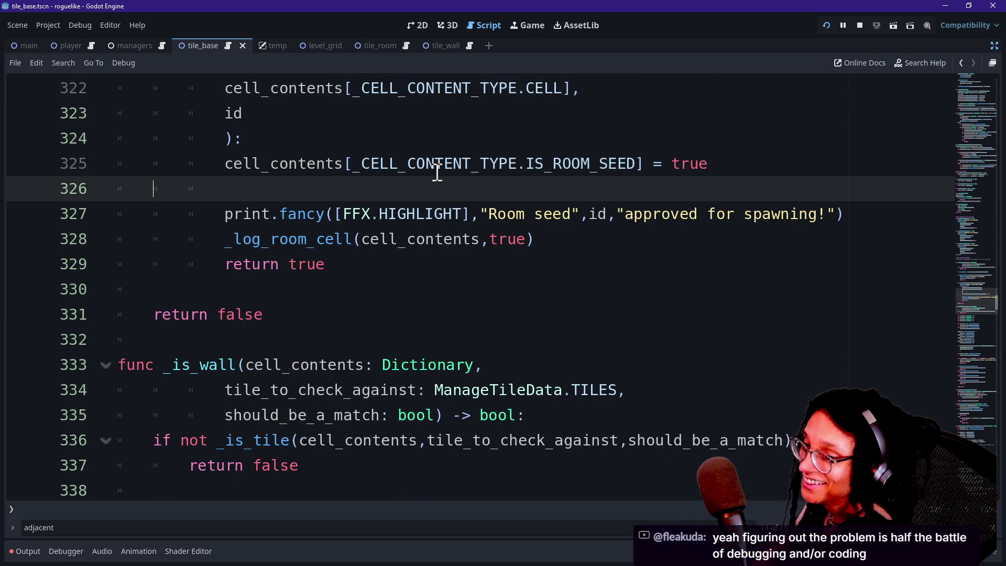
pyautogui.press('Up')
pyautogui.press('Up')
pyautogui.press('Up')
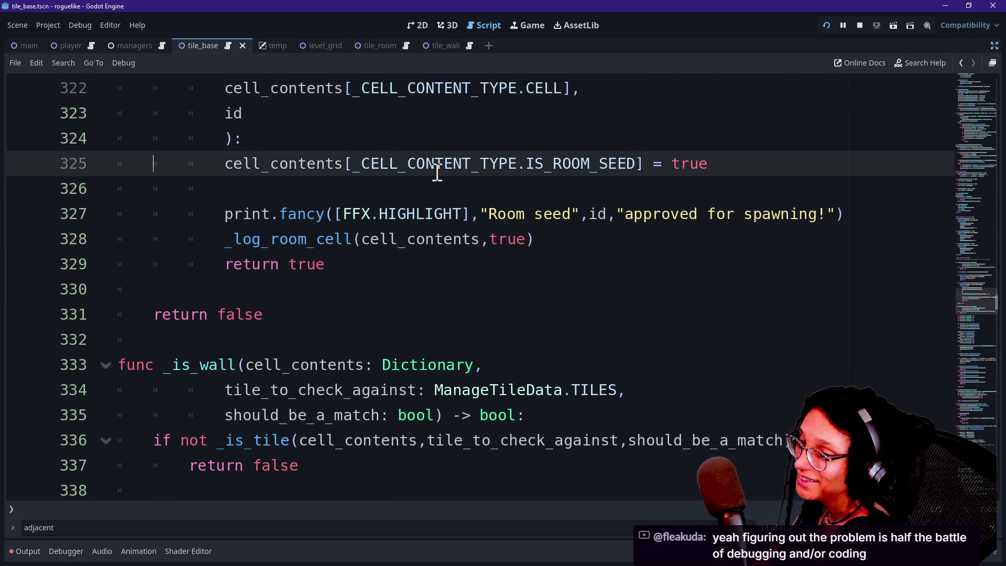
pyautogui.press('Up')
pyautogui.press('Up')
pyautogui.press('Up')
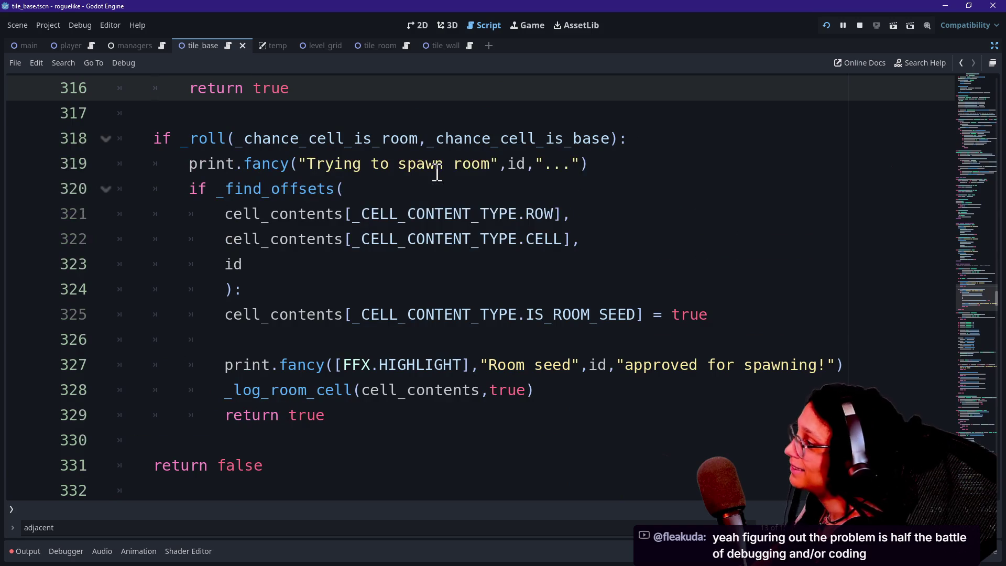
pyautogui.press('Down')
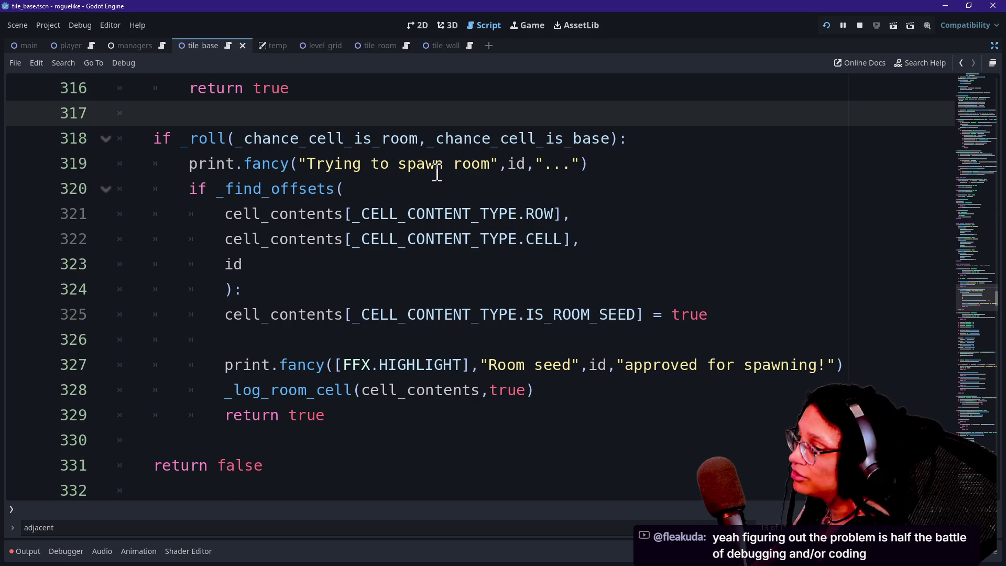
pyautogui.press('Down')
pyautogui.press('Down')
pyautogui.press('Down')
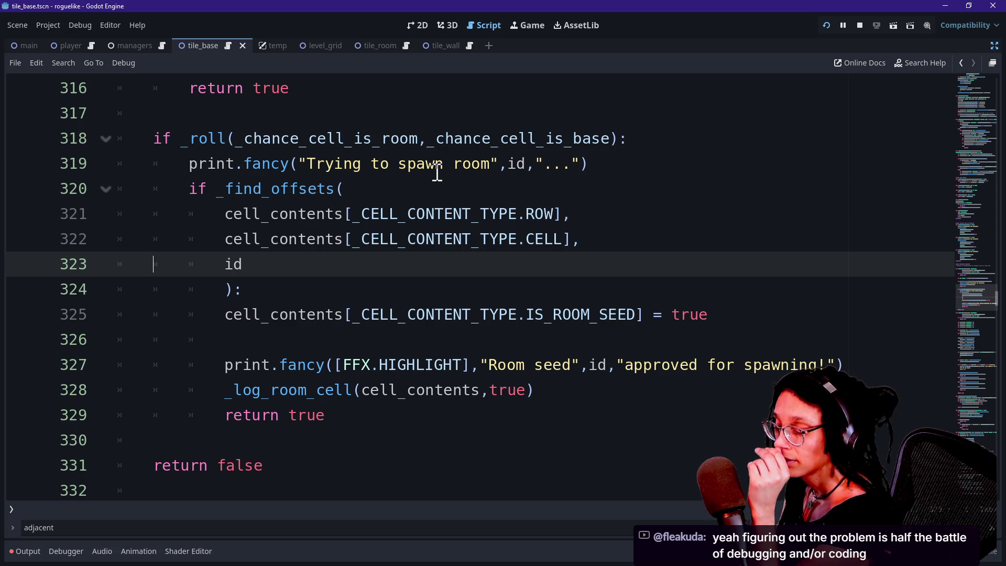
pyautogui.press('Down')
pyautogui.press('Down')
pyautogui.press('Down')
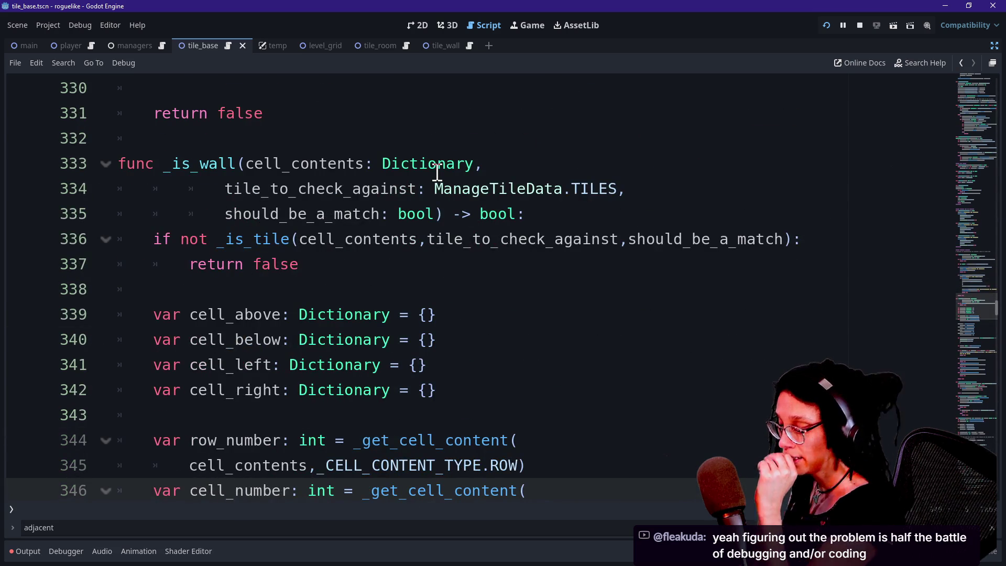
pyautogui.hotkey('ctrl', '-')
pyautogui.hotkey('ctrl', '-')
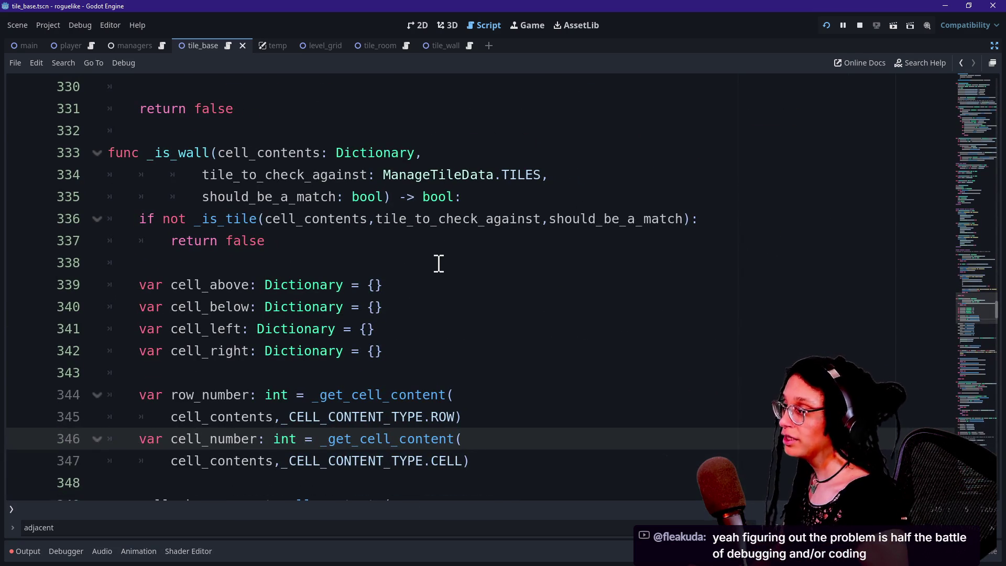
pyautogui.scroll(7, 421, 257)
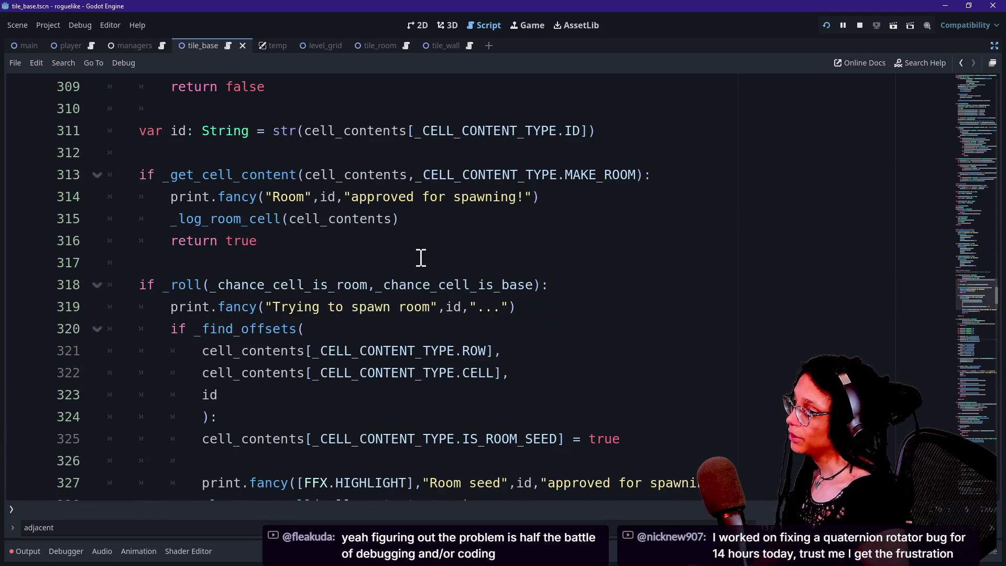
pyautogui.scroll(3, 420, 257)
pyautogui.scroll(-6, 421, 257)
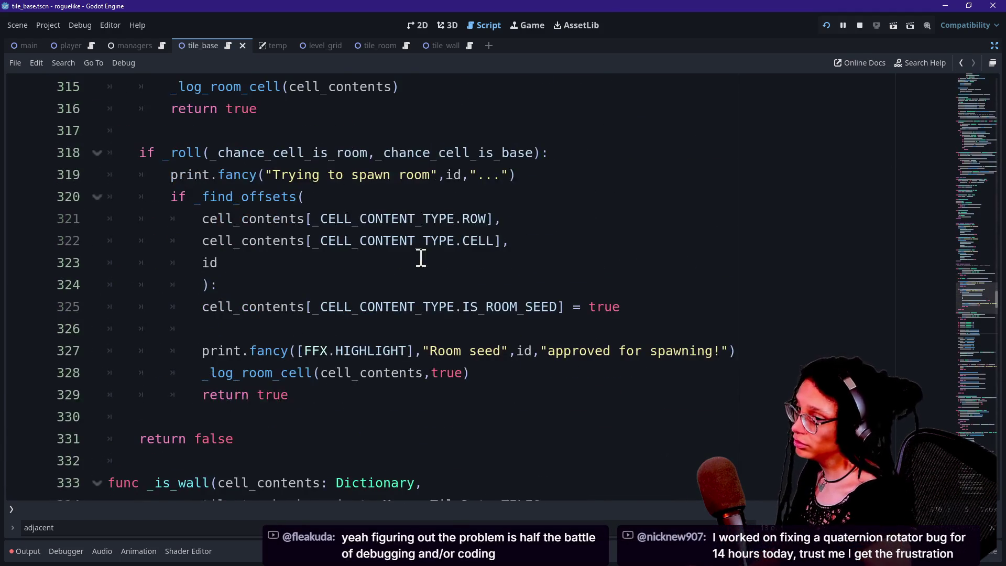
pyautogui.scroll(-3, 421, 257)
pyautogui.click(471, 380)
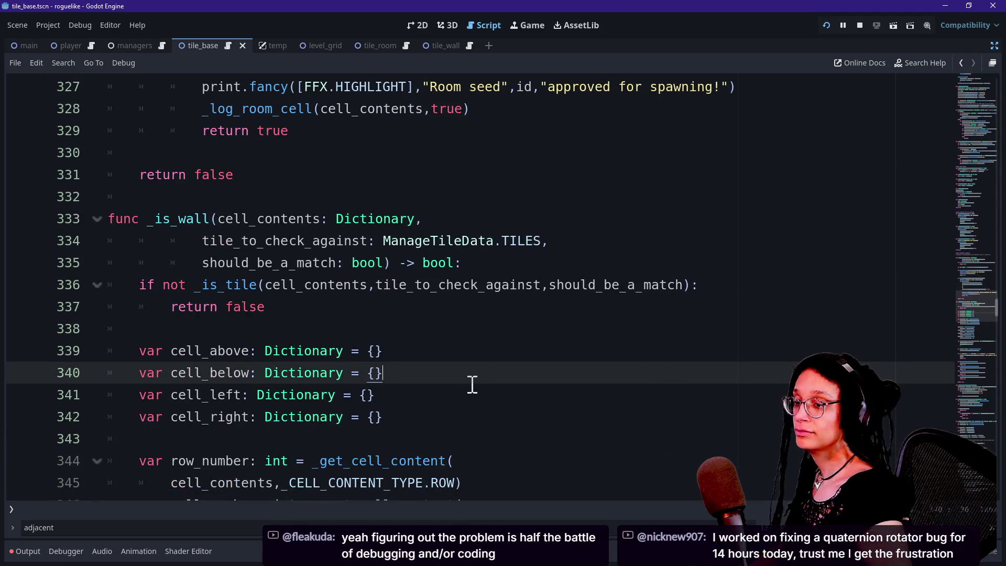
pyautogui.press('Down')
pyautogui.press('Down')
pyautogui.press('Down')
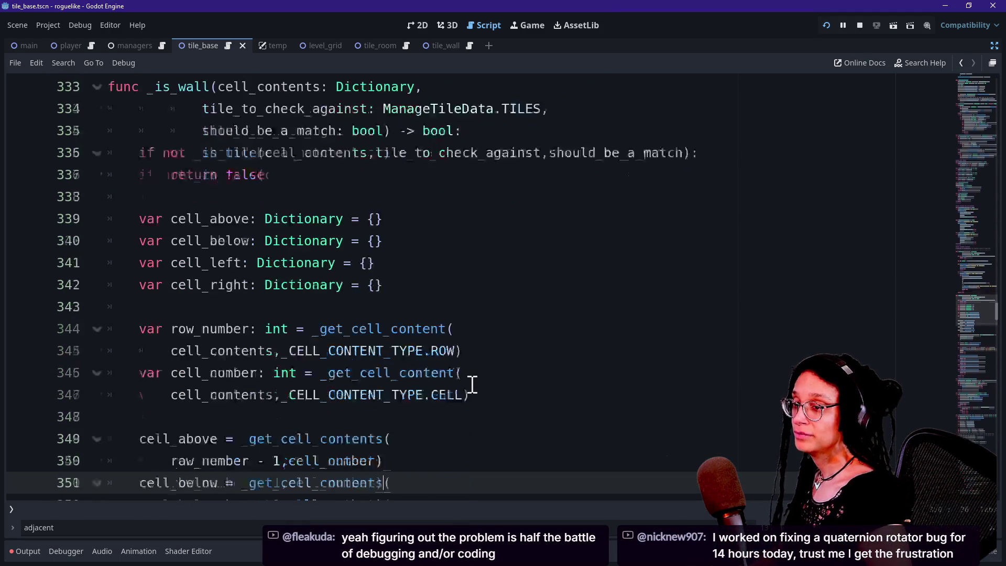
pyautogui.press('Down')
pyautogui.press('Down')
pyautogui.press('Down')
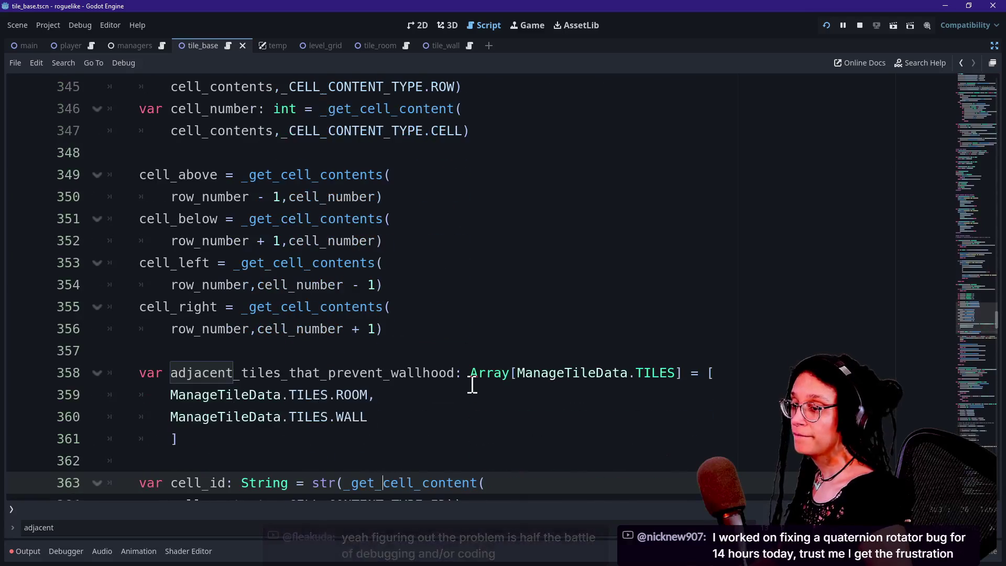
pyautogui.press('Up')
pyautogui.press('Up')
pyautogui.press('Up')
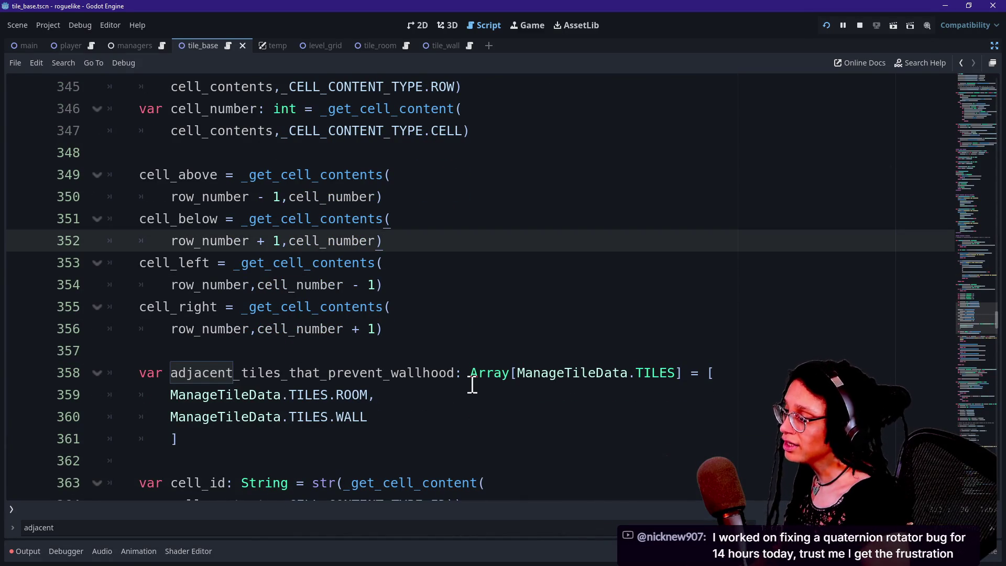
pyautogui.click(431, 349)
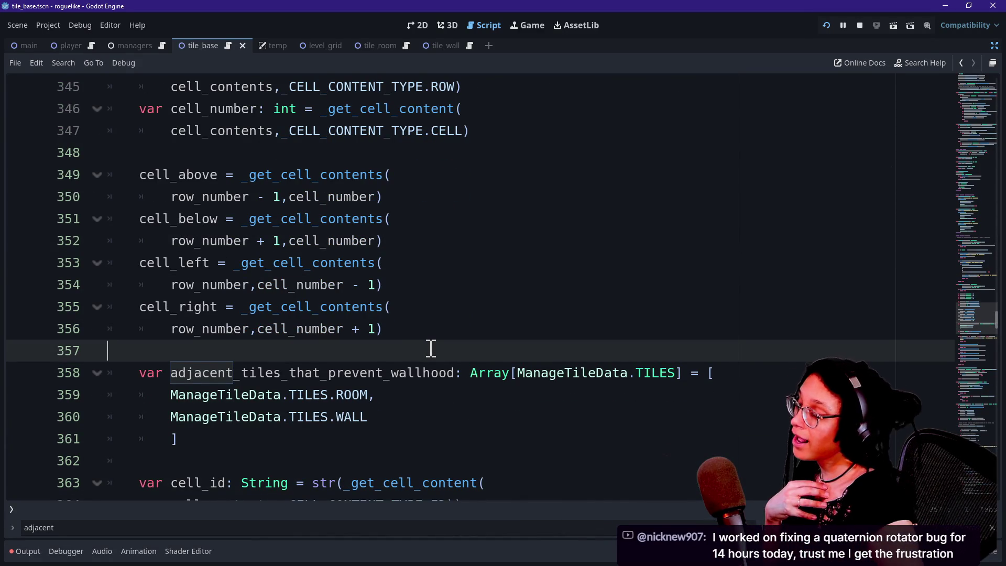
pyautogui.press('Down')
pyautogui.press('Down')
pyautogui.press('Down')
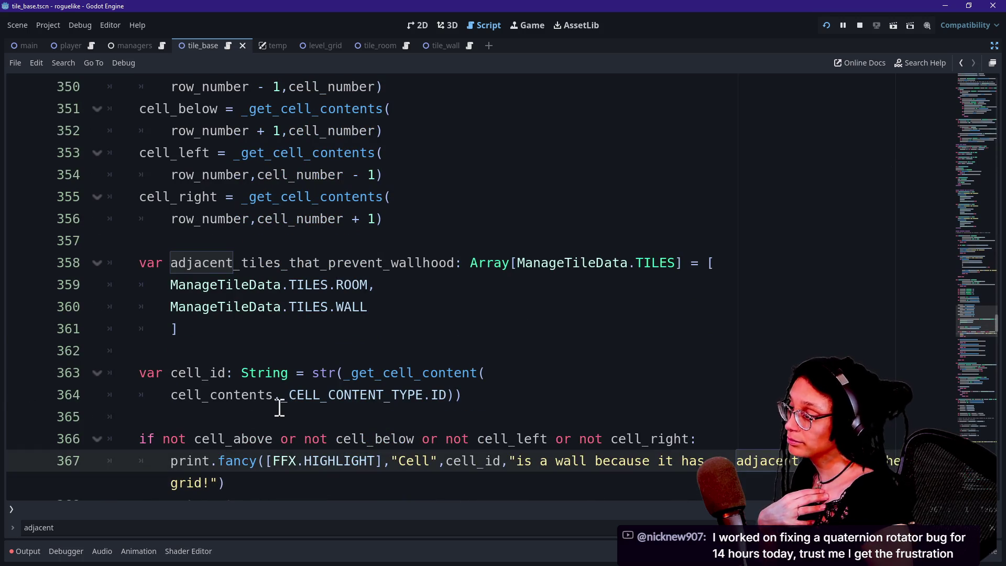
pyautogui.click(281, 409)
pyautogui.press('Down')
pyautogui.press('Down')
pyautogui.press('Down')
pyautogui.press('Down')
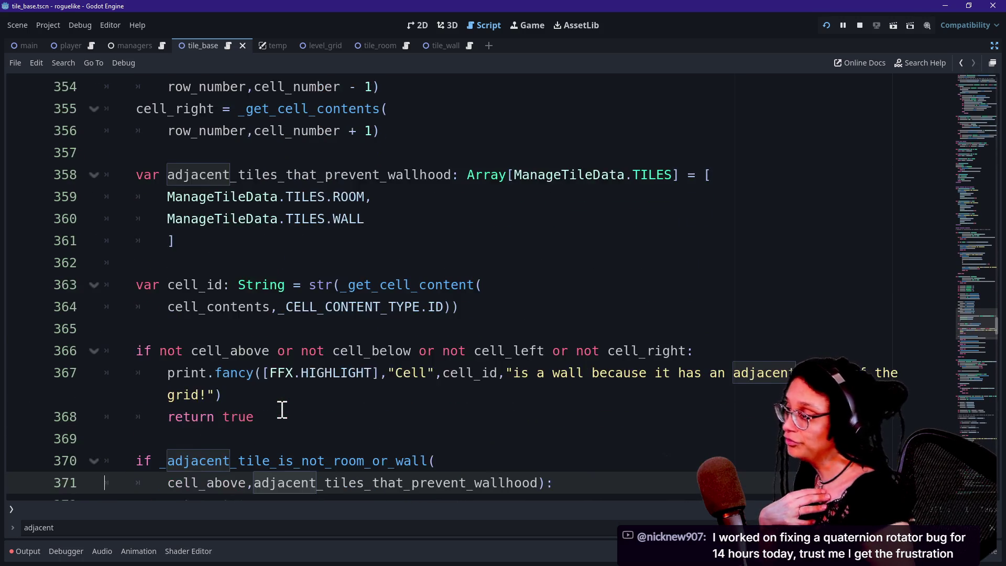
pyautogui.press('Down')
pyautogui.press('Down')
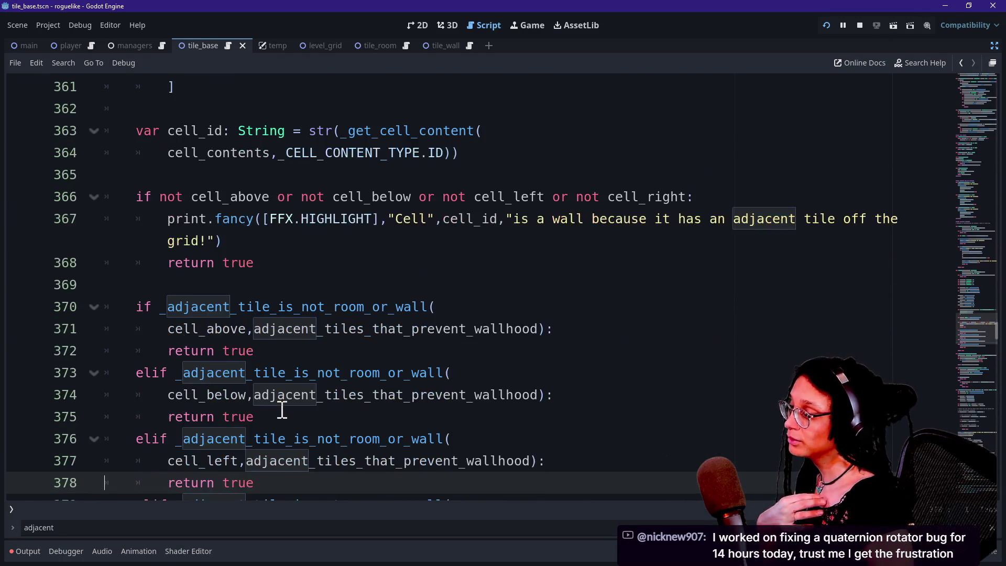
pyautogui.moveTo(186, 445)
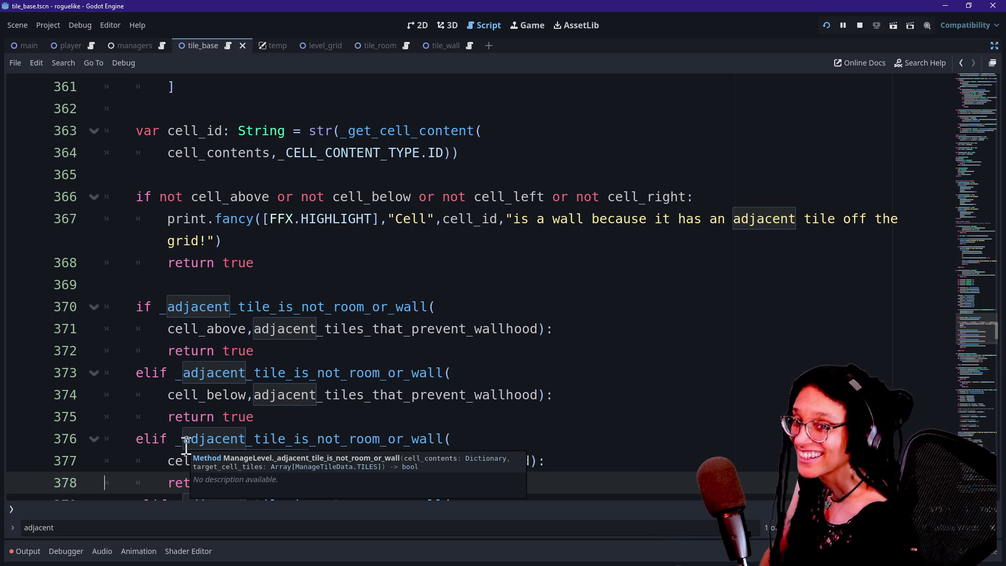
pyautogui.scroll(-1, 186, 445)
pyautogui.press('Up')
pyautogui.press('Up')
pyautogui.press('Up')
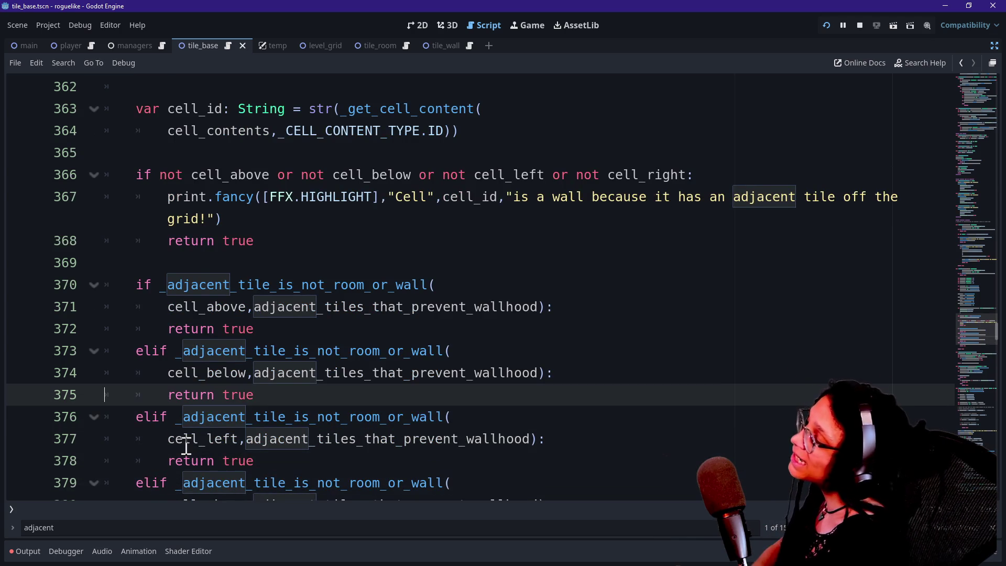
pyautogui.press('Up')
pyautogui.press('Up')
pyautogui.press('Up')
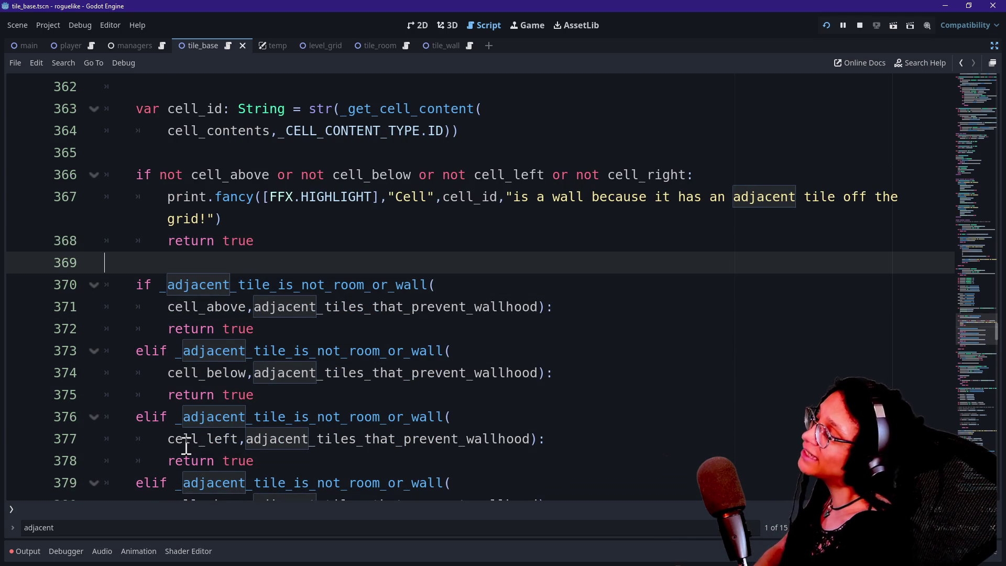
pyautogui.press('Up')
pyautogui.press('Up')
pyautogui.press('Up')
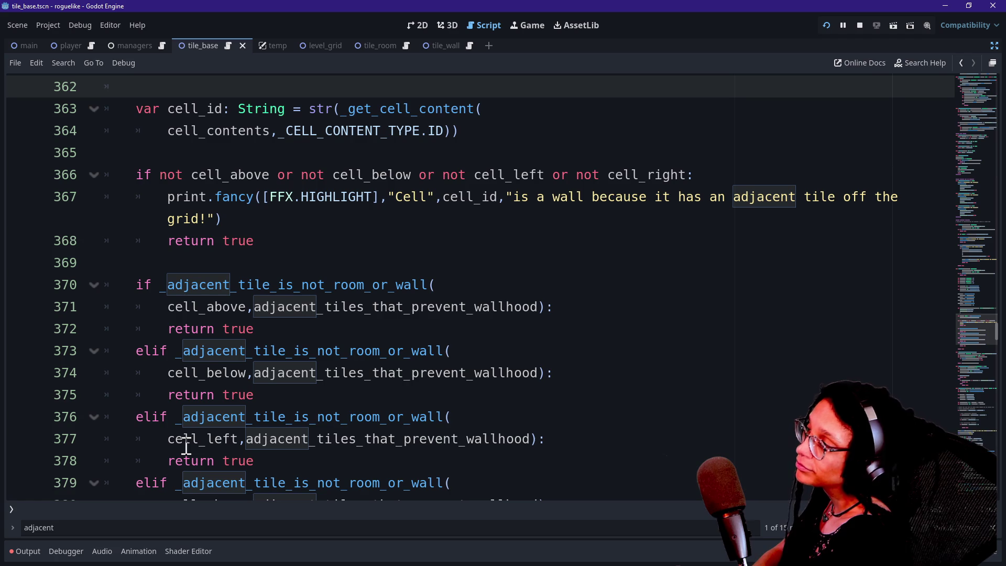
pyautogui.press('Down')
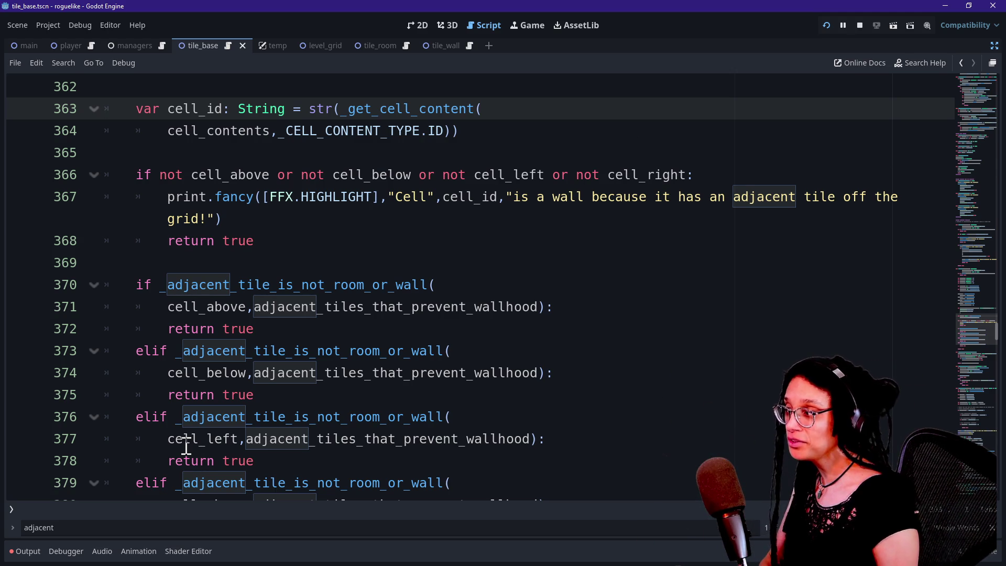
pyautogui.press('Down')
pyautogui.press('Down')
pyautogui.press('Down')
pyautogui.press('Up')
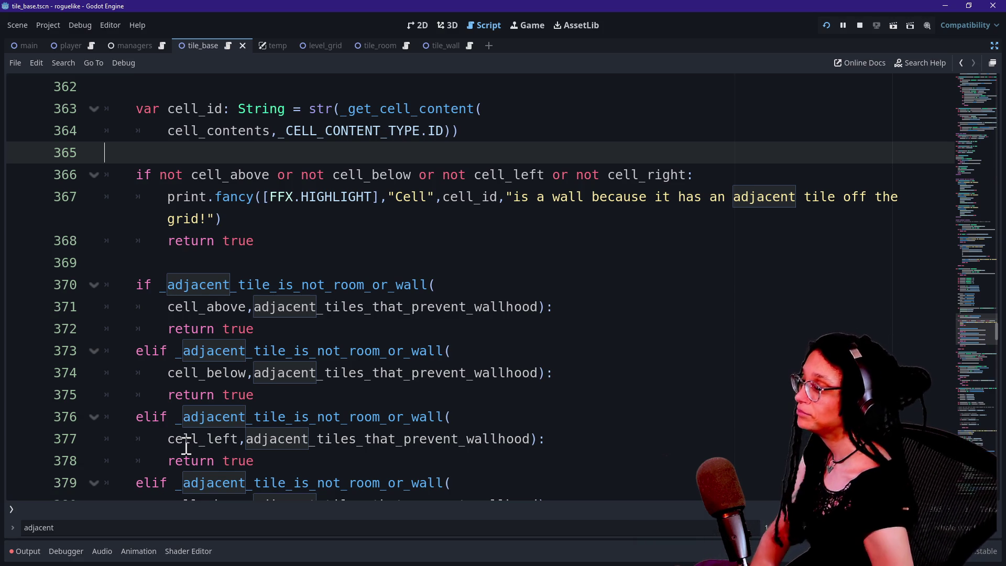
pyautogui.click(330, 326)
pyautogui.click(254, 275)
pyautogui.press('Down')
pyautogui.press('Down')
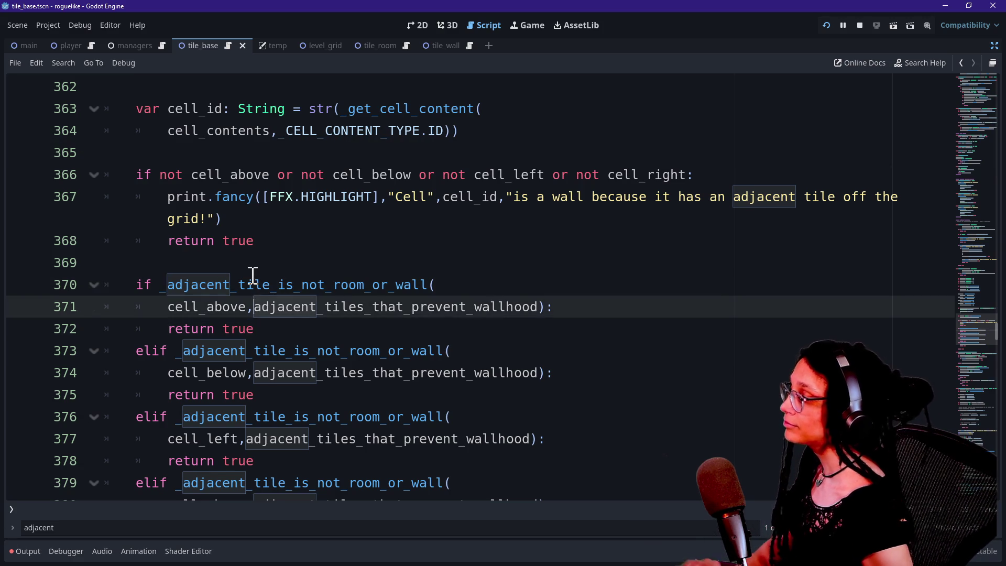
pyautogui.press('Up')
pyautogui.press('Up')
pyautogui.press('Up')
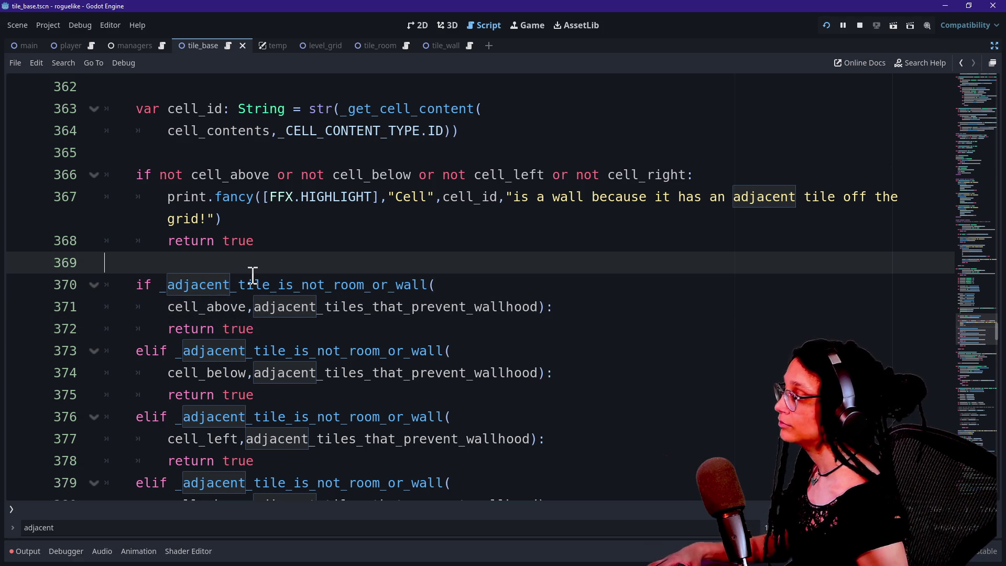
pyautogui.press('Down')
pyautogui.press('Down')
pyautogui.press('Down')
pyautogui.press('Down')
pyautogui.press('Down')
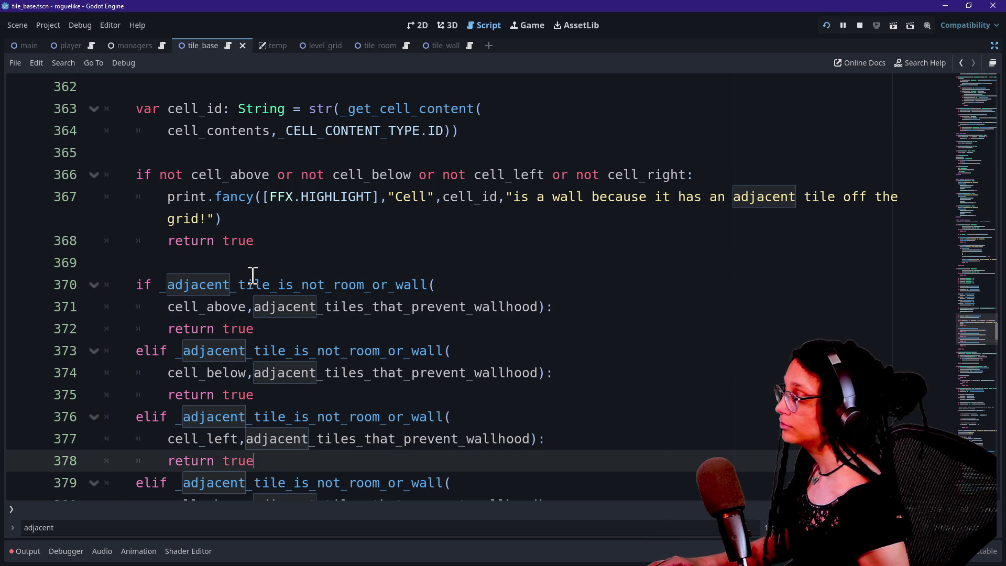
pyautogui.press('Down')
pyautogui.press('Down')
pyautogui.press('Down')
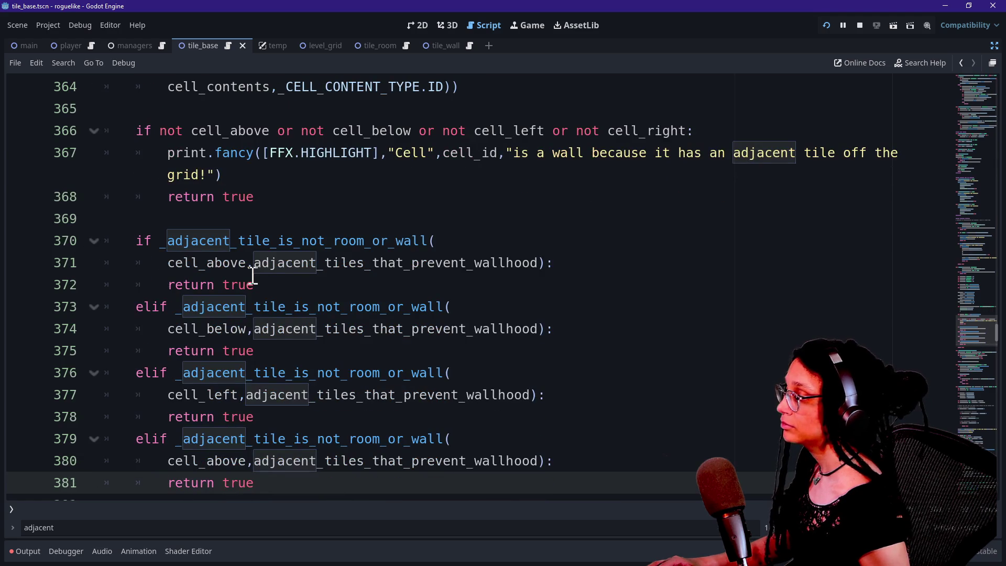
pyautogui.moveTo(230, 242)
pyautogui.mouseDown()
pyautogui.moveTo(330, 242)
pyautogui.moveTo(382, 287)
pyautogui.moveTo(559, 292)
pyautogui.moveTo(281, 373)
pyautogui.mouseUp()
pyautogui.click(281, 373)
pyautogui.click(292, 257)
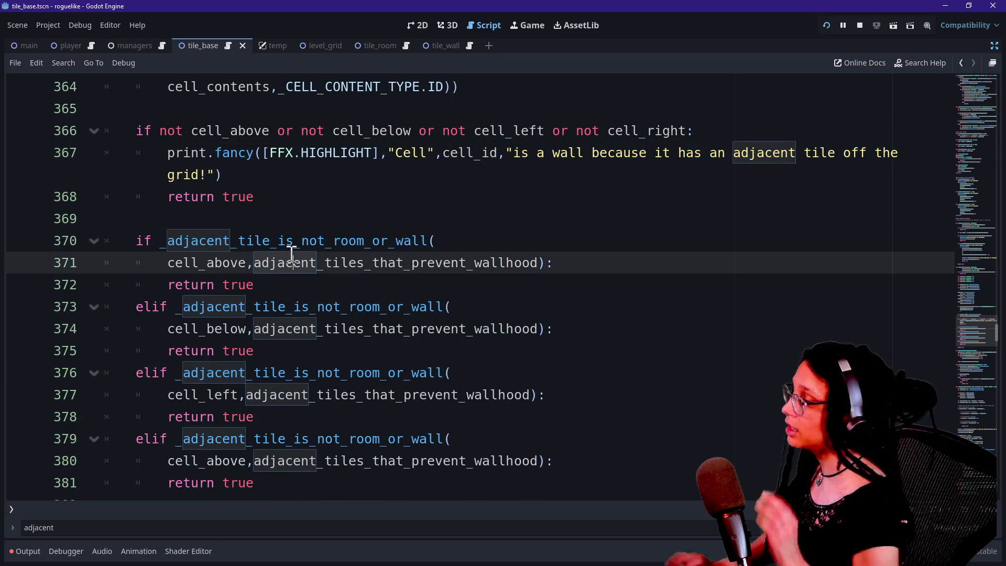
pyautogui.moveTo(292, 256)
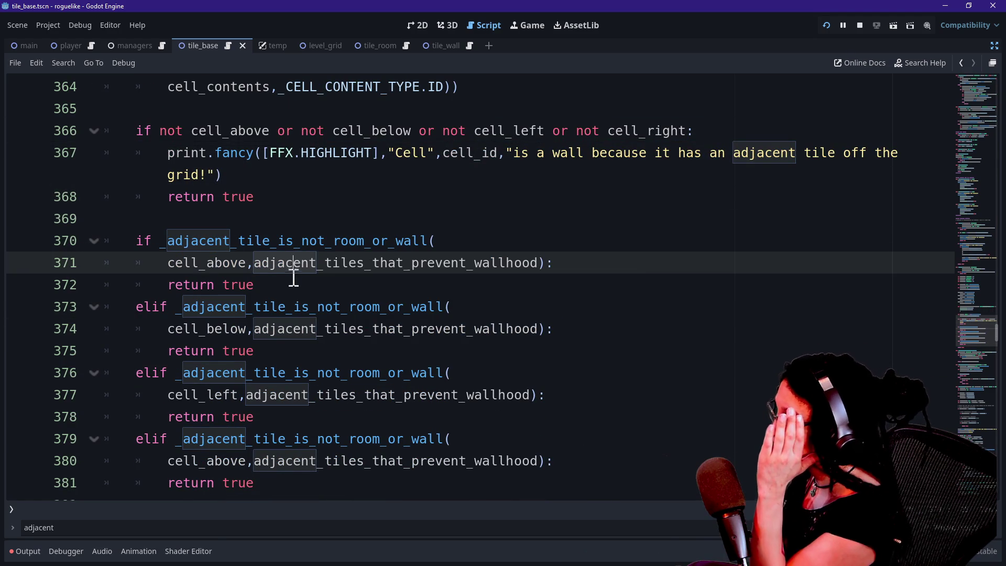
pyautogui.click(383, 349)
pyautogui.click(407, 302)
pyautogui.moveTo(408, 302)
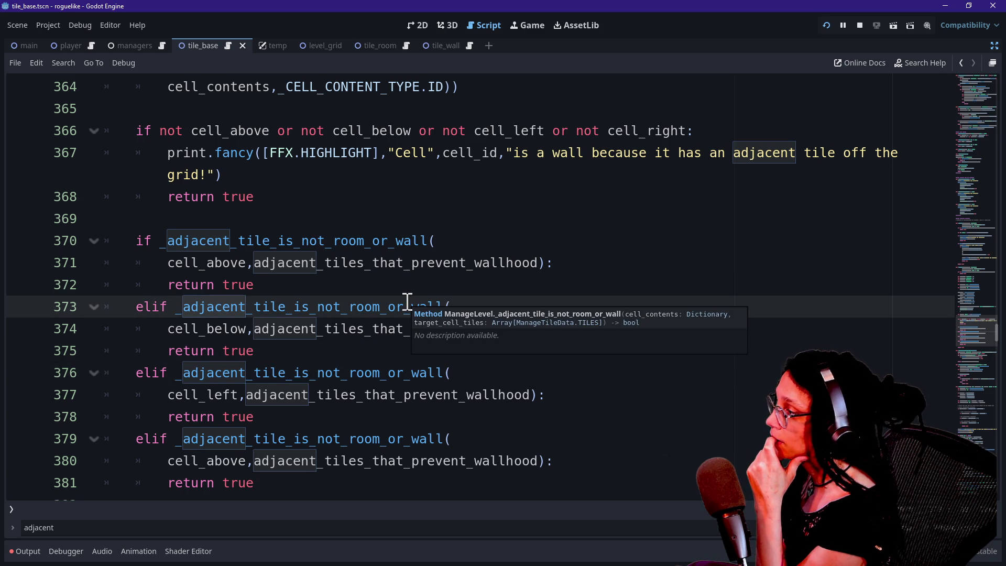
# Paste the cell_id and Adjacent cell message lines into the first wall check, dropping the duplicate declaration
pyautogui.press('Up')
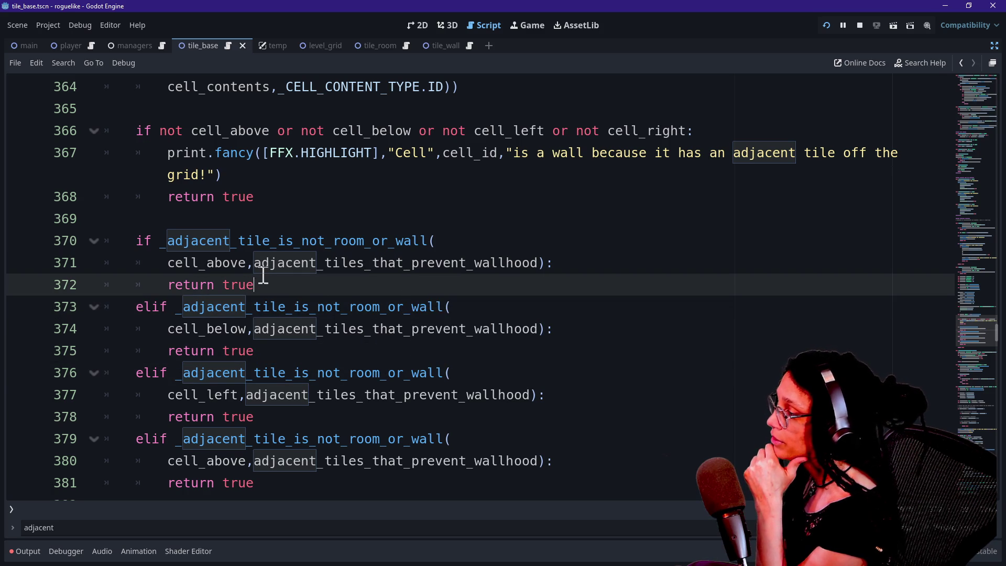
pyautogui.click(352, 302)
pyautogui.click(372, 287)
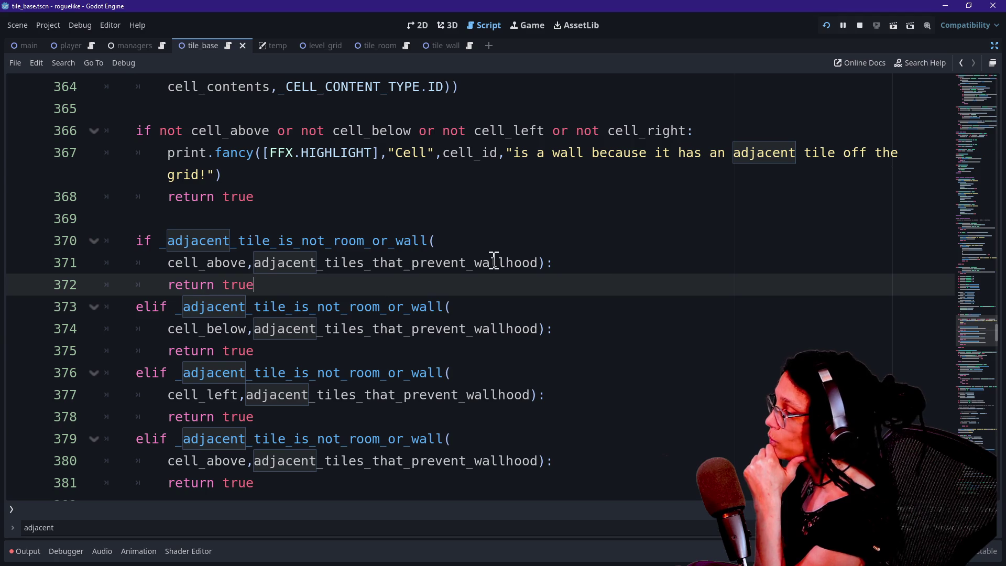
pyautogui.click(610, 270)
pyautogui.press('Return')
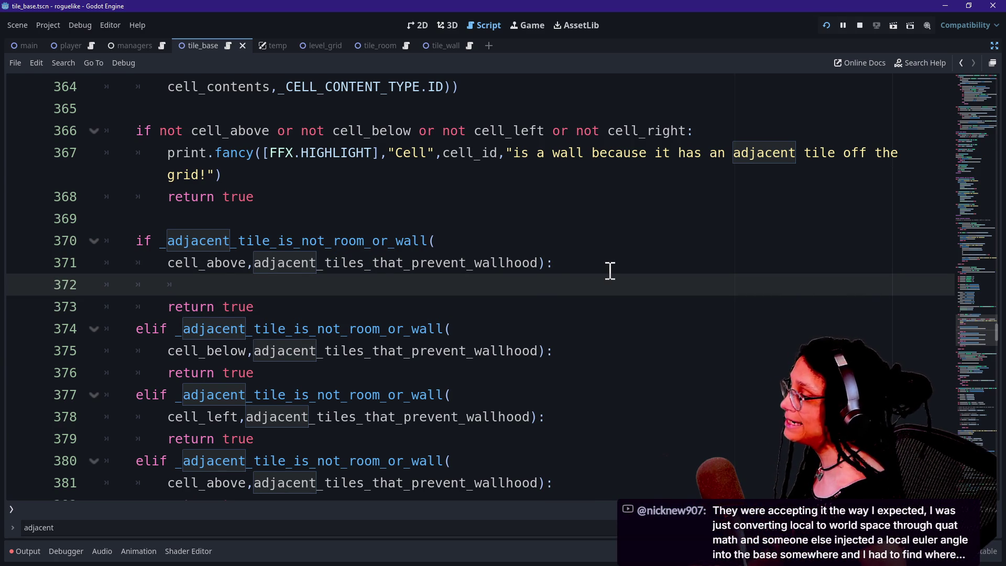
pyautogui.write('var cell_id: String = str(_get_cell_content( \tcell_contents,_CELL_CONTENT_TYPE.ID)) \tprint.fancy("Adjacent cell",cell_id,"is not a room or wall!")')
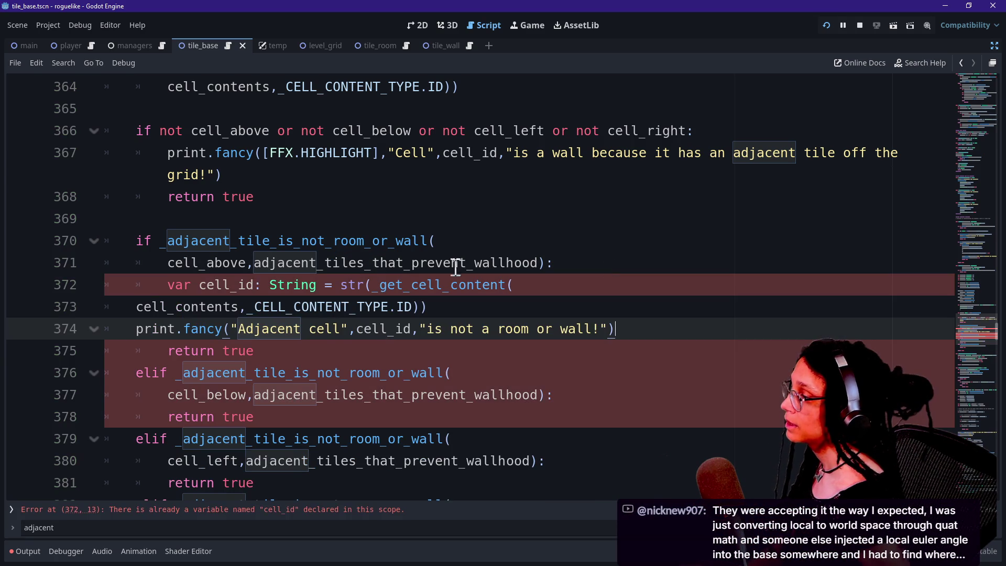
pyautogui.hotkey('ctrl', 'z')
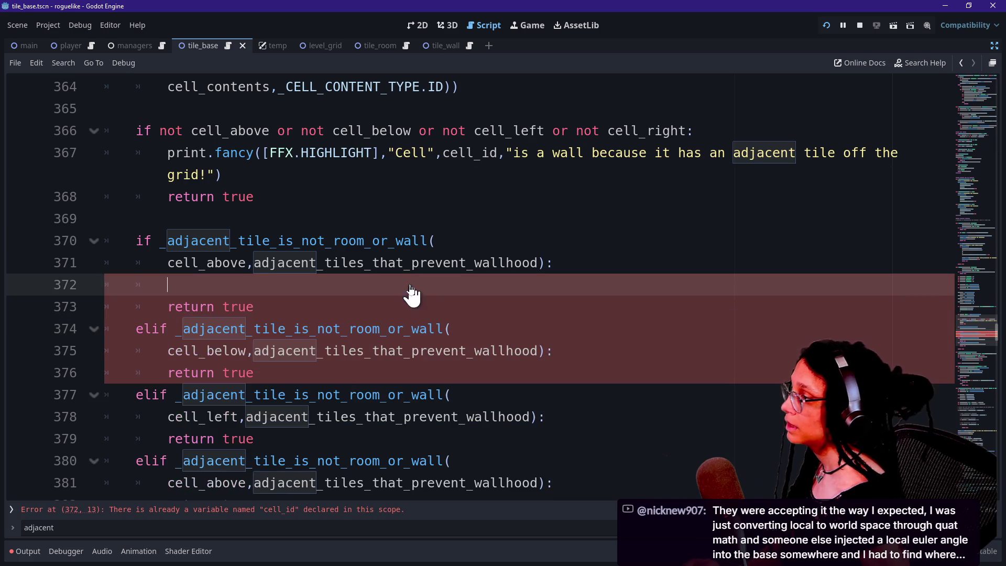
pyautogui.write('cell_')
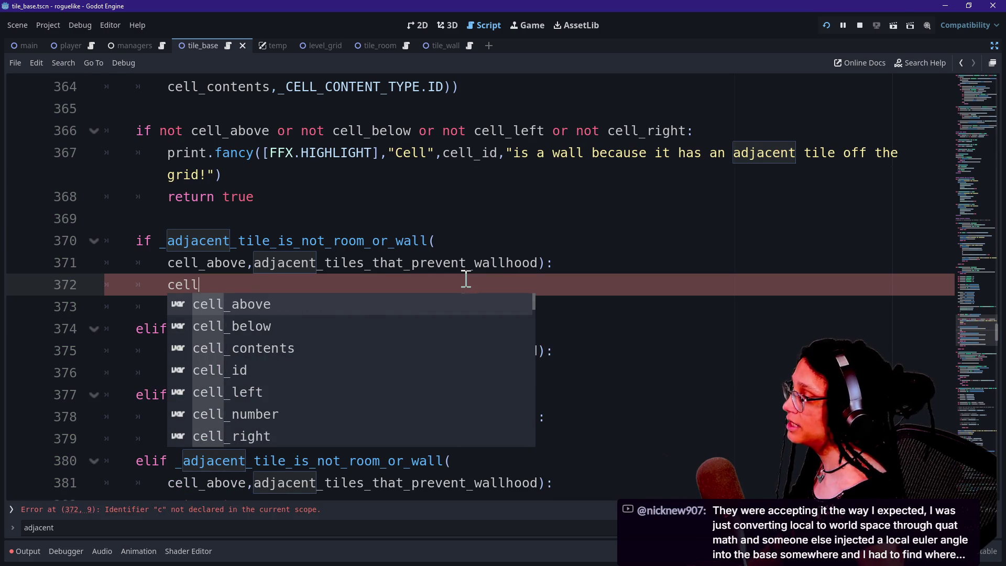
pyautogui.press('BackSpace')
pyautogui.press('BackSpace')
pyautogui.press('BackSpace')
pyautogui.write('var cell_id: String = str(_get_cell_content( \tcell_contents,_CELL_CONTENT_TYPE.ID)) \tprint.fancy("Adjacent cell",cell_id,"is not a room or wall!")')
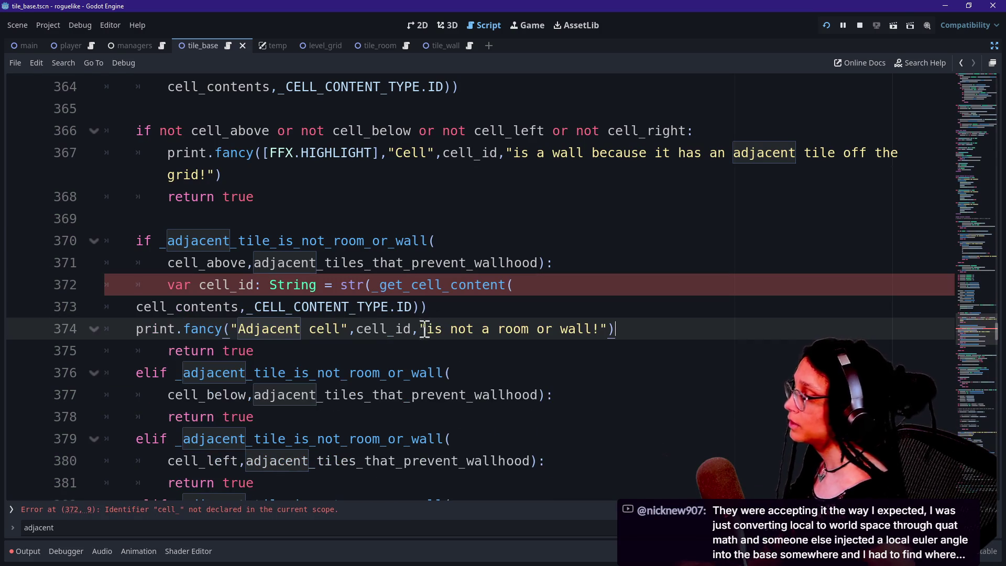
pyautogui.moveTo(560, 291); pyautogui.dragTo(589, 269)
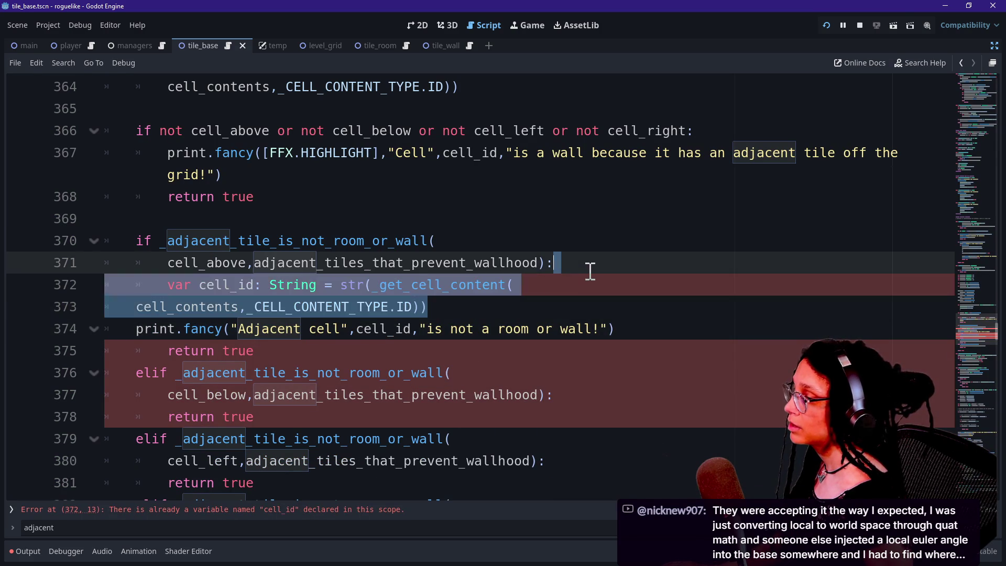
pyautogui.press('BackSpace')
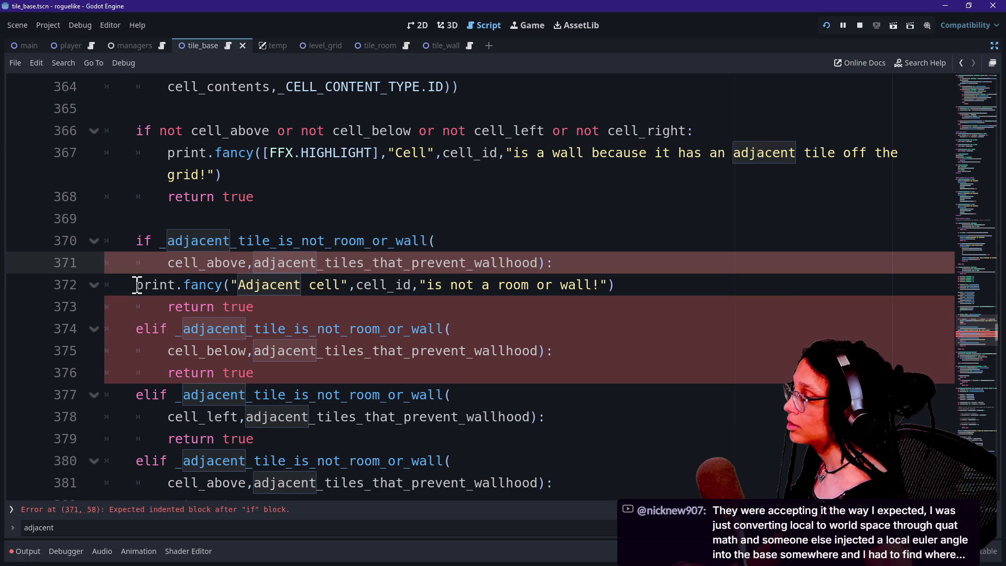
pyautogui.click(137, 284)
pyautogui.press('Tab')
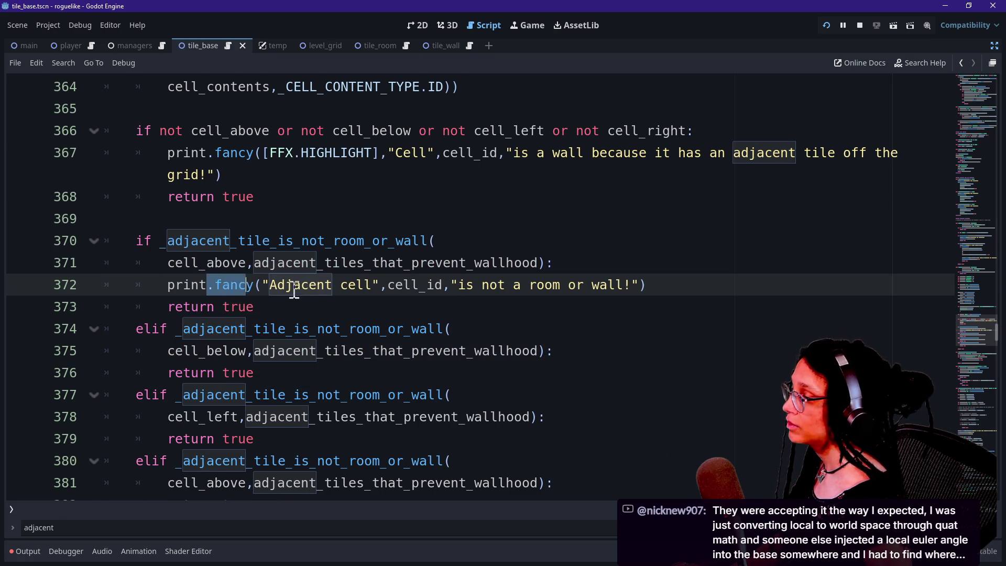
pyautogui.press('Down')
pyautogui.press('Down')
pyautogui.press('Down')
# Reword the print to 'Cell … is a wall because the cell above is not a room or wall!'
pyautogui.moveTo(263, 284); pyautogui.dragTo(495, 258)
pyautogui.click(495, 256)
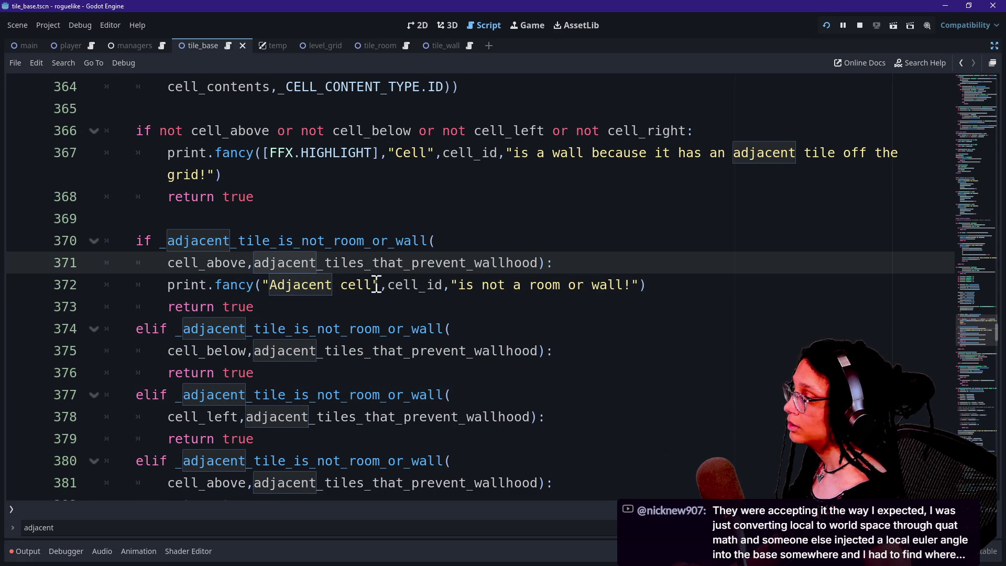
pyautogui.click(444, 286)
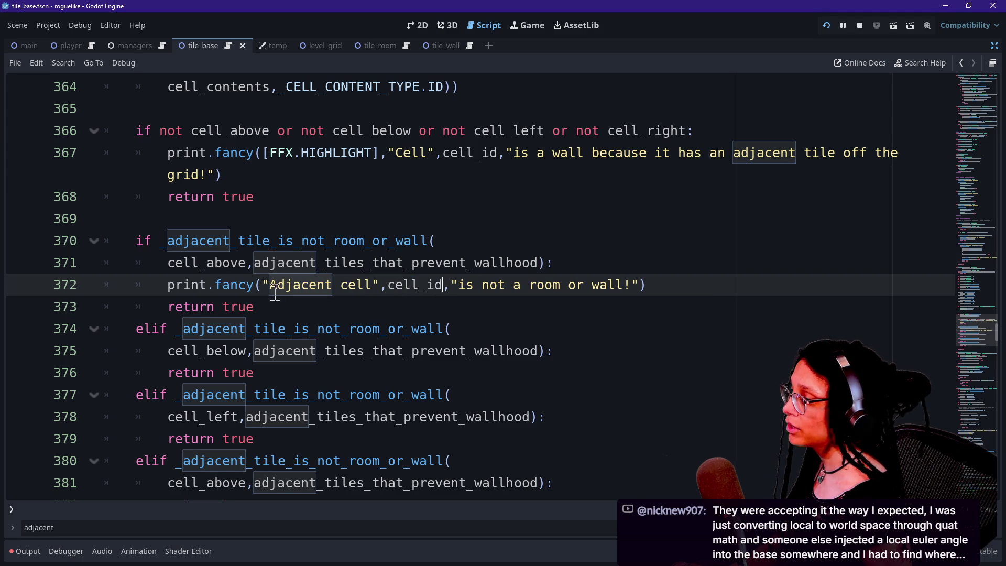
pyautogui.moveTo(272, 286); pyautogui.dragTo(378, 286)
pyautogui.press('BackSpace')
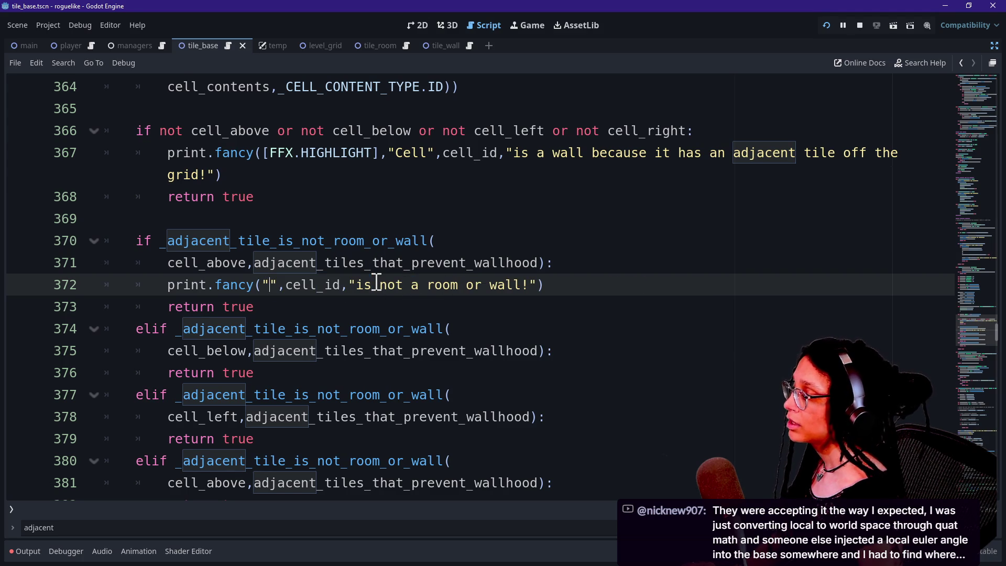
pyautogui.write('Cell')
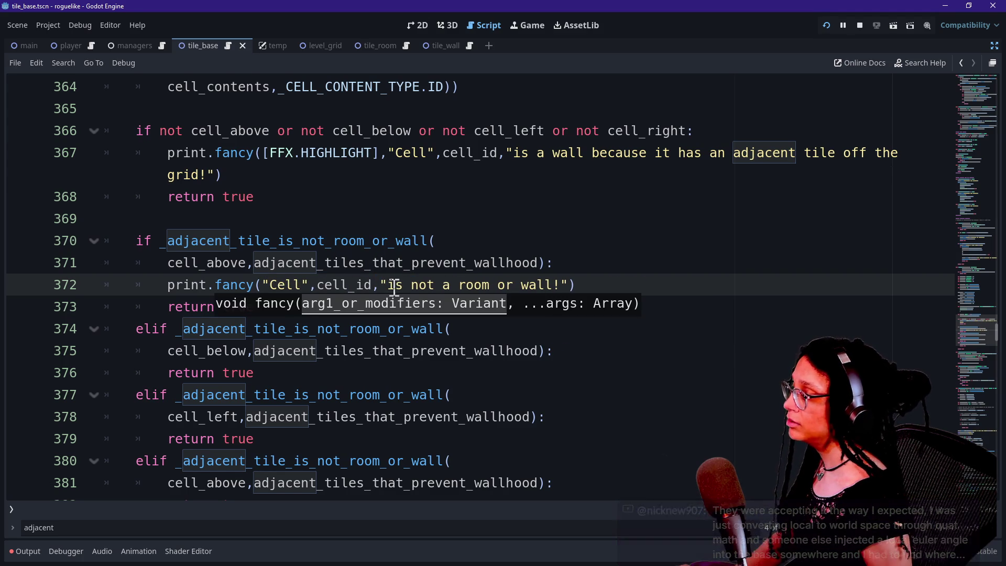
pyautogui.moveTo(409, 285)
pyautogui.mouseDown()
pyautogui.moveTo(573, 285)
pyautogui.moveTo(565, 282)
pyautogui.mouseUp()
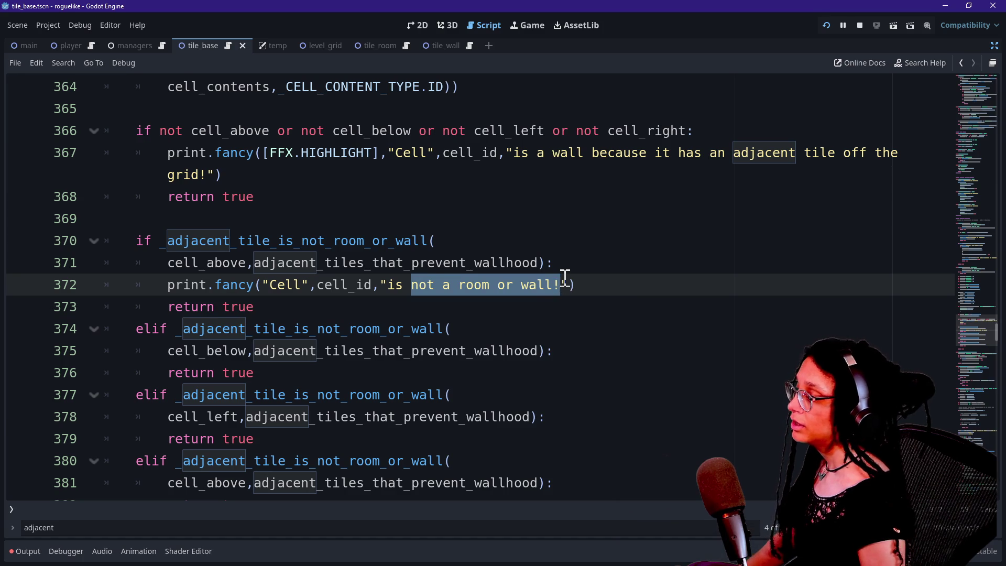
pyautogui.press('BackSpace')
pyautogui.write('a wall",')
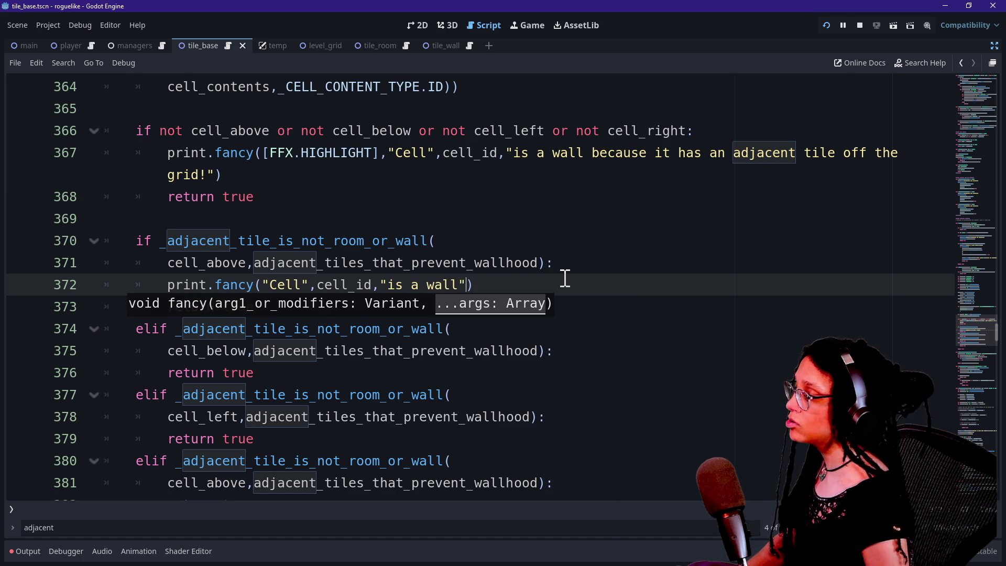
pyautogui.write('because')
pyautogui.press('BackSpace')
pyautogui.press('BackSpace')
pyautogui.press('BackSpace')
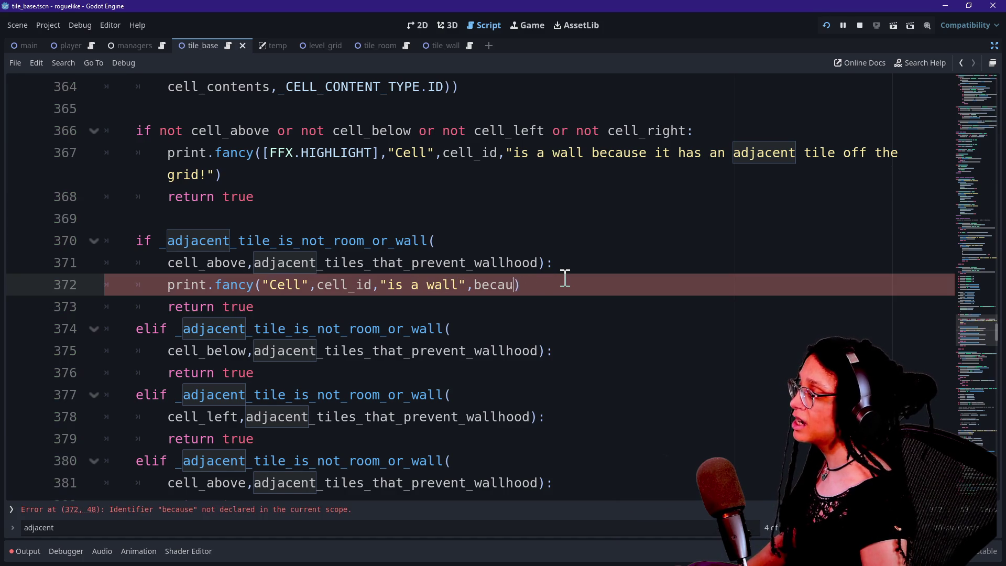
pyautogui.press('BackSpace')
pyautogui.press('BackSpace')
pyautogui.press('BackSpace')
pyautogui.write('because t')
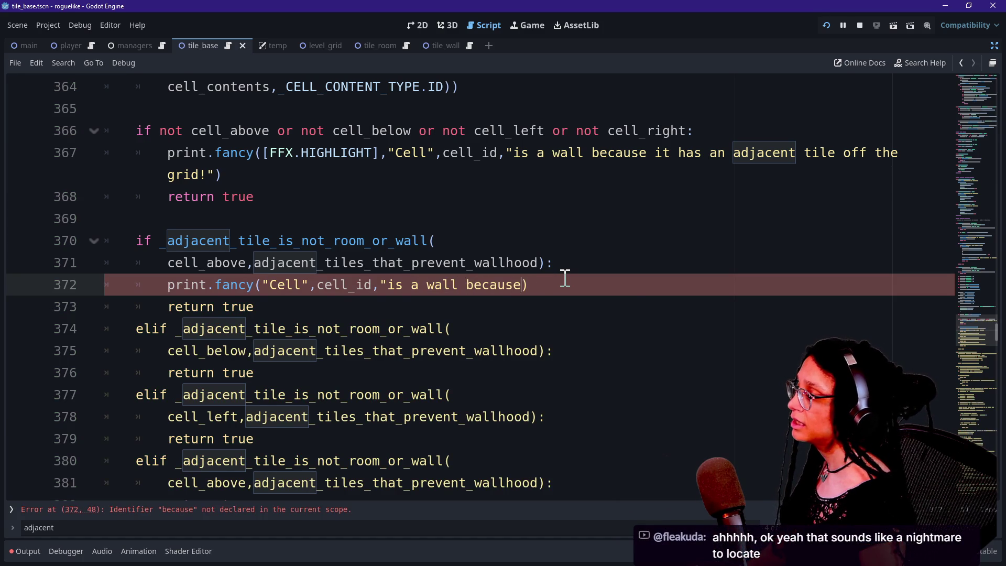
pyautogui.write('he cell ab')
pyautogui.write('ove is not a ')
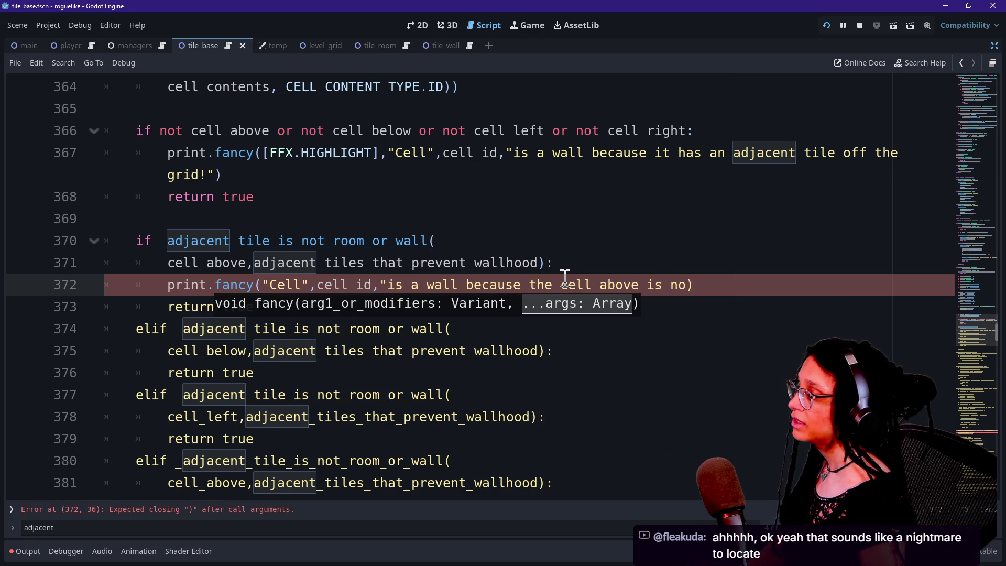
pyautogui.write('room or wall!')
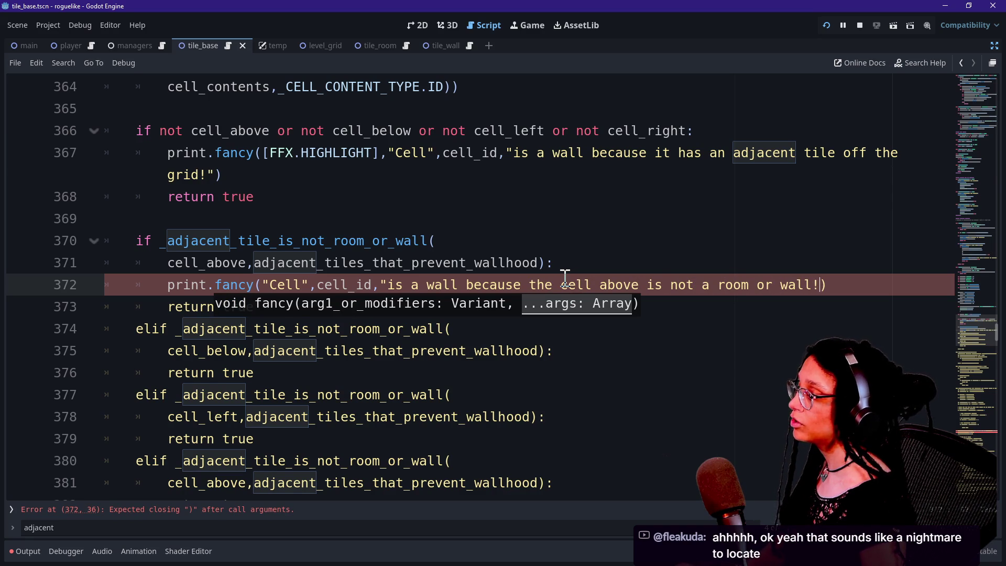
pyautogui.write('"')
pyautogui.click(838, 282)
# Paste the wall-reason print line under the cell_below, cell_left and last elif checks
pyautogui.moveTo(843, 273); pyautogui.dragTo(845, 269)
pyautogui.hotkey('ctrl', 'c')
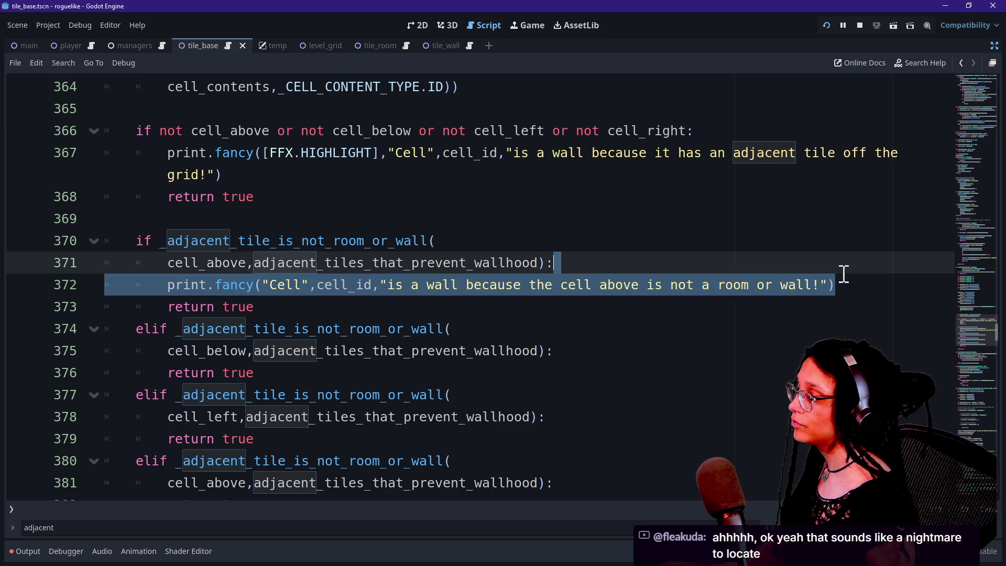
pyautogui.click(599, 357)
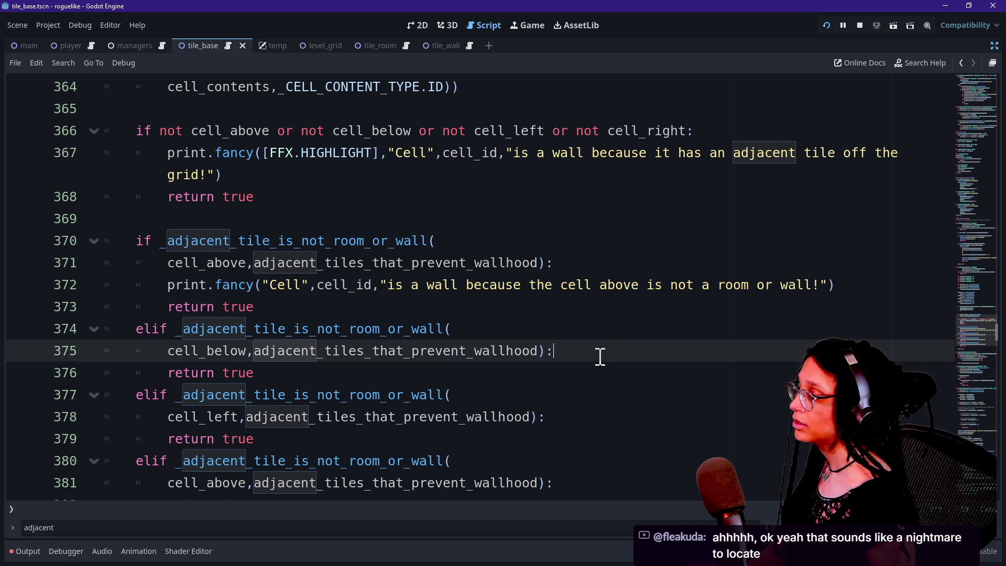
pyautogui.hotkey('ctrl', 'v')
pyautogui.scroll(-1, 597, 343)
pyautogui.click(575, 380)
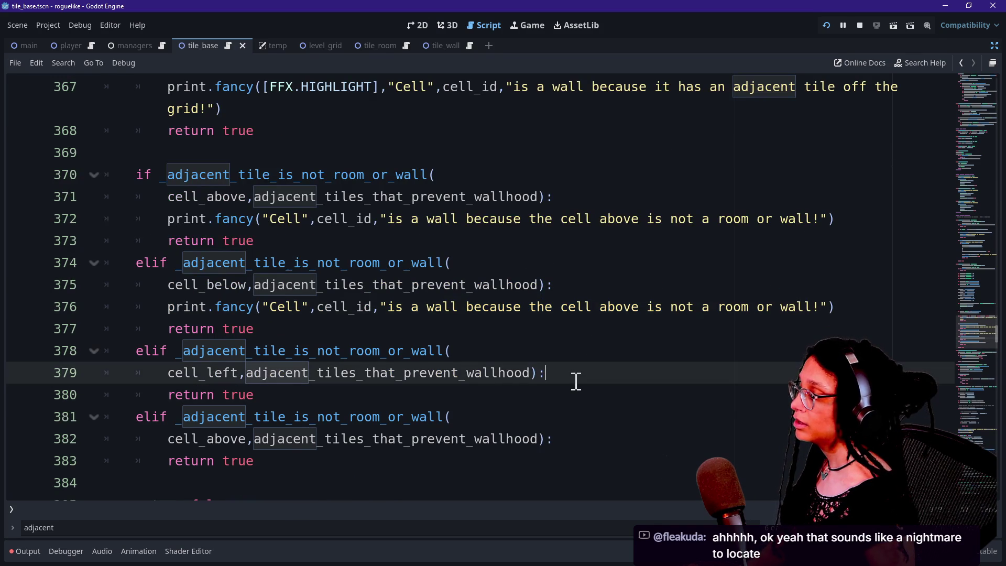
pyautogui.hotkey('ctrl', 'v')
pyautogui.click(571, 462)
pyautogui.hotkey('ctrl', 'v')
pyautogui.scroll(-2, 573, 466)
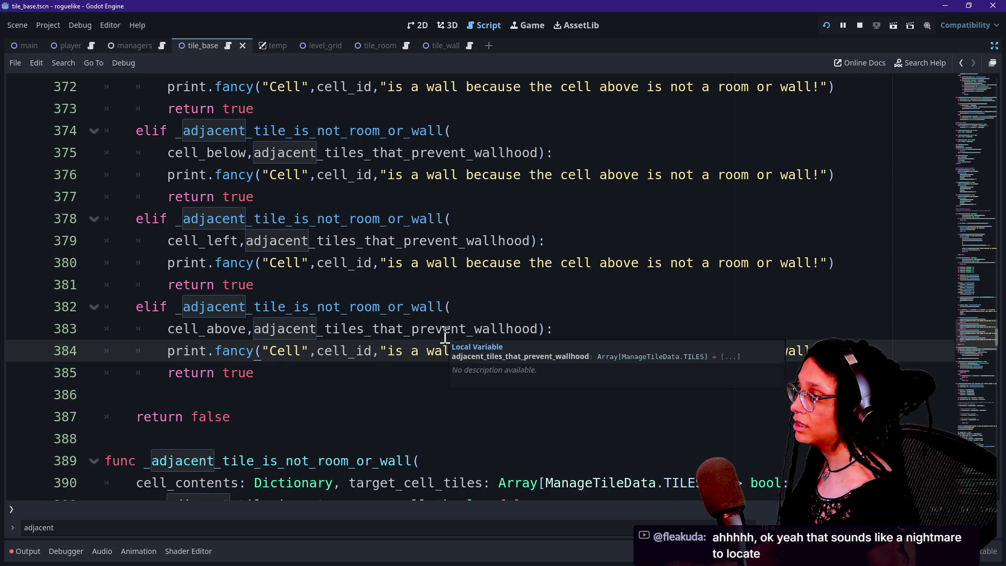
pyautogui.scroll(1, 445, 333)
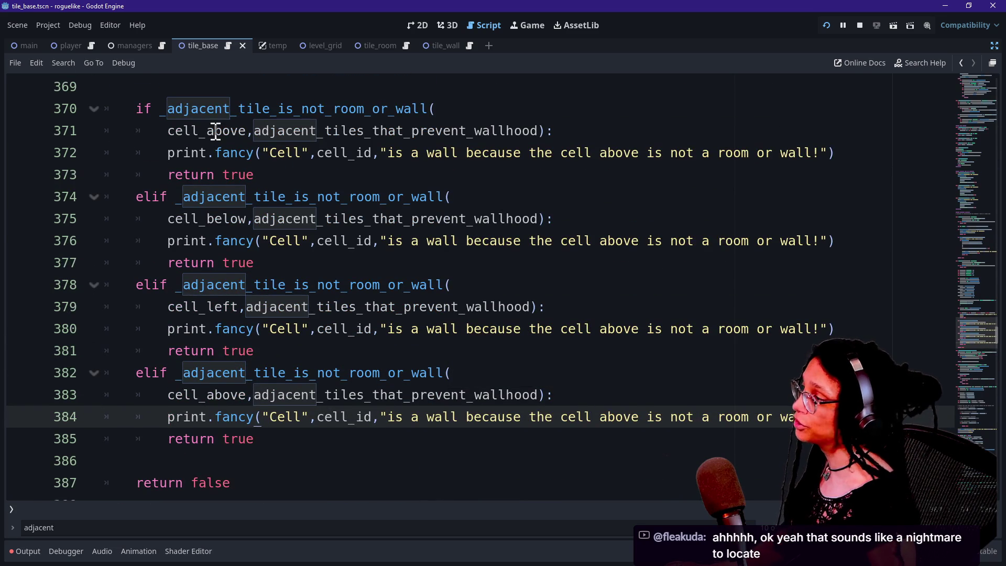
# Change the last branch's cell_above to cell_right, save the script and run the project
pyautogui.moveTo(175, 111)
pyautogui.mouseDown()
pyautogui.moveTo(265, 266)
pyautogui.moveTo(274, 370)
pyautogui.mouseUp()
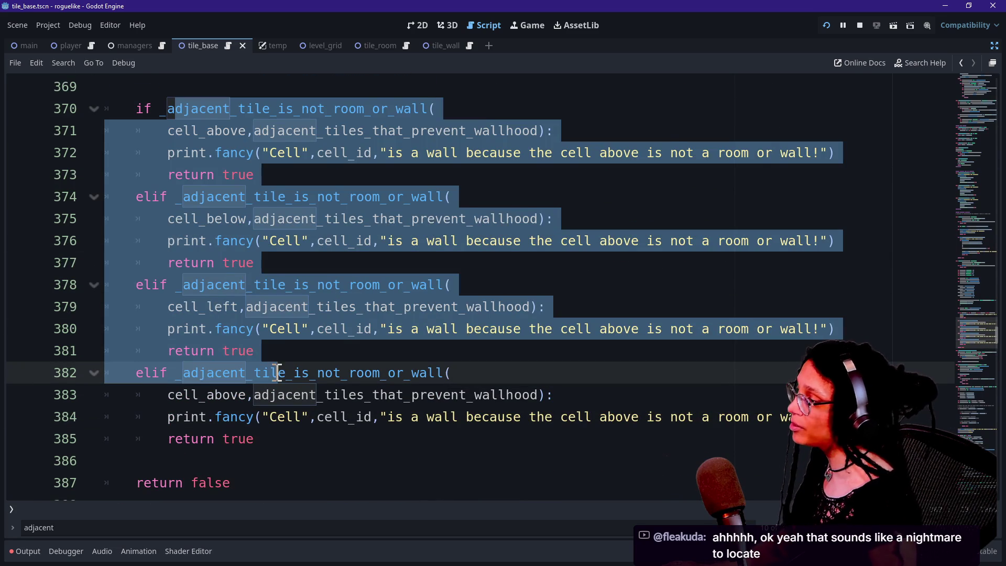
pyautogui.click(274, 372)
pyautogui.click(211, 131)
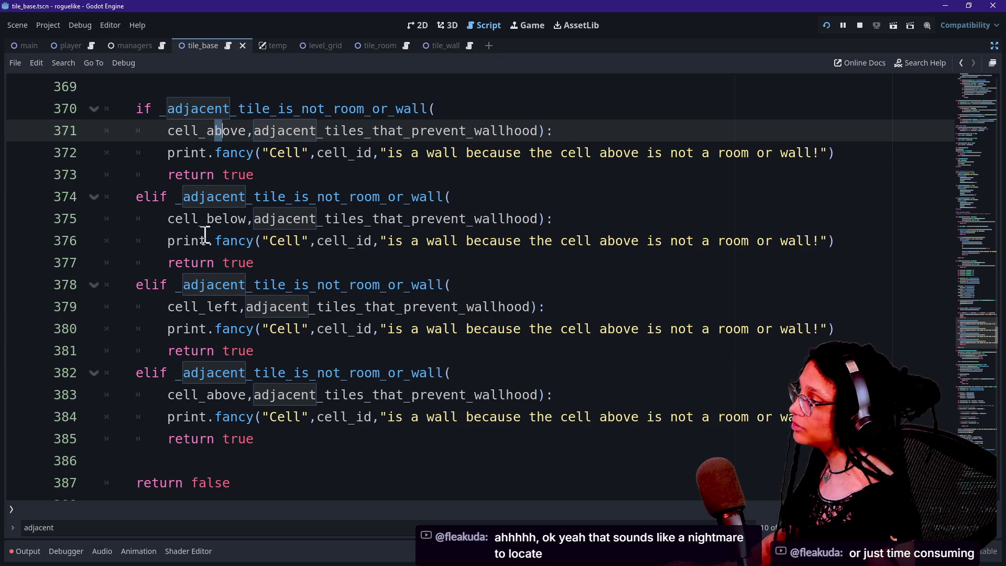
pyautogui.moveTo(207, 219); pyautogui.dragTo(222, 219)
pyautogui.click(220, 307)
pyautogui.moveTo(207, 395); pyautogui.dragTo(248, 397)
pyautogui.write('right')
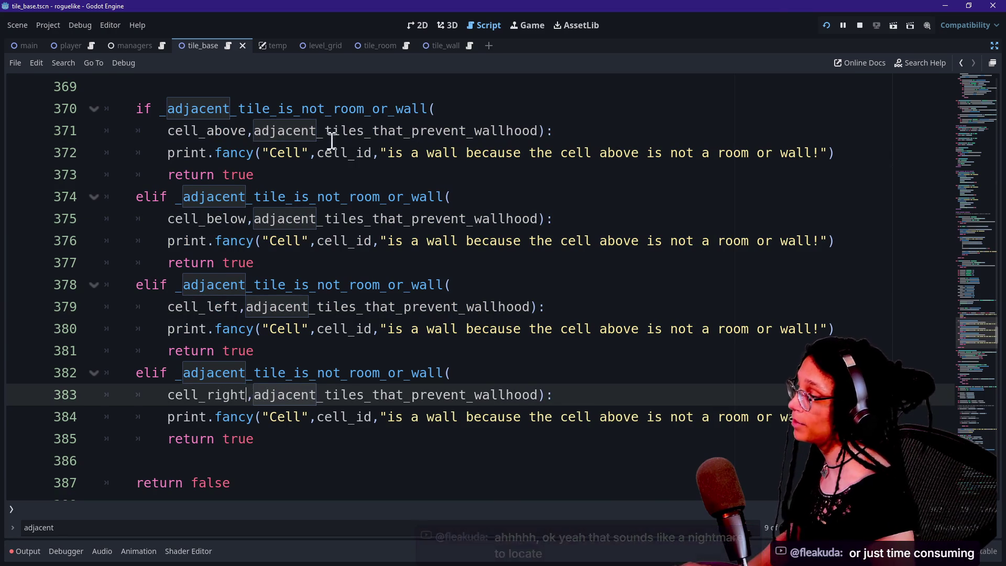
pyautogui.click(332, 134)
pyautogui.hotkey('ctrl', 's')
pyautogui.click(841, 23)
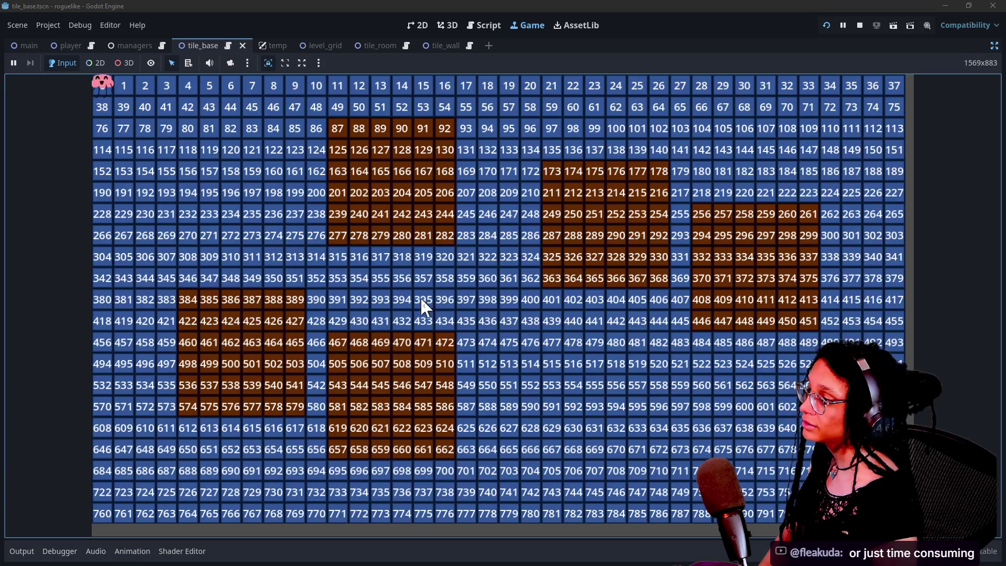
# Show the Output log, clear the old '86' filter and filter messages by 'because'
pyautogui.click(20, 550)
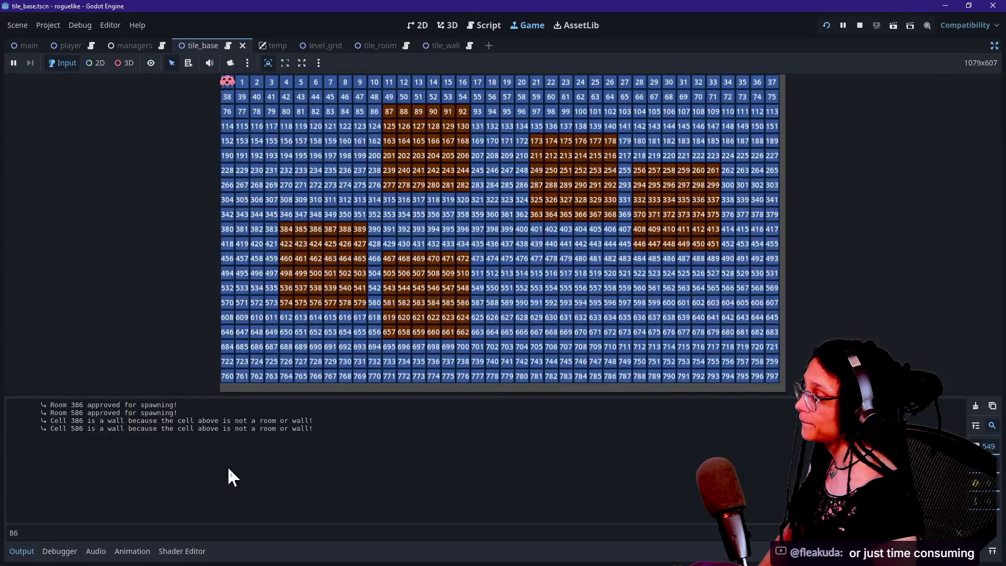
pyautogui.doubleClick(165, 529)
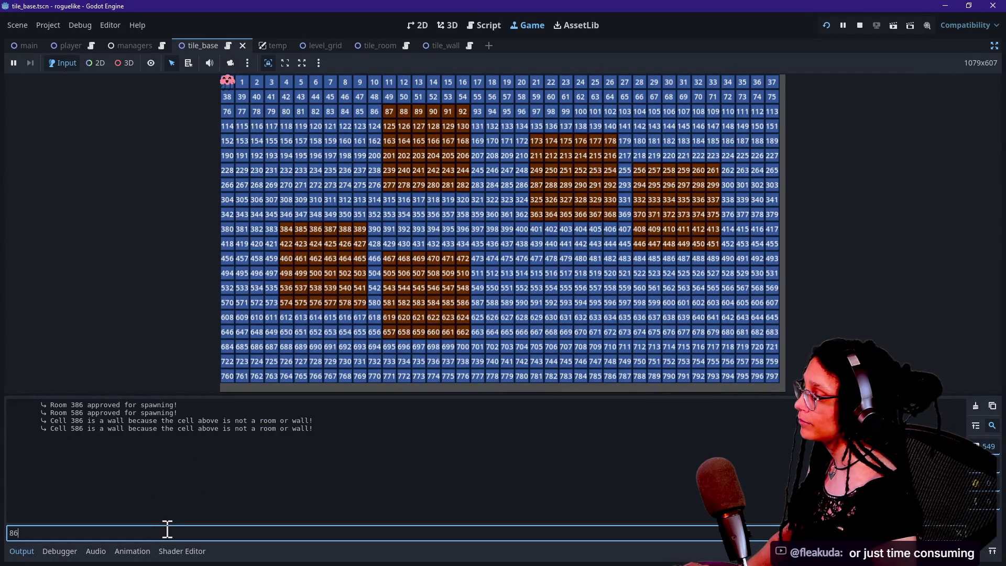
pyautogui.press('BackSpace')
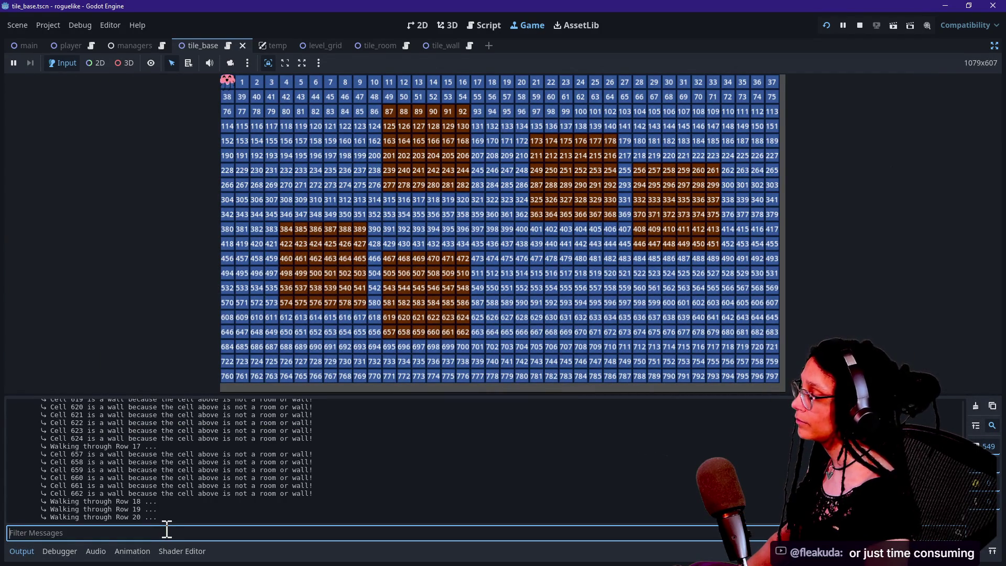
pyautogui.click(484, 24)
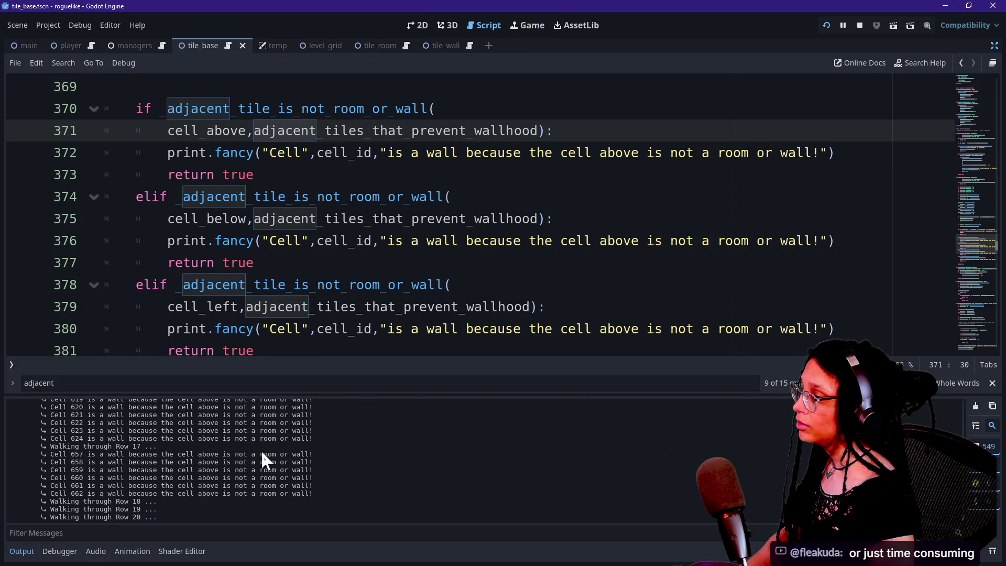
pyautogui.click(527, 27)
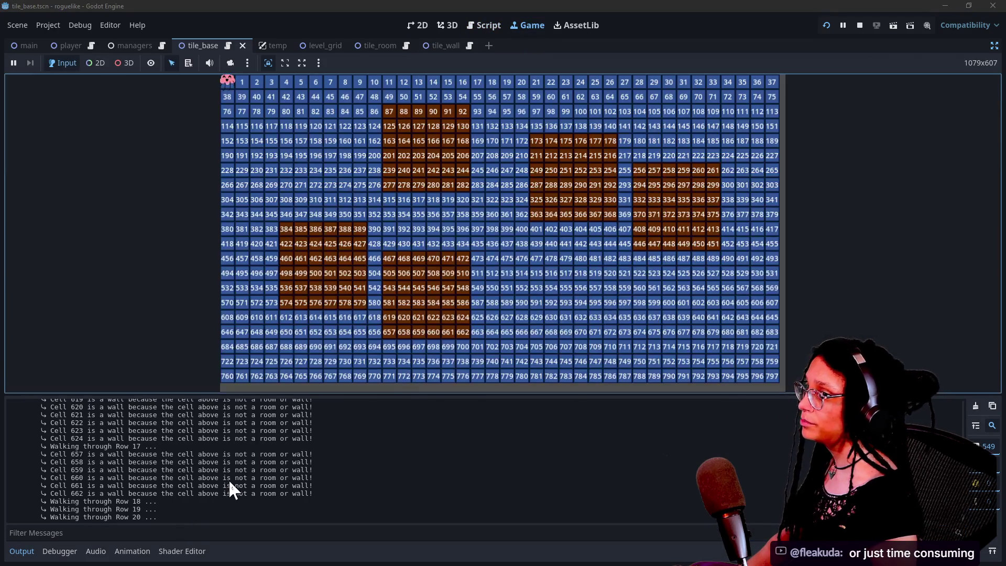
pyautogui.click(236, 527)
pyautogui.write('because')
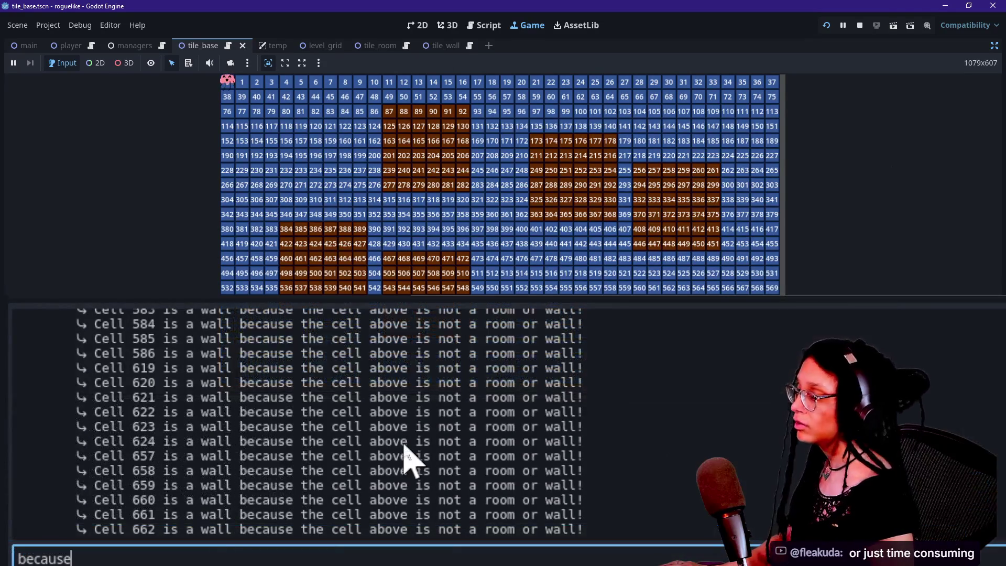
pyautogui.scroll(20, 410, 460)
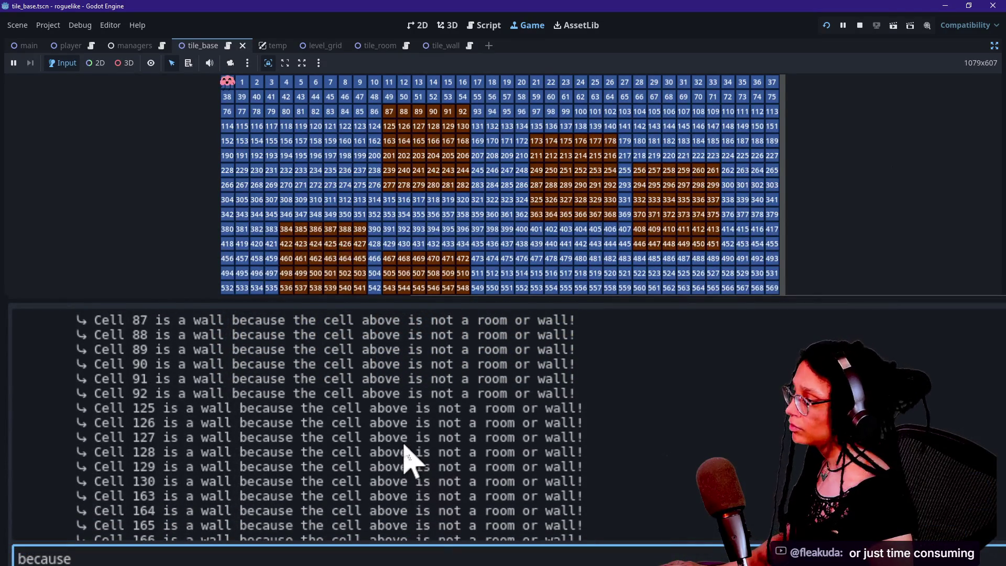
# Compare the filtered Cell 88–91 and 125–127 wall-reason lines against the tile grid
pyautogui.moveTo(110, 320)
pyautogui.mouseDown()
pyautogui.moveTo(382, 337)
pyautogui.moveTo(370, 337)
pyautogui.moveTo(482, 332)
pyautogui.mouseUp()
pyautogui.click(608, 351)
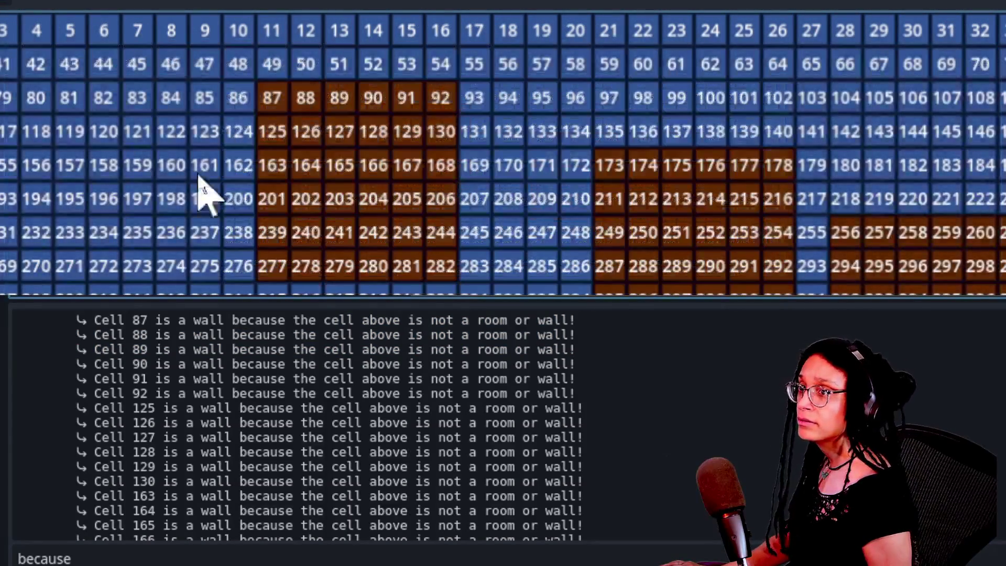
pyautogui.moveTo(94, 336); pyautogui.dragTo(270, 336)
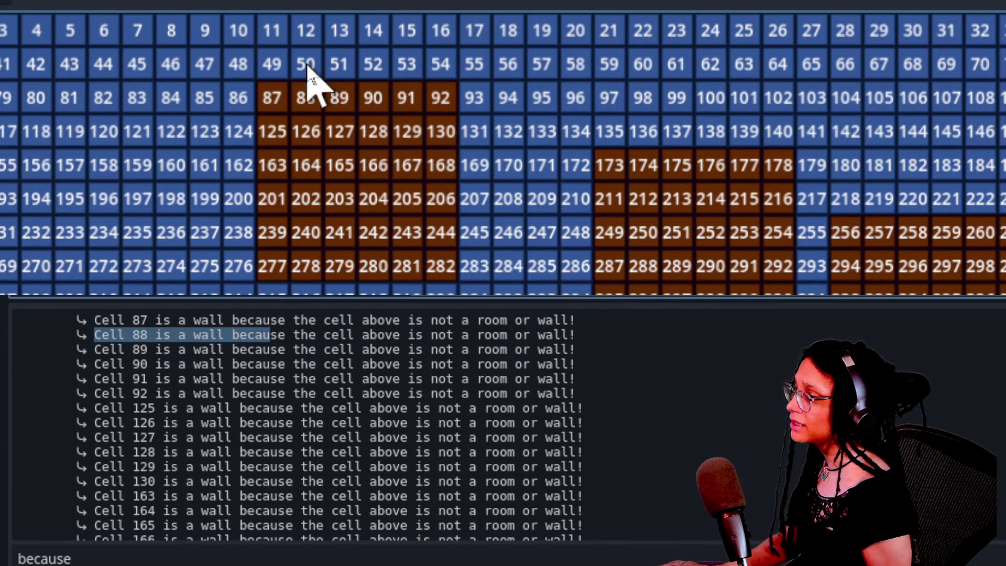
pyautogui.moveTo(149, 350); pyautogui.dragTo(164, 356)
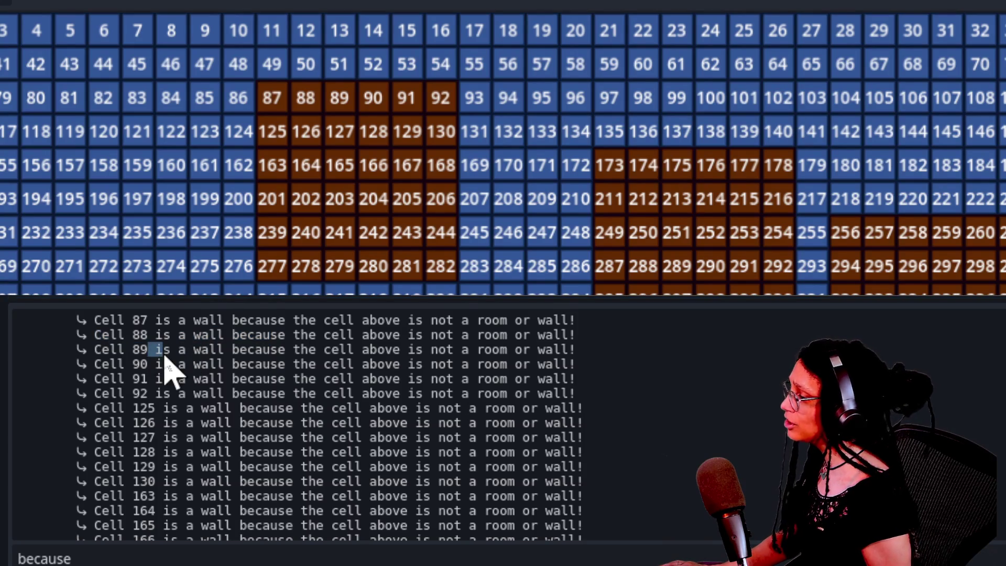
pyautogui.doubleClick(140, 364)
pyautogui.doubleClick(139, 379)
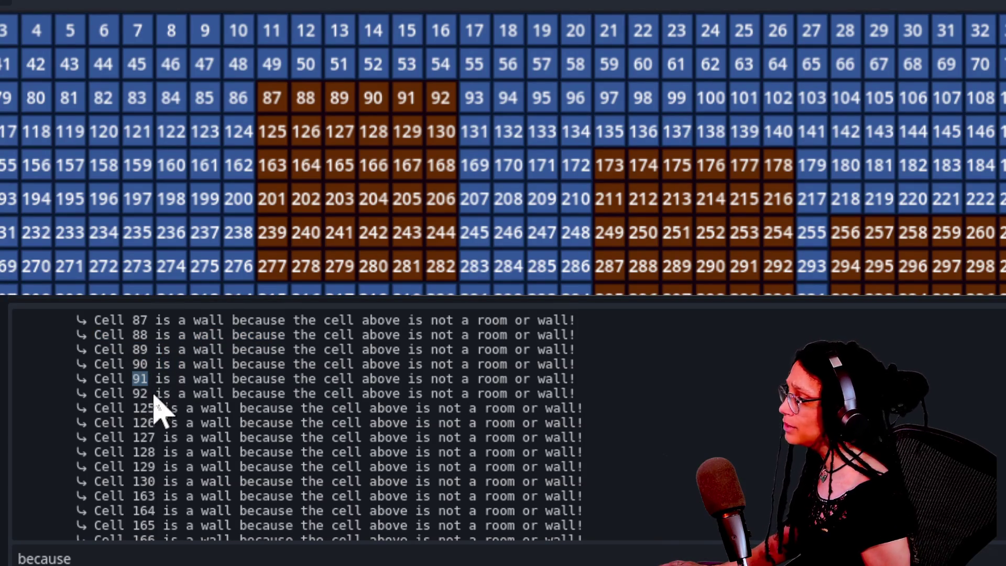
pyautogui.tripleClick(154, 410)
pyautogui.click(126, 419)
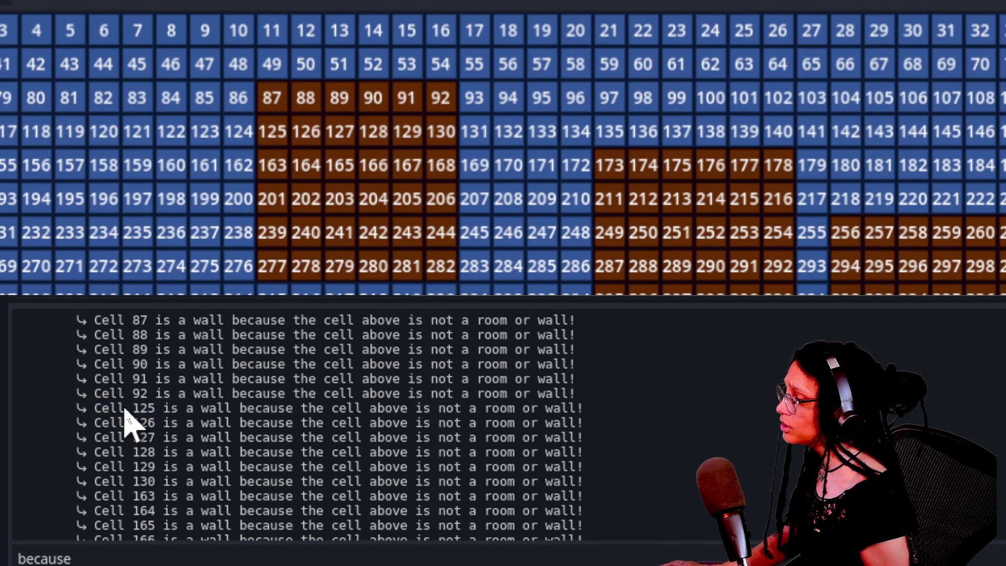
pyautogui.doubleClick(144, 423)
pyautogui.click(175, 432)
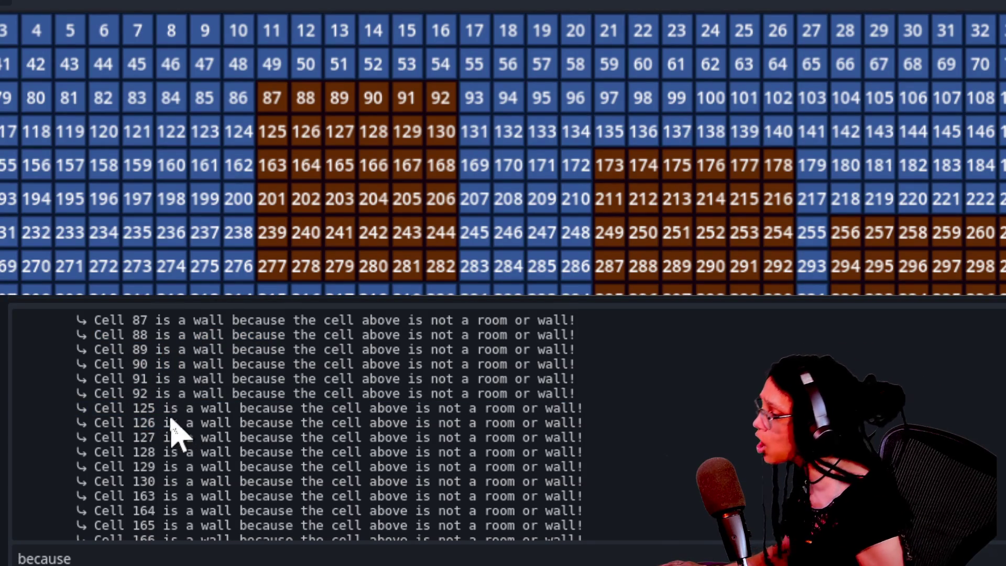
pyautogui.moveTo(83, 422); pyautogui.dragTo(535, 439)
pyautogui.click(622, 409)
pyautogui.tripleClick(632, 422)
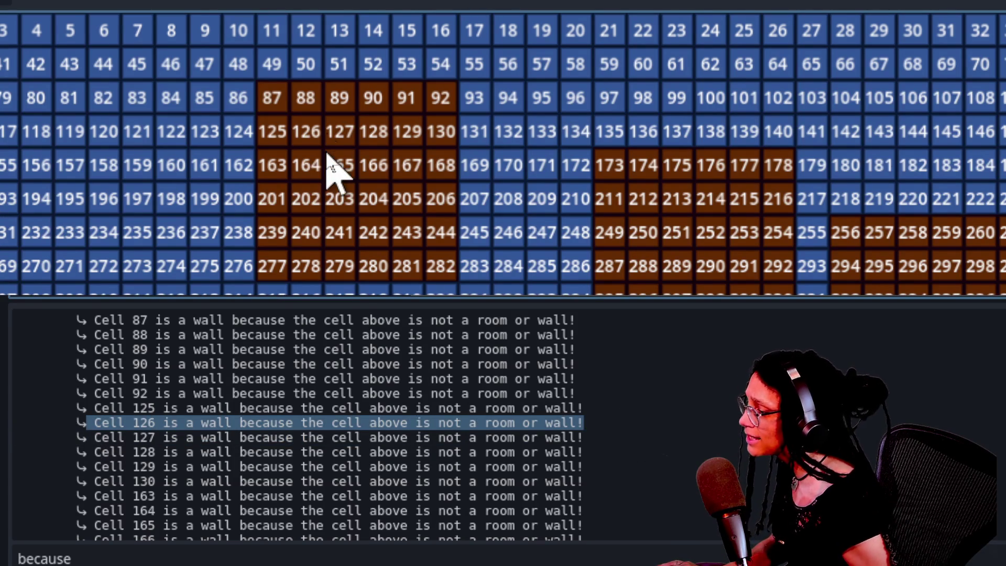
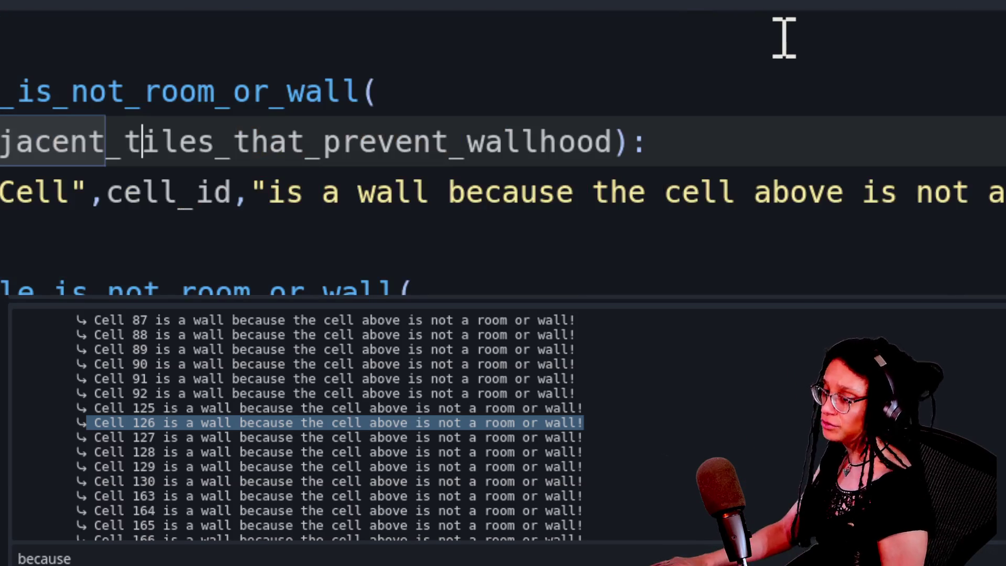
# Delete the 'not a room or wall!' ending from the cell-above wall message on line 372
pyautogui.click(532, 282)
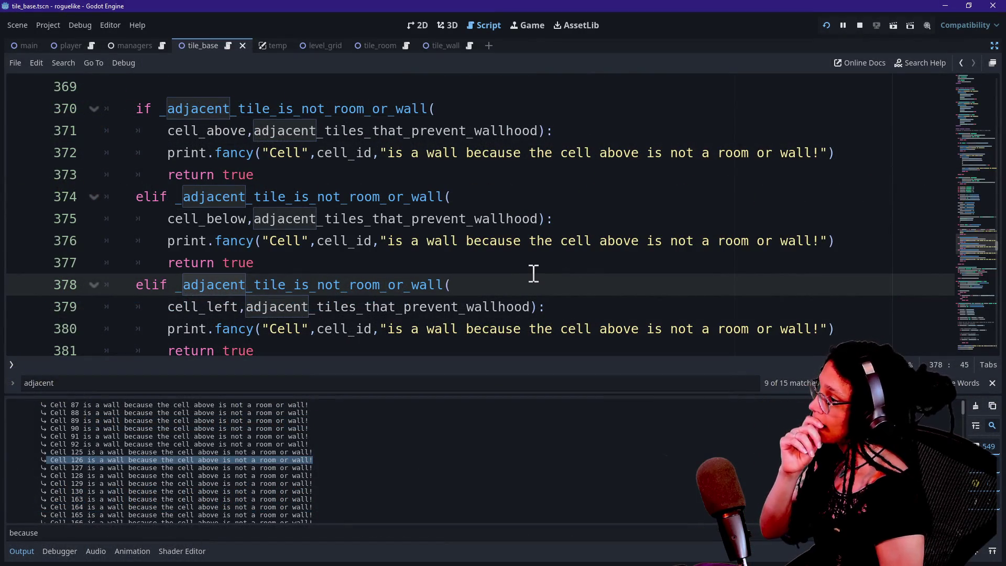
pyautogui.click(532, 265)
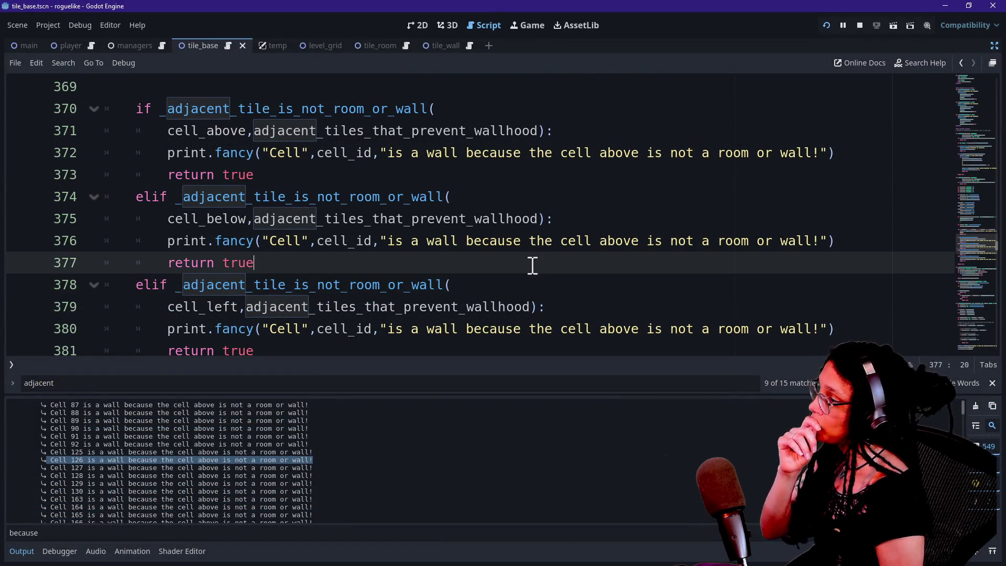
pyautogui.scroll(1, 654, 262)
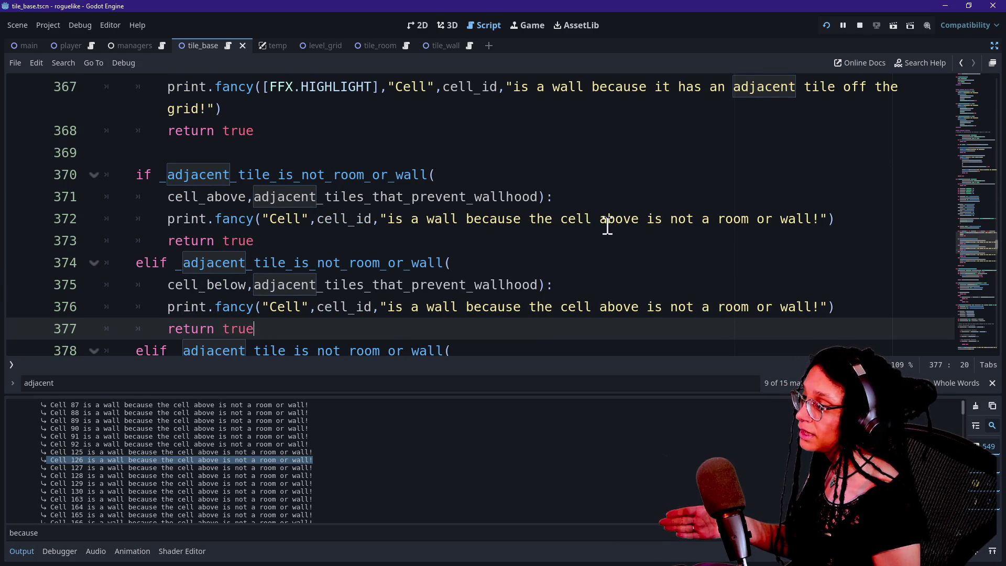
pyautogui.moveTo(670, 222)
pyautogui.mouseDown()
pyautogui.moveTo(838, 225)
pyautogui.moveTo(820, 225)
pyautogui.mouseUp()
pyautogui.press('BackSpace')
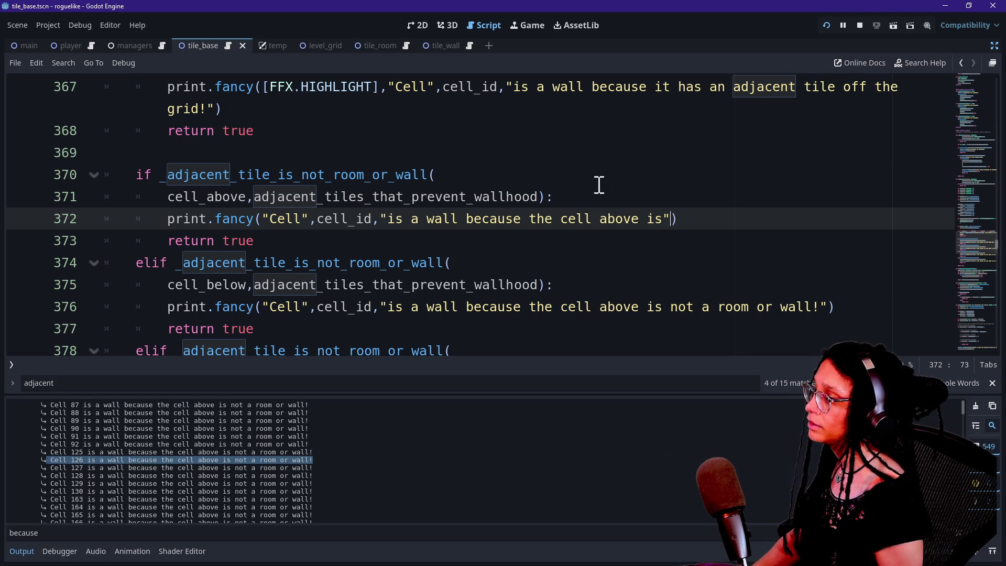
# Add a _get_cell_content(cell_above, …) call as a second print argument on its own line
pyautogui.write(',c')
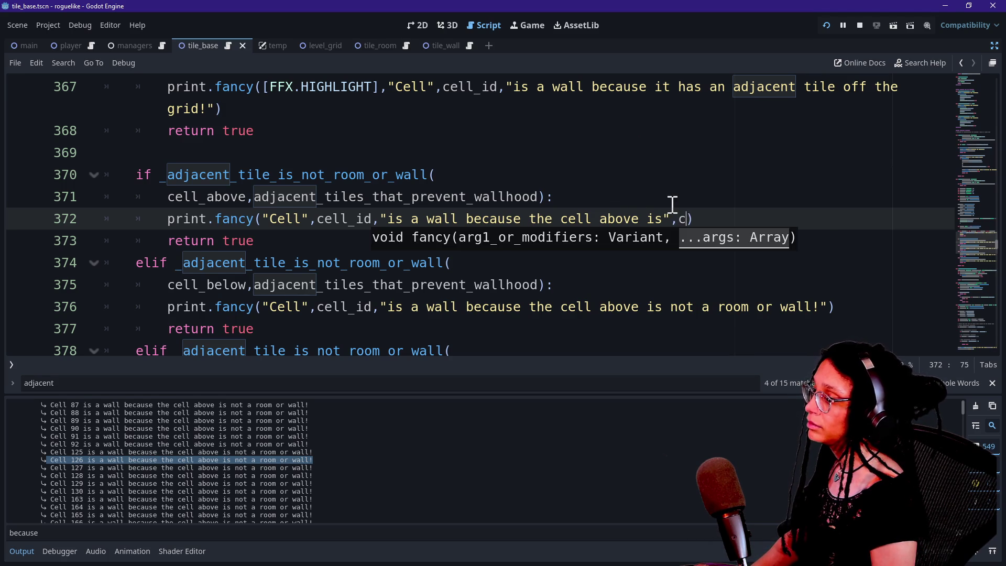
pyautogui.press('BackSpace')
pyautogui.write('_get')
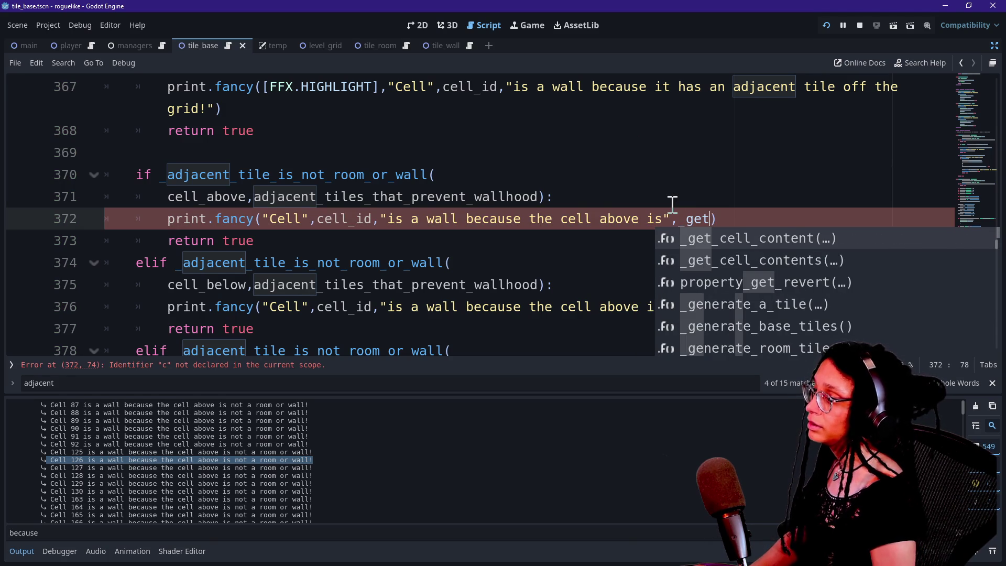
pyautogui.press('Return')
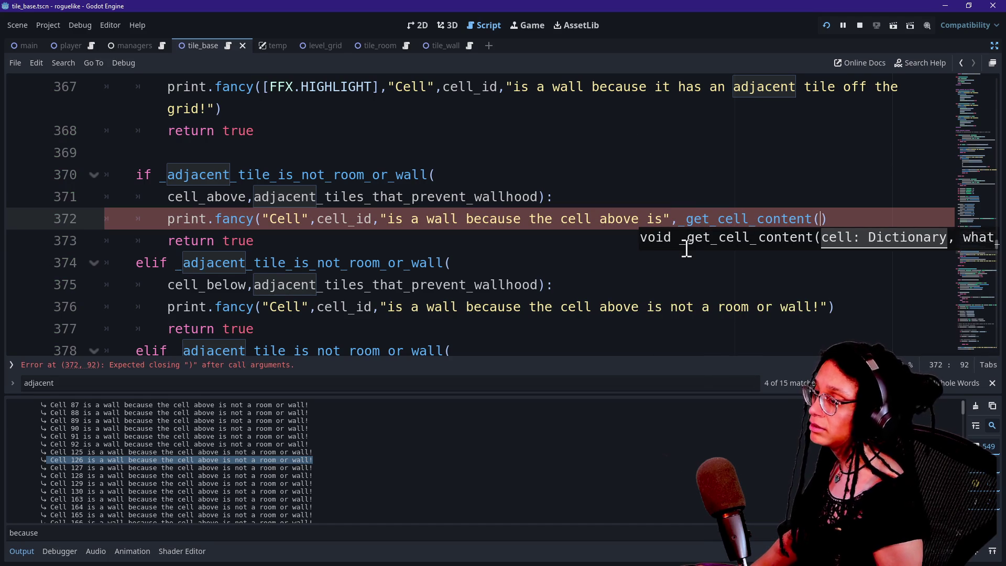
pyautogui.click(680, 221)
pyautogui.press('Return')
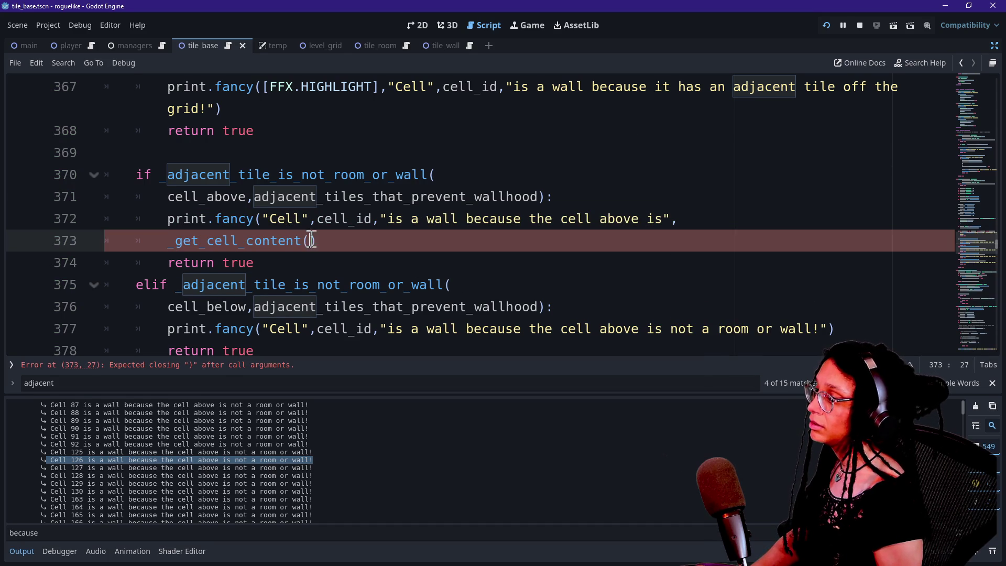
pyautogui.write('ce')
pyautogui.press('Return')
# Pass _CELL_CONTENT_TYPE.TILE as the call's second argument
pyautogui.write(',_')
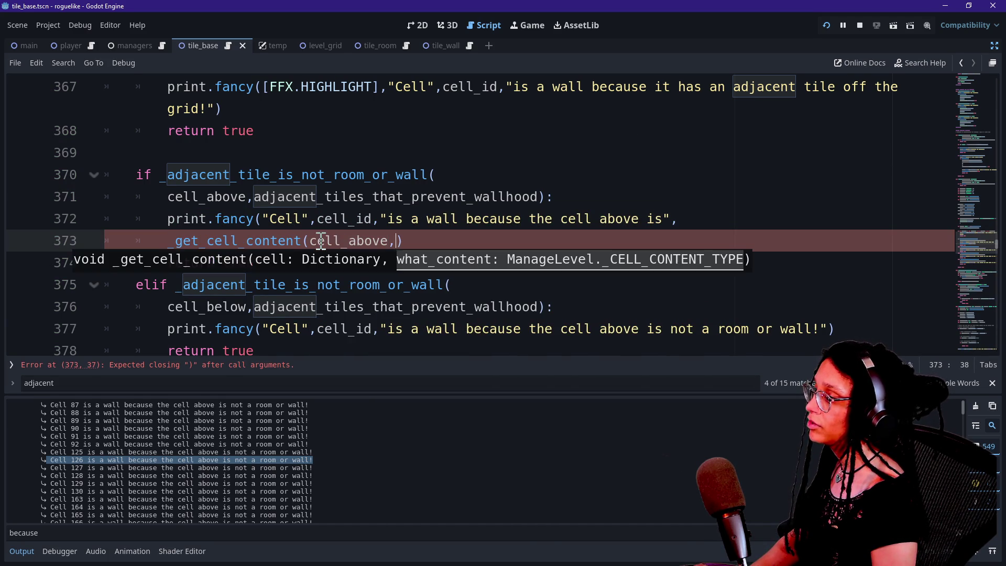
pyautogui.write('C')
pyautogui.press('Down')
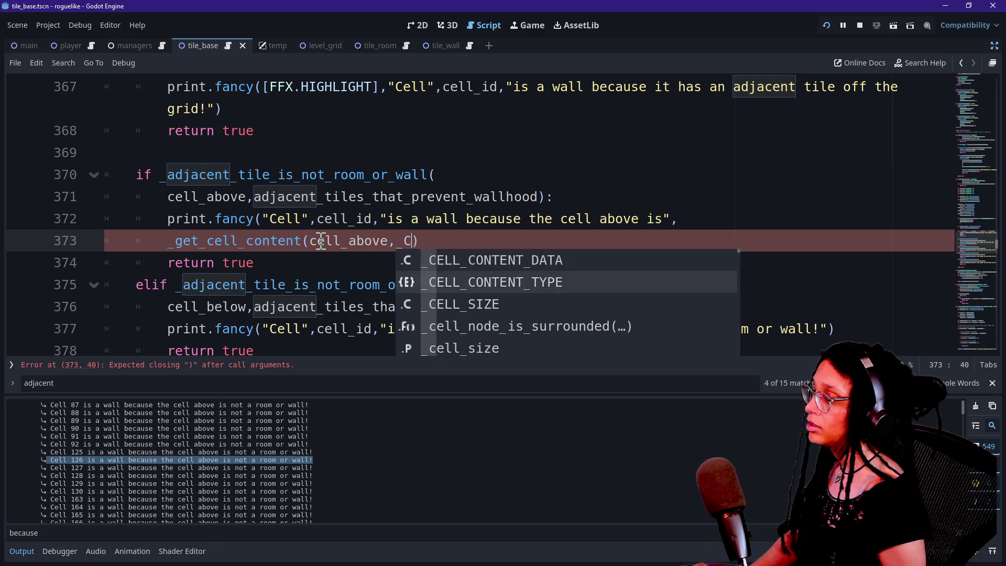
pyautogui.press('Return')
pyautogui.write('.')
pyautogui.press('Down')
pyautogui.press('Down')
pyautogui.press('Down')
pyautogui.press('Up')
pyautogui.press('Down')
pyautogui.press('Up')
pyautogui.press('Down')
pyautogui.press('Down')
pyautogui.press('Down')
pyautogui.press('Up')
pyautogui.press('Up')
pyautogui.press('Down')
pyautogui.press('Down')
pyautogui.press('Up')
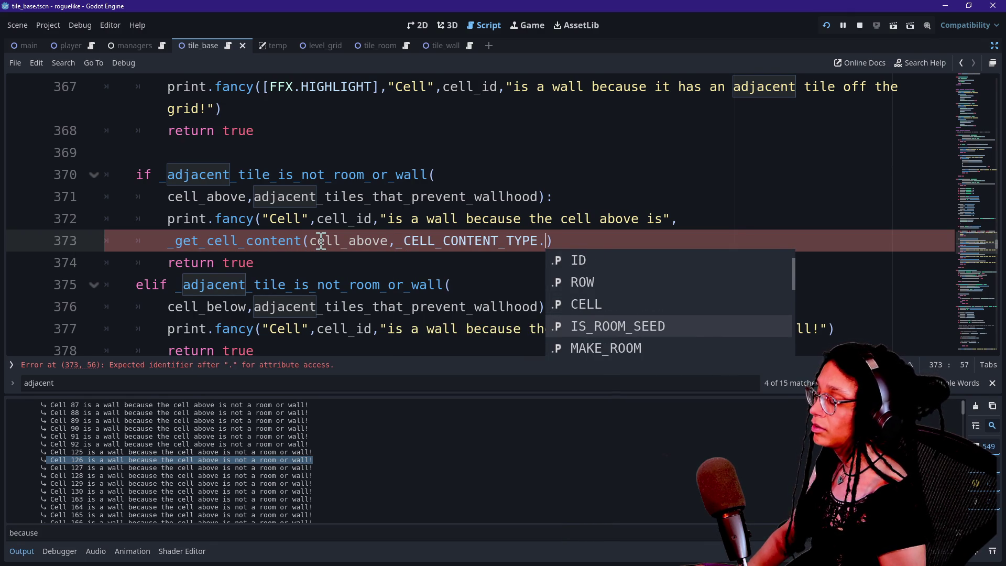
pyautogui.press('Up')
pyautogui.press('Up')
pyautogui.press('Up')
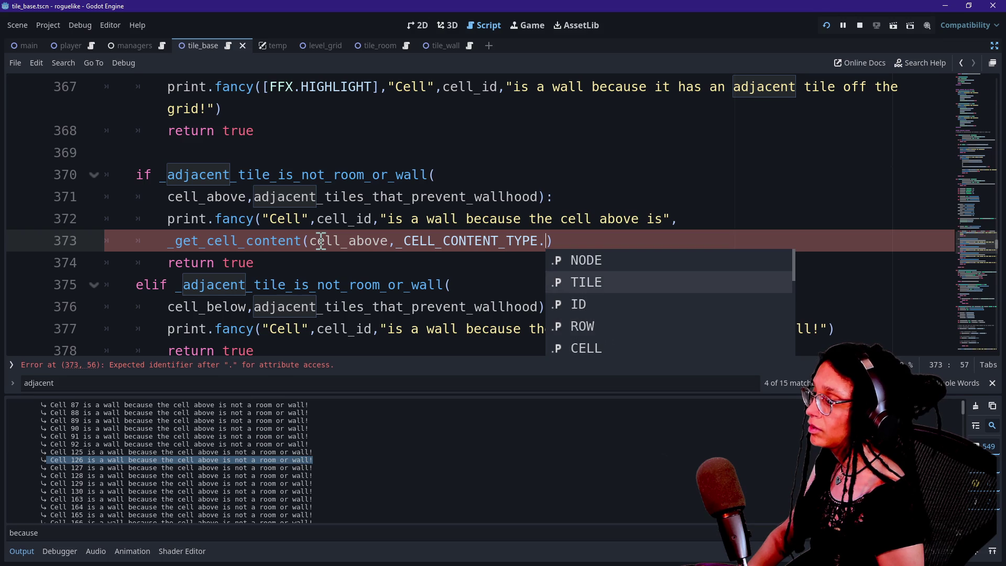
pyautogui.press('Return')
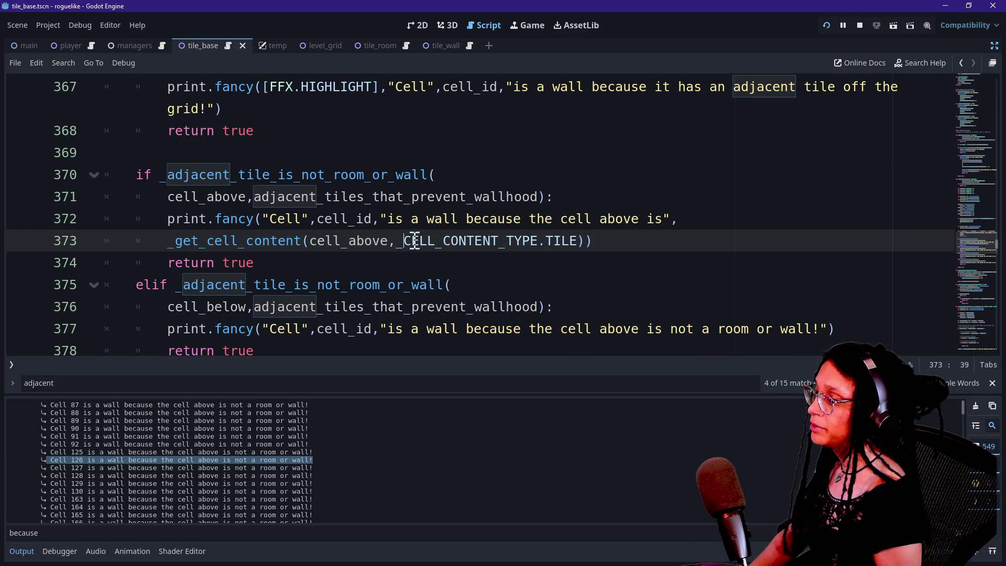
# Insert ManageTileData.TILES into the content-type argument on line 373
pyautogui.write('MA')
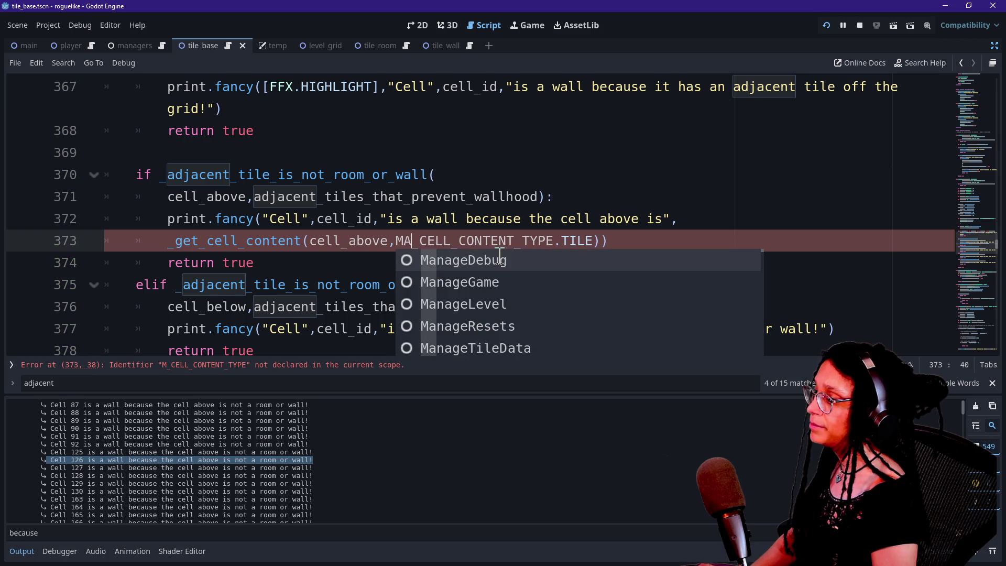
pyautogui.press('Down')
pyautogui.press('Down')
pyautogui.press('Down')
pyautogui.press('Down')
pyautogui.press('Return')
pyautogui.write('.TILE')
pyautogui.hotkey('ctrl', 'z')
pyautogui.hotkey('ctrl', 'z')
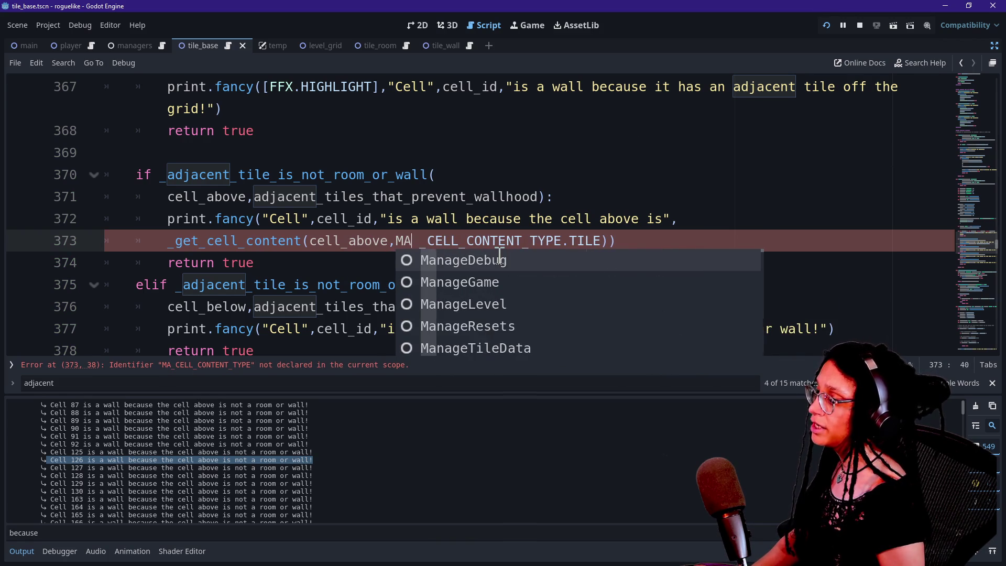
pyautogui.press('Left')
pyautogui.write('m')
pyautogui.press('BackSpace')
pyautogui.press('BackSpace')
pyautogui.write('an')
pyautogui.press('Down')
pyautogui.press('Down')
pyautogui.press('Down')
pyautogui.press('Return')
pyautogui.write('/')
pyautogui.press('BackSpace')
pyautogui.write('.TILES')
pyautogui.click(499, 257)
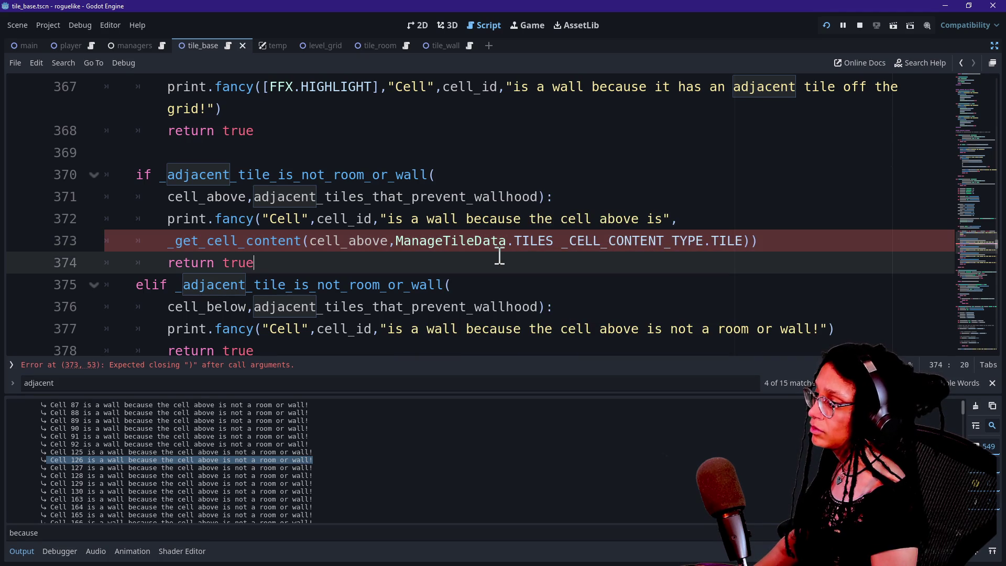
# Add .find_key( after TILES and select the finished print statement on lines 372–373
pyautogui.click(570, 246)
pyautogui.press('BackSpace')
pyautogui.write('.find_key(')
pyautogui.press('Escape')
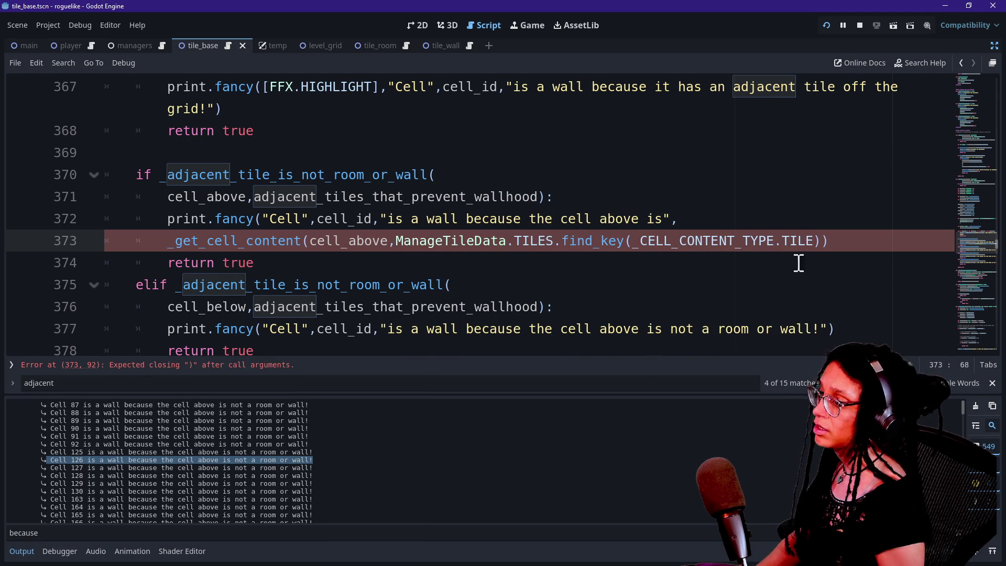
pyautogui.moveTo(630, 240); pyautogui.dragTo(768, 241)
pyautogui.click(767, 241)
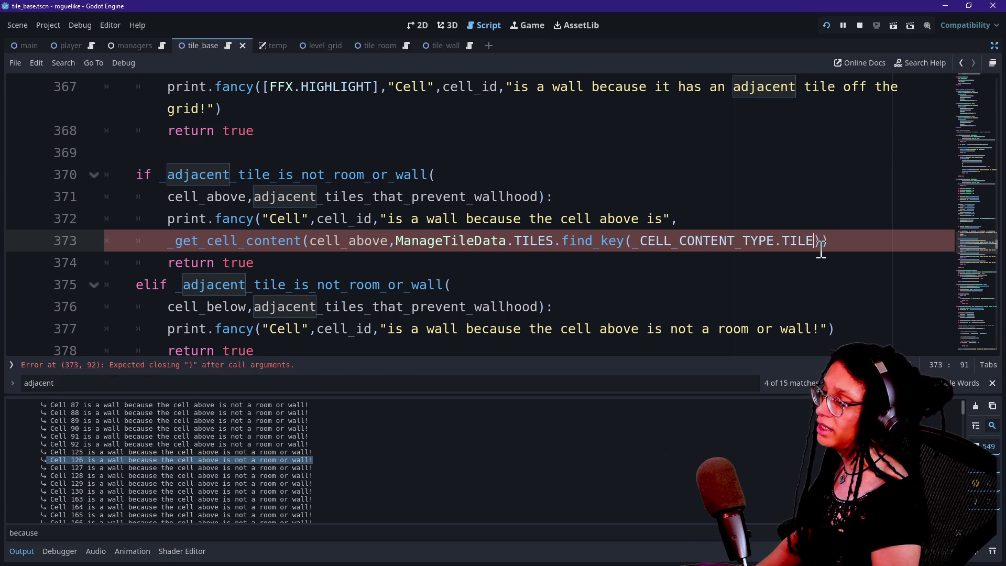
pyautogui.write(')')
pyautogui.click(515, 242)
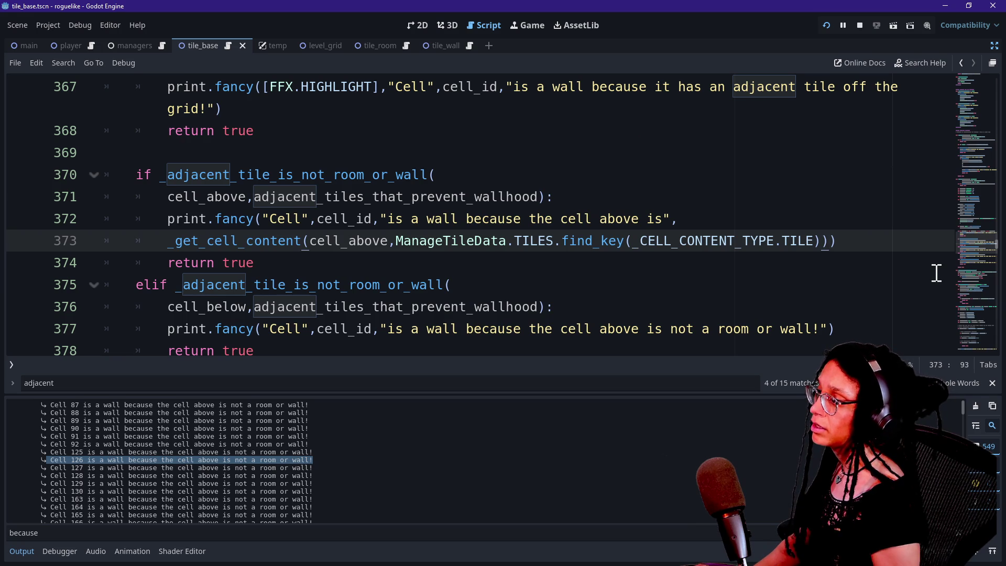
pyautogui.moveTo(859, 236); pyautogui.dragTo(849, 198)
pyautogui.hotkey('ctrl', 'c')
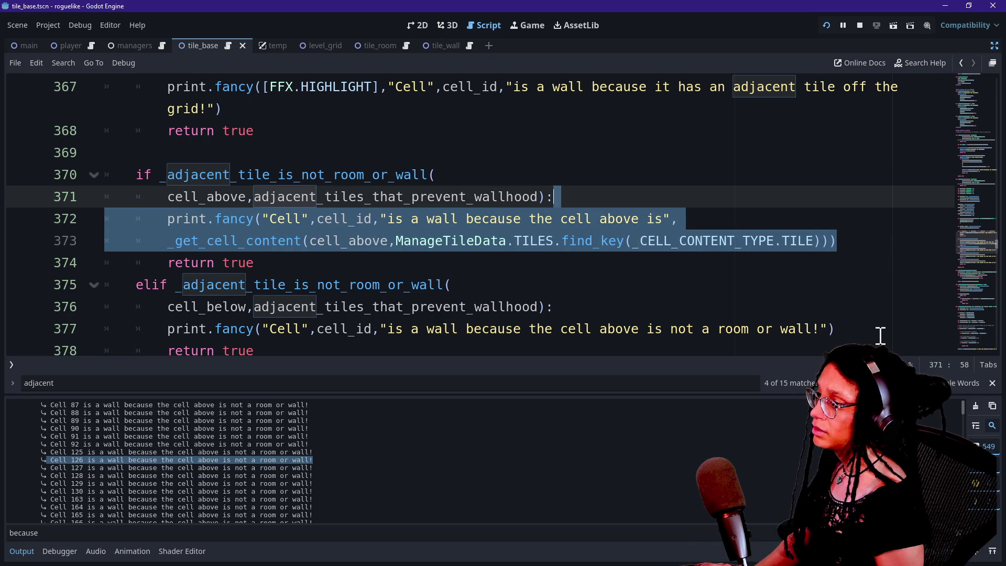
# Paste the new print statement over the cell-below message on line 377
pyautogui.moveTo(881, 335); pyautogui.dragTo(880, 314)
pyautogui.hotkey('ctrl', 'v')
pyautogui.scroll(1, 678, 226)
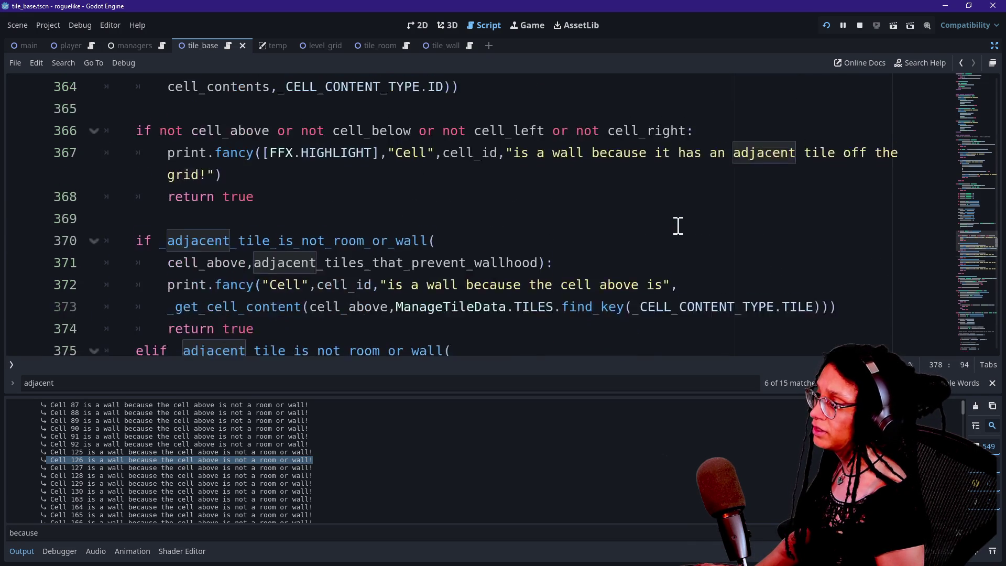
pyautogui.scroll(1, 678, 225)
pyautogui.scroll(-2, 907, 220)
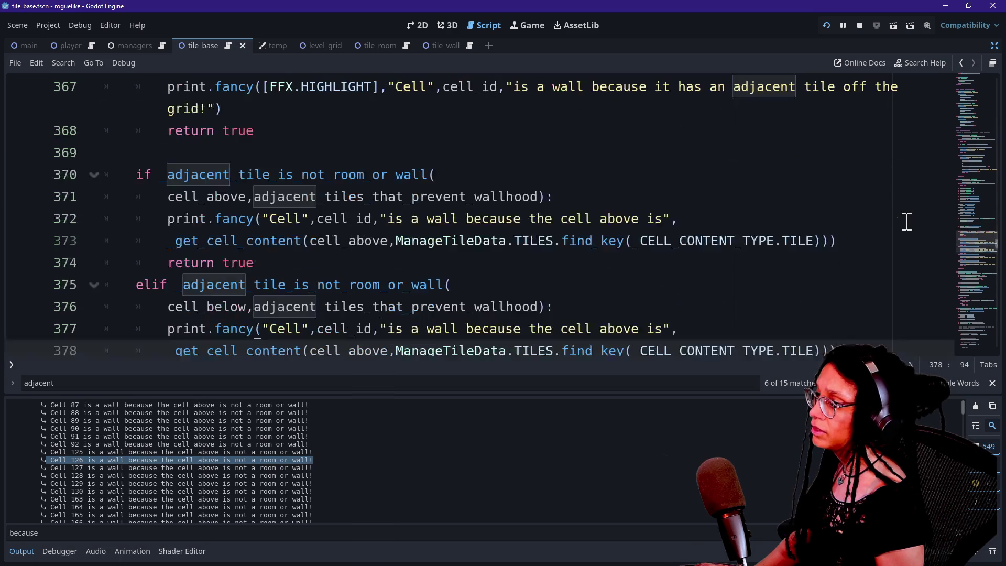
pyautogui.scroll(-3, 907, 221)
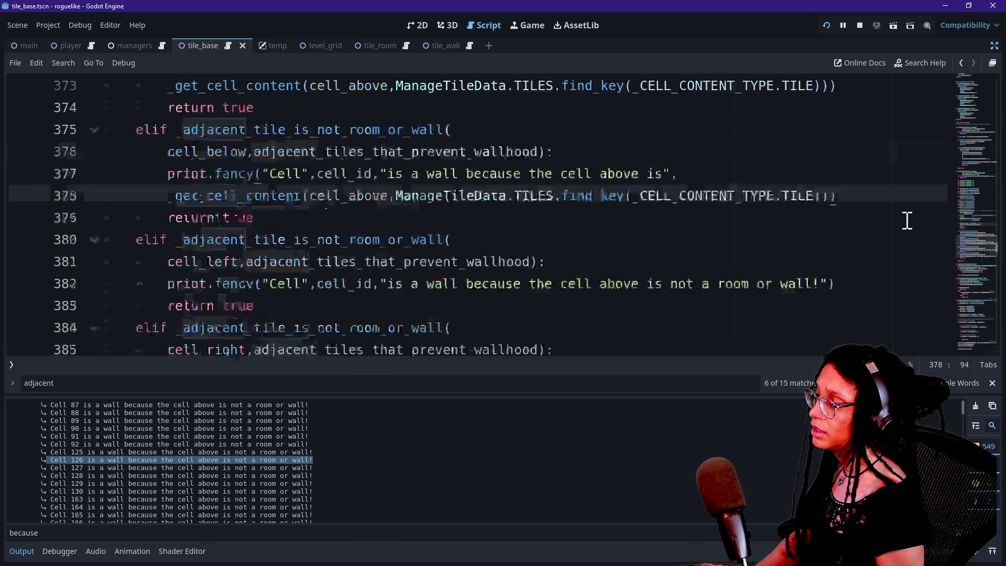
pyautogui.scroll(1, 818, 235)
pyautogui.hotkey('ctrl', 'z')
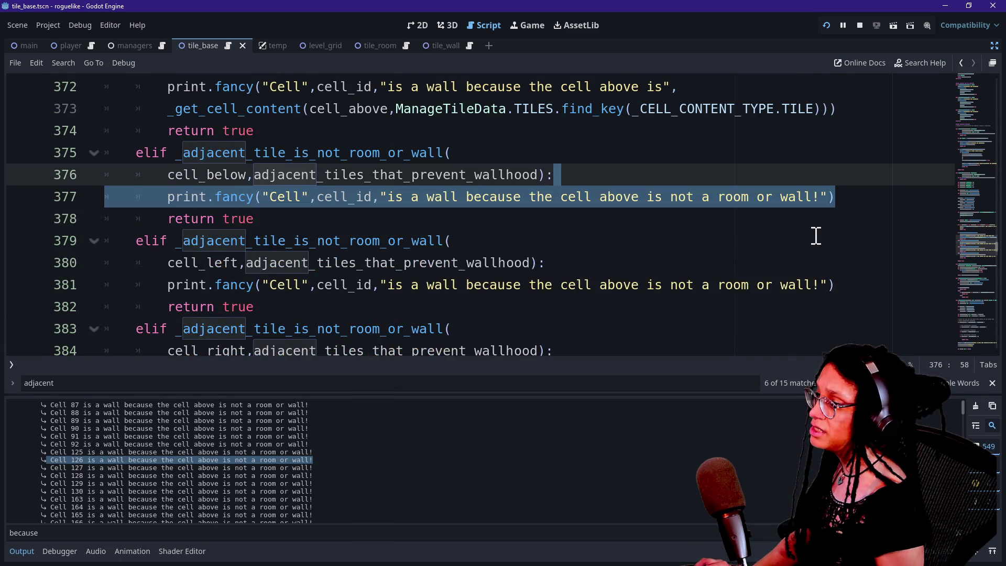
pyautogui.hotkey('ctrl', 'v')
pyautogui.hotkey('ctrl', 'z')
pyautogui.hotkey('ctrl', 'v')
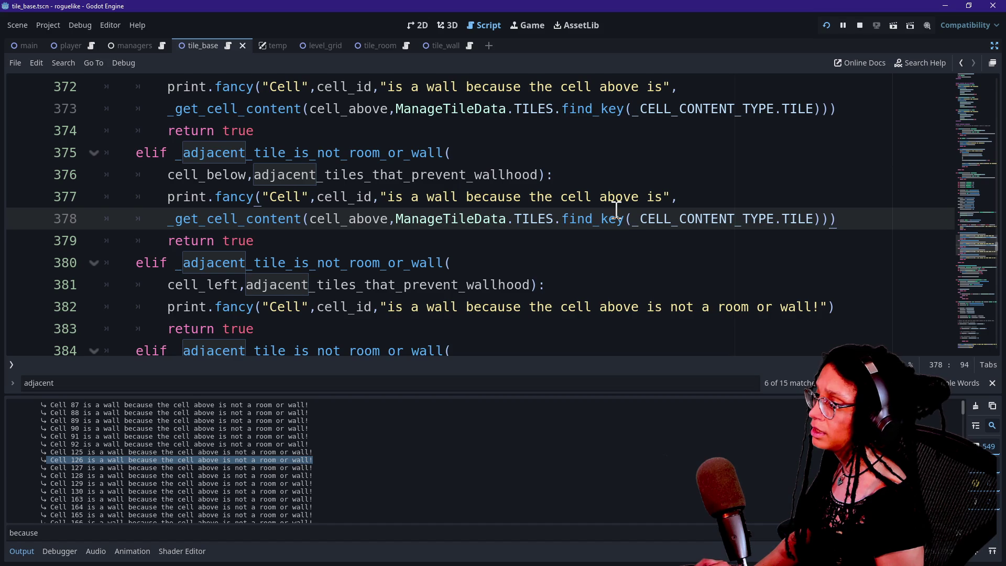
# Change 'above' to 'below' in the line 377 message
pyautogui.doubleClick(618, 197)
pyautogui.write('below')
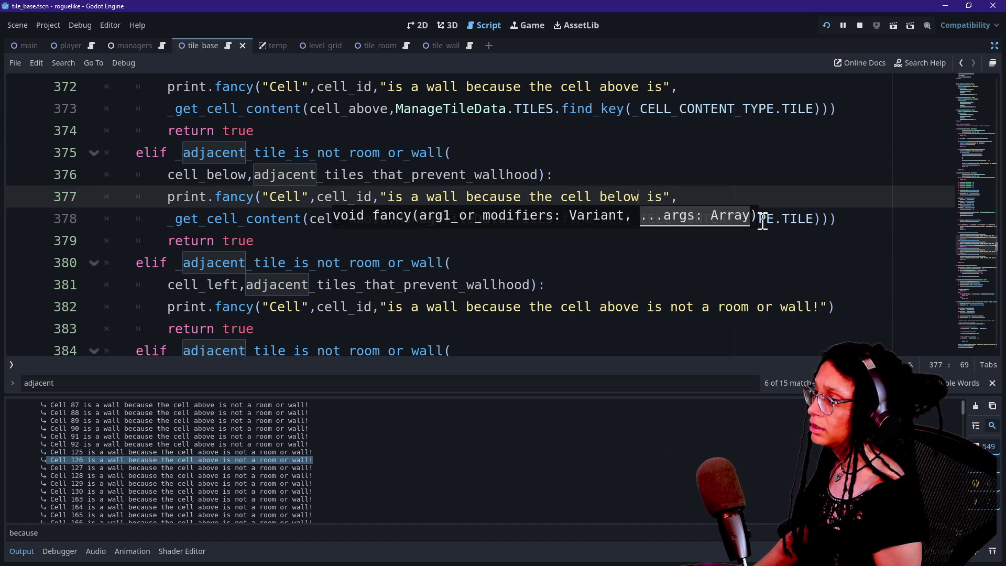
pyautogui.click(637, 262)
pyautogui.moveTo(545, 197)
pyautogui.mouseDown()
pyautogui.moveTo(665, 193)
pyautogui.moveTo(638, 197)
pyautogui.mouseUp()
# Replace the left-neighbour message with the new statement reading 'to the left'
pyautogui.click(887, 300)
pyautogui.hotkey('shift', 'Up')
pyautogui.hotkey('ctrl', 'v')
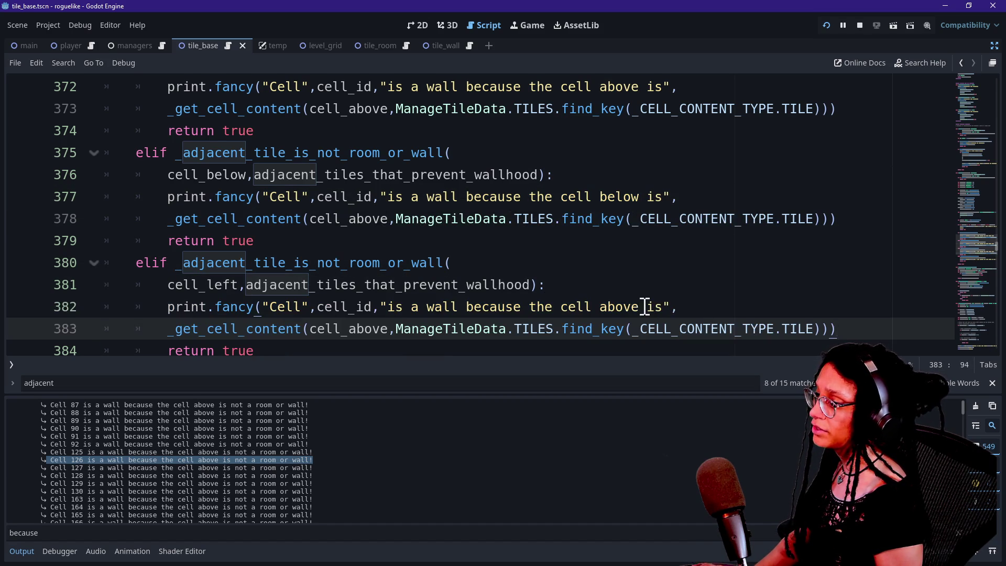
pyautogui.click(625, 307)
pyautogui.doubleClick(625, 306)
pyautogui.write('left')
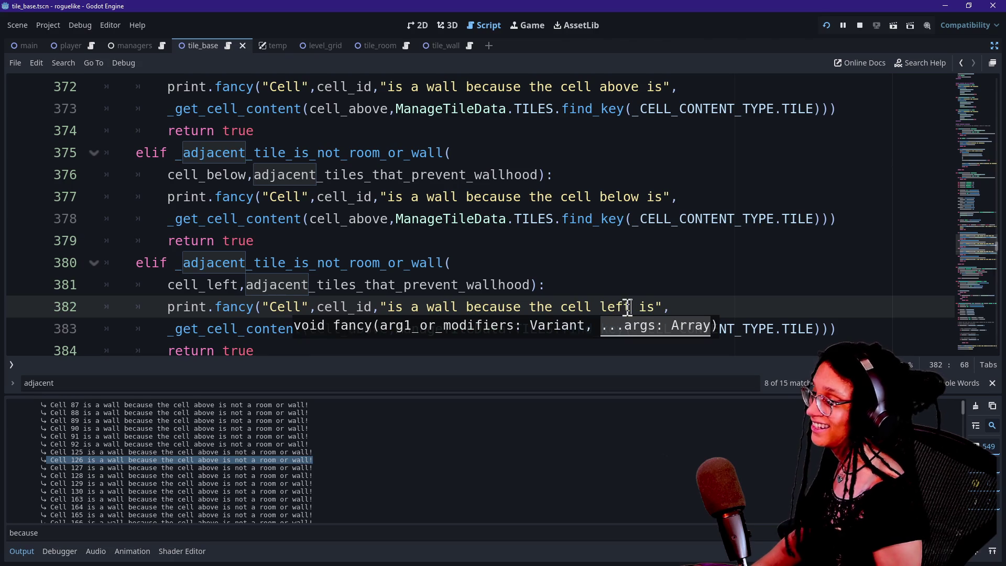
pyautogui.click(603, 303)
pyautogui.write('to ')
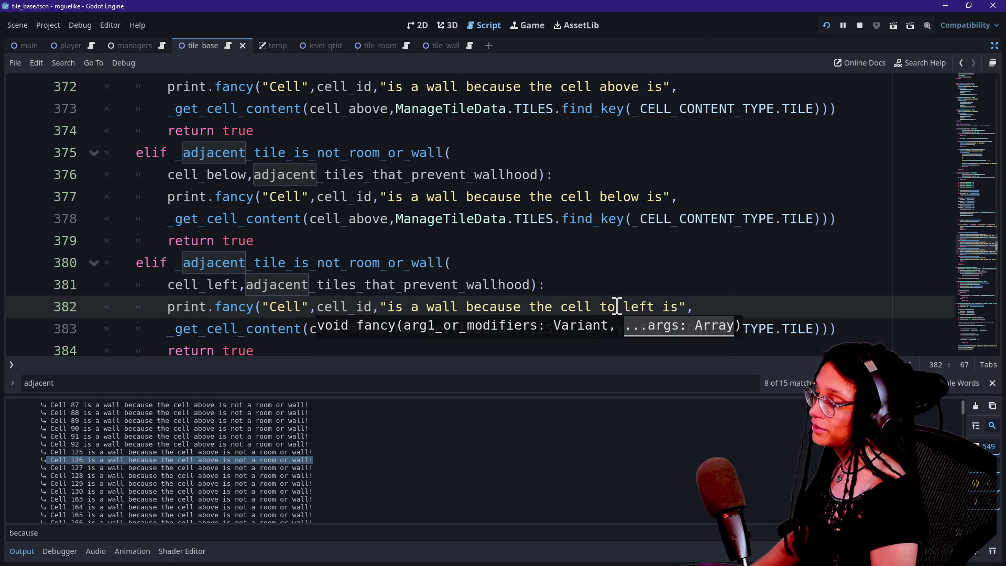
pyautogui.write('the')
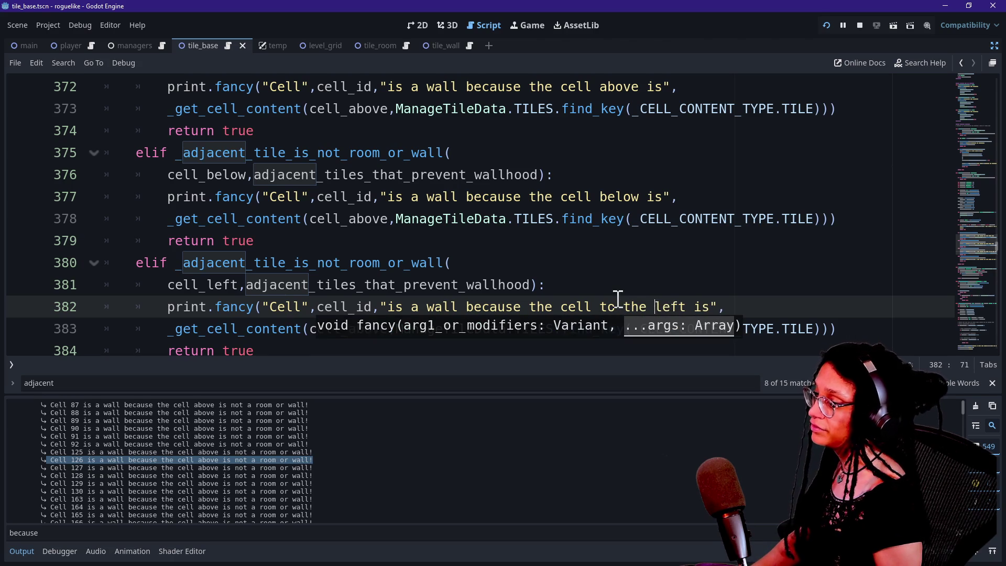
# Replace the line 387 message with one reading 'to the right', then save and run the game
pyautogui.scroll(2, 617, 304)
pyautogui.moveTo(873, 236); pyautogui.dragTo(835, 205)
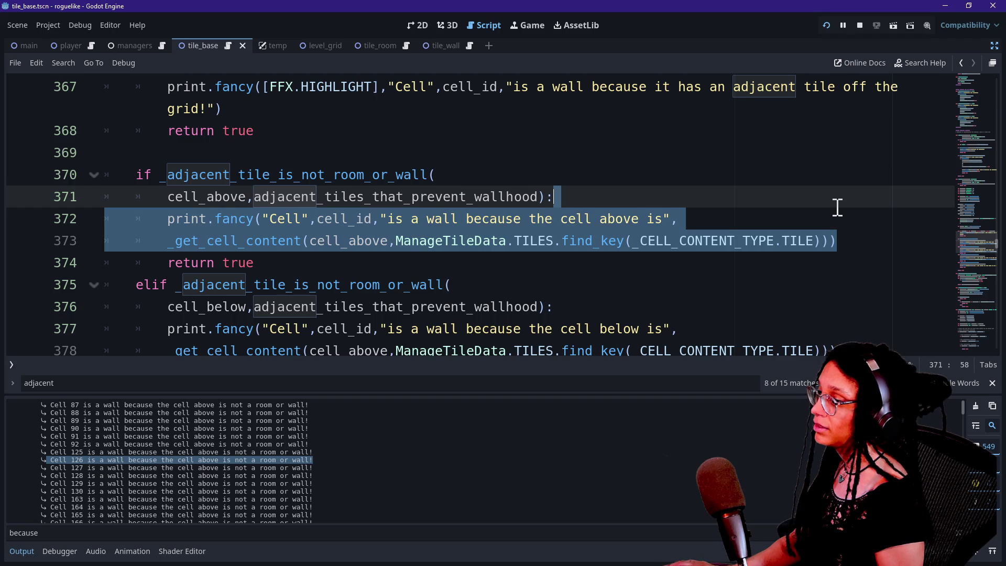
pyautogui.press('Right')
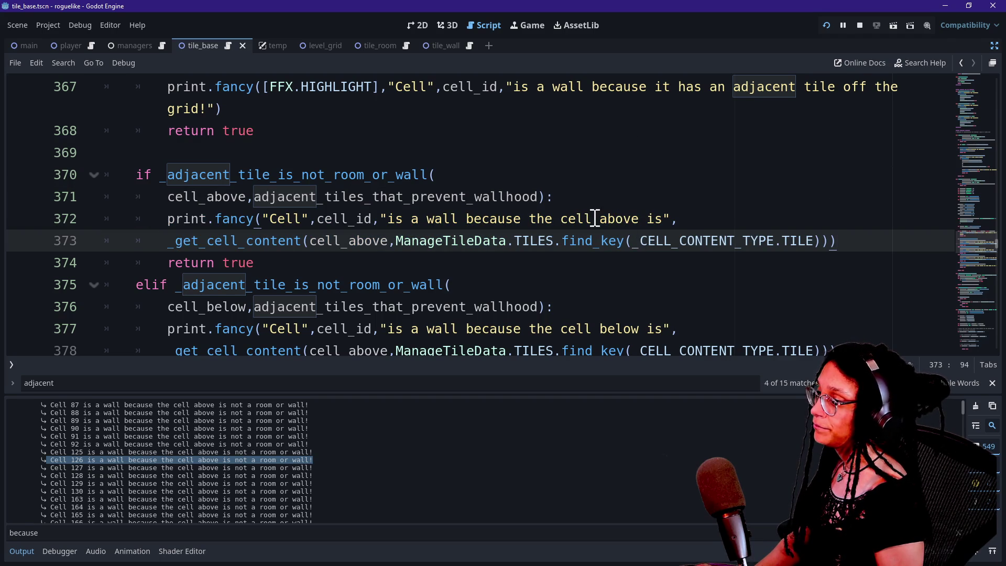
pyautogui.scroll(-1, 620, 219)
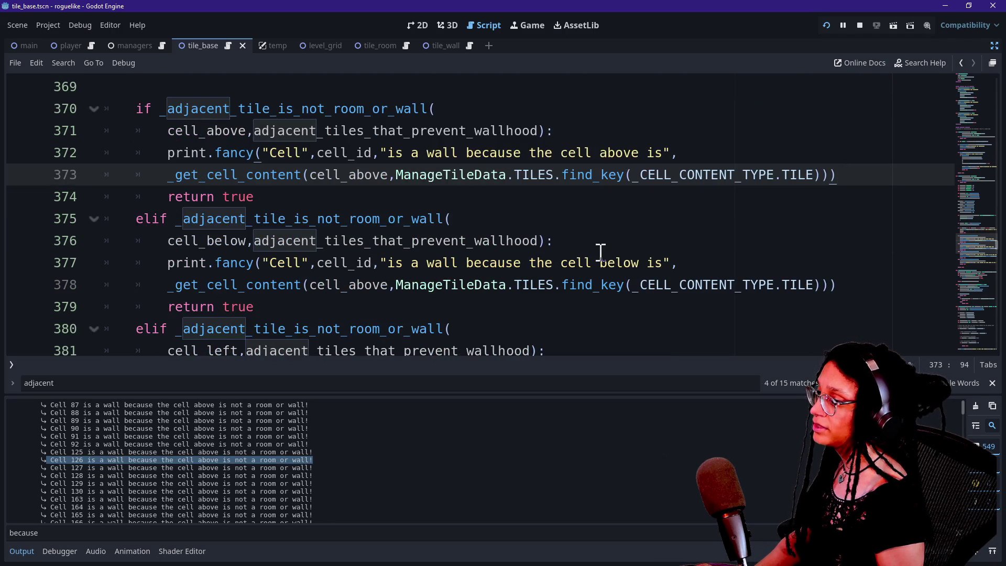
pyautogui.scroll(-1, 588, 260)
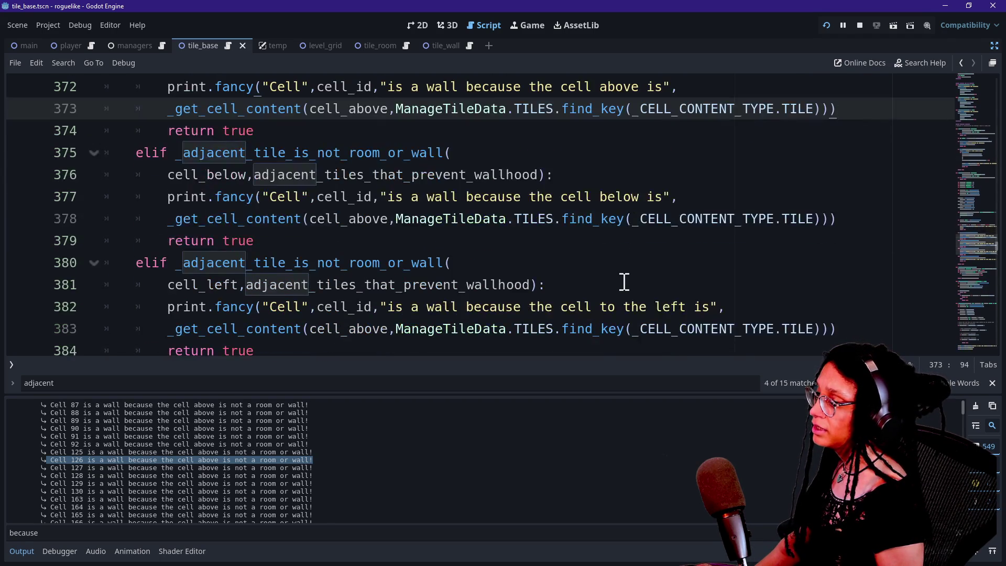
pyautogui.scroll(-2, 624, 281)
pyautogui.tripleClick(849, 283)
pyautogui.hotkey('ctrl', 'v')
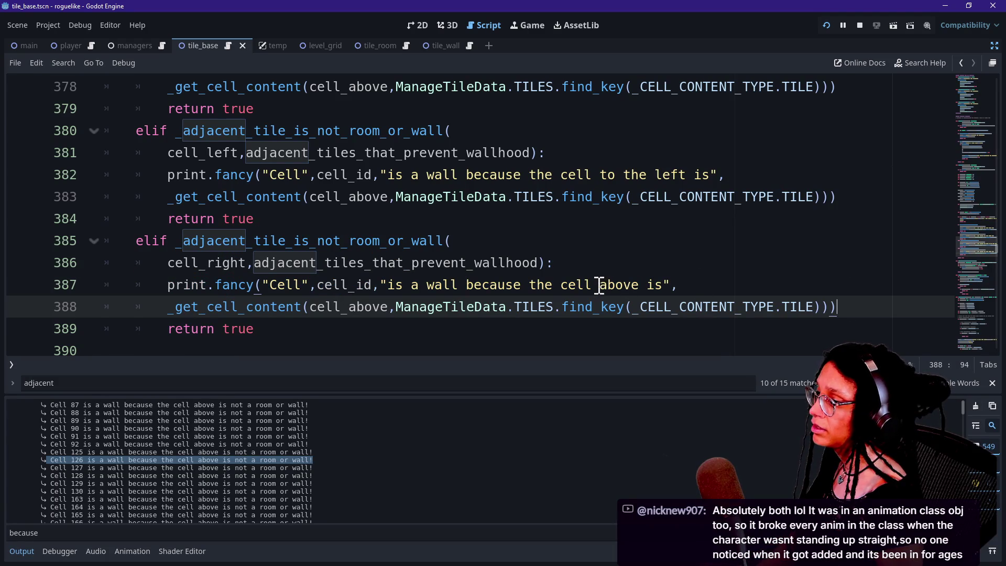
pyautogui.doubleClick(608, 285)
pyautogui.write('to the right')
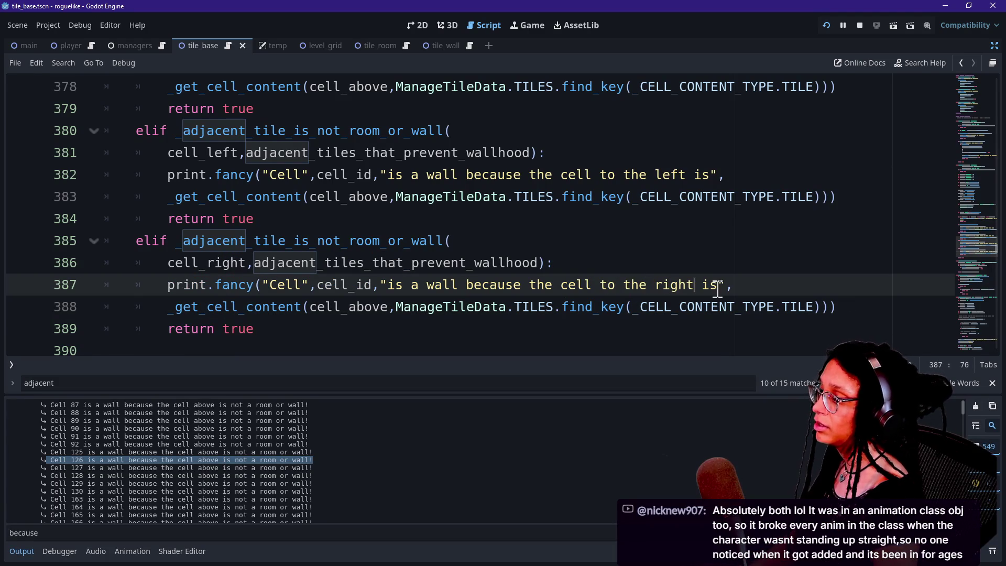
pyautogui.hotkey('ctrl', 's')
pyautogui.click(826, 26)
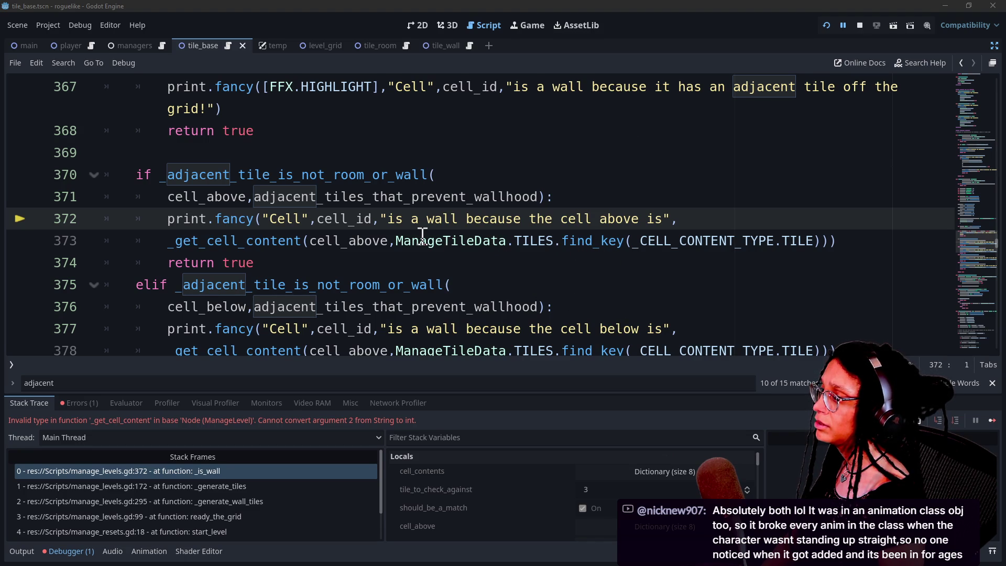
# Move ManageTileData.TILES.find_key( to wrap the _get_cell_content call on line 373
pyautogui.moveTo(422, 234)
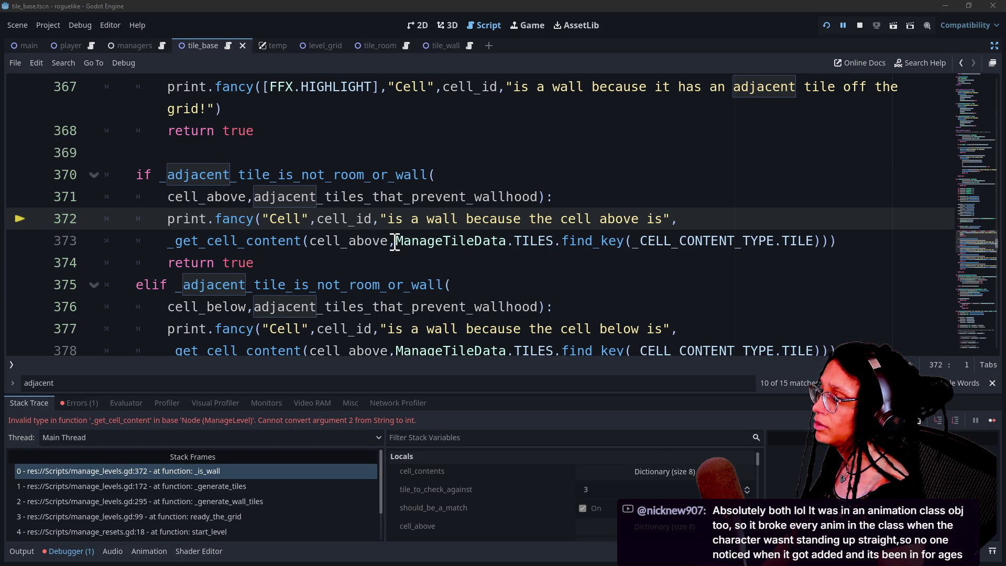
pyautogui.moveTo(395, 243)
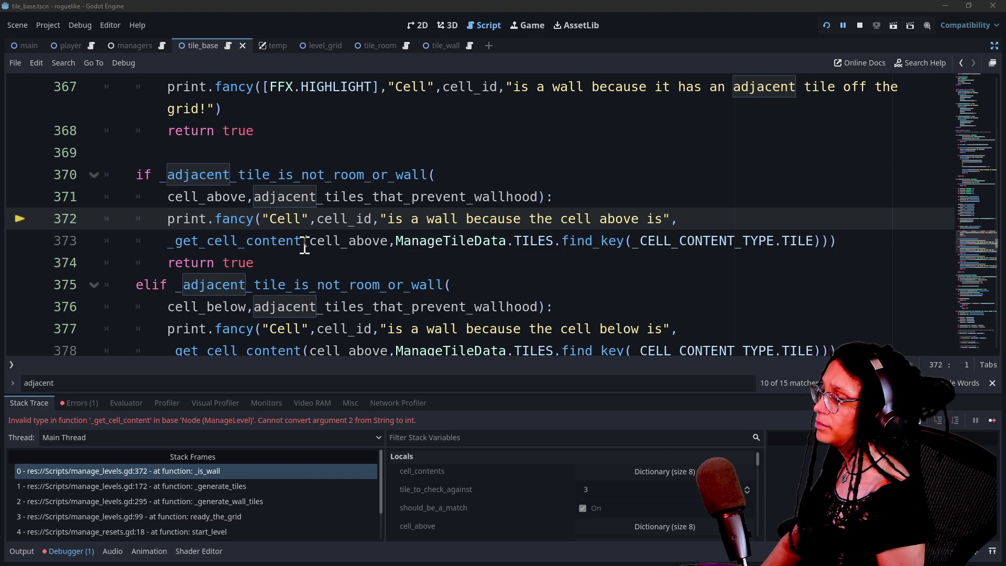
pyautogui.moveTo(400, 242)
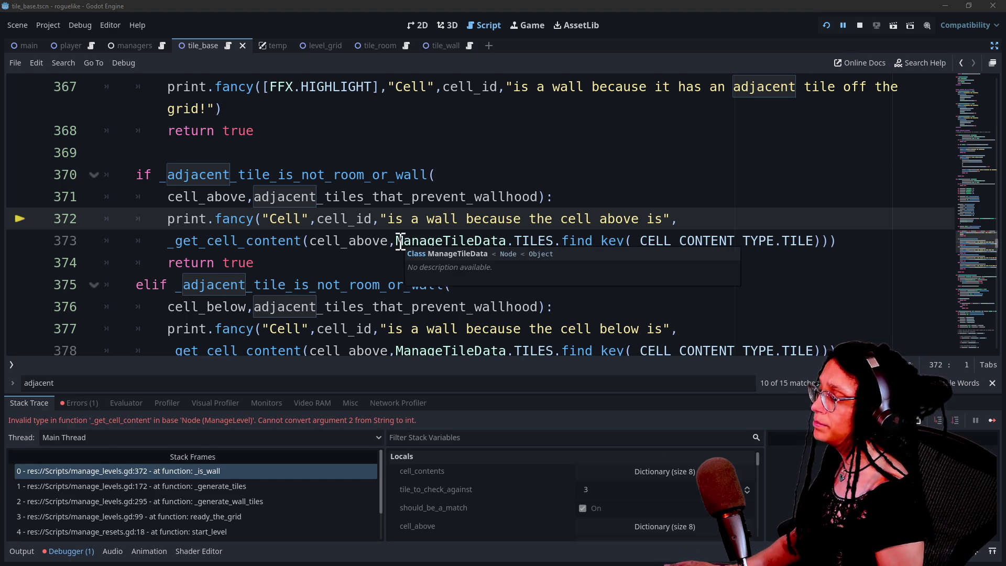
pyautogui.moveTo(396, 241); pyautogui.dragTo(632, 246)
pyautogui.hotkey('ctrl', 'c')
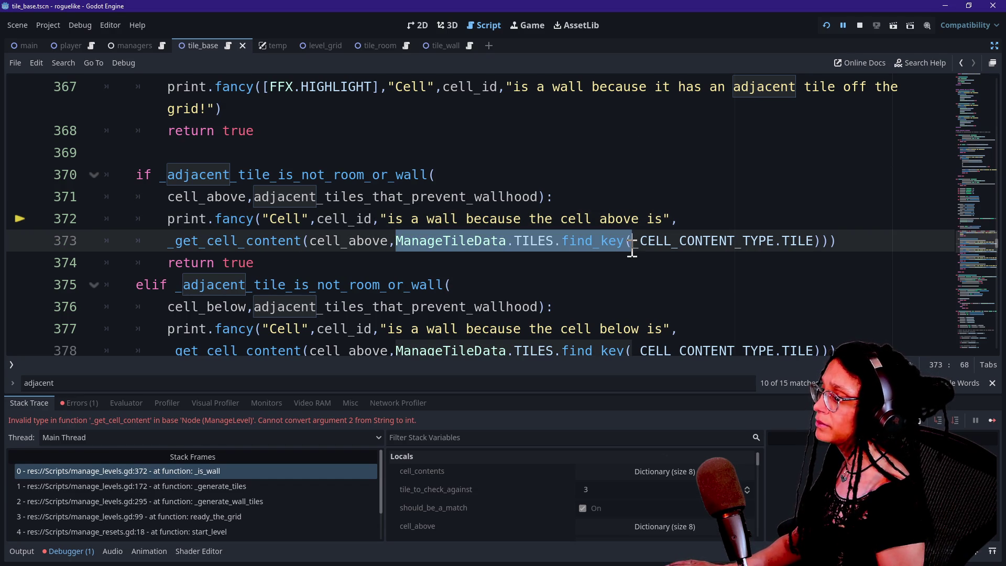
pyautogui.press('BackSpace')
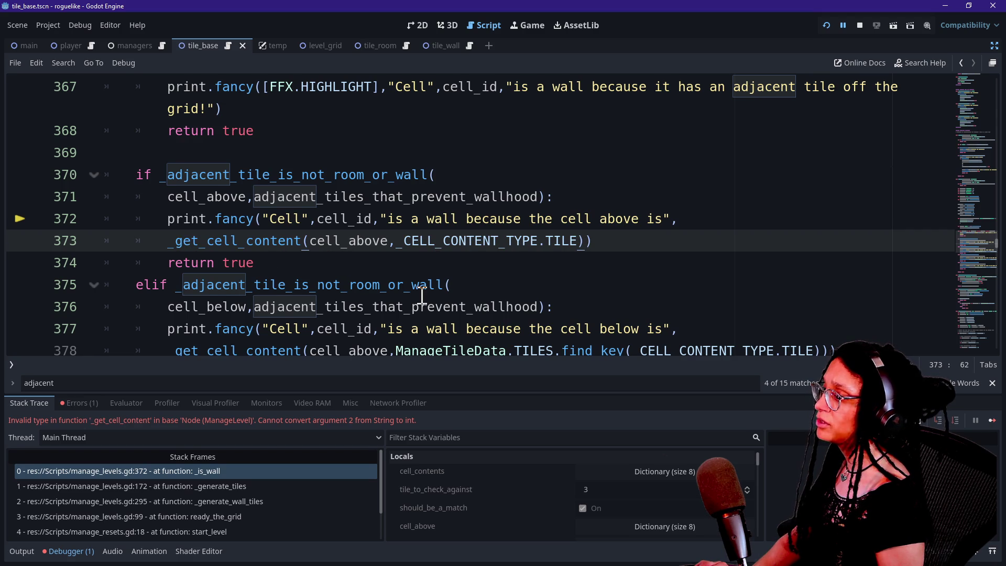
pyautogui.click(167, 240)
pyautogui.hotkey('ctrl', 'v')
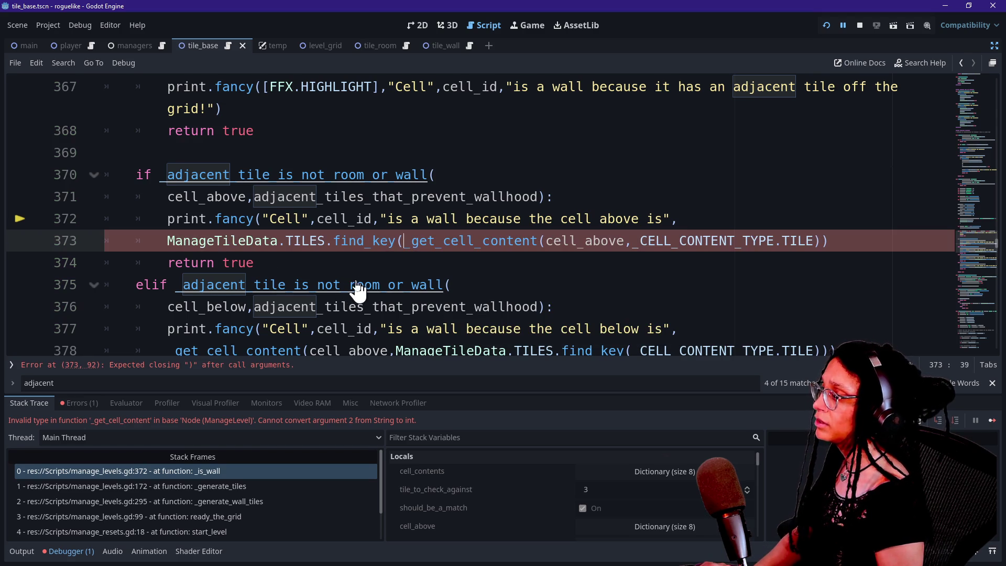
# Copy the corrected message lines and paste them over line 378
pyautogui.moveTo(351, 276)
pyautogui.write(')')
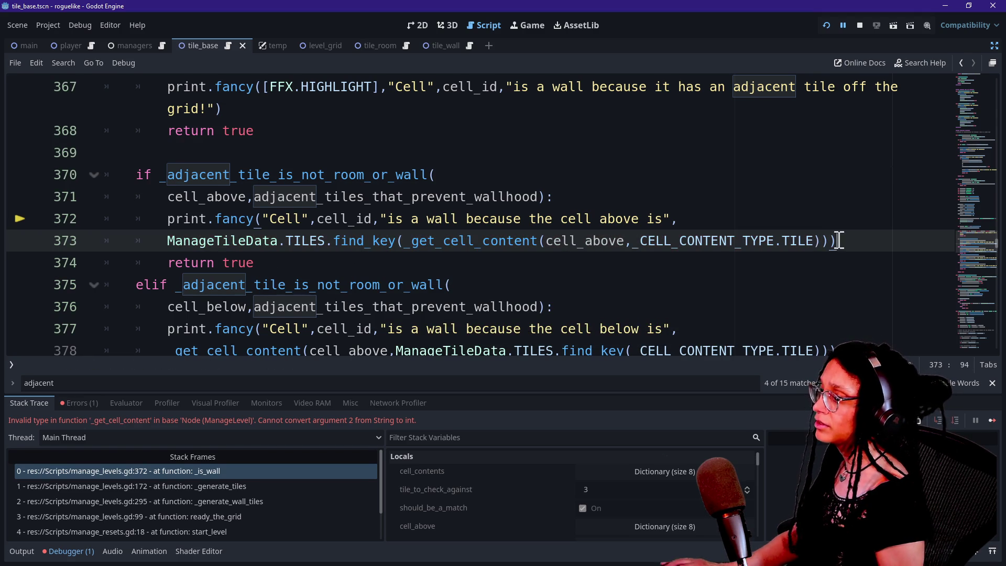
pyautogui.moveTo(849, 241); pyautogui.dragTo(847, 224)
pyautogui.hotkey('ctrl', 'c')
pyautogui.scroll(-1, 847, 224)
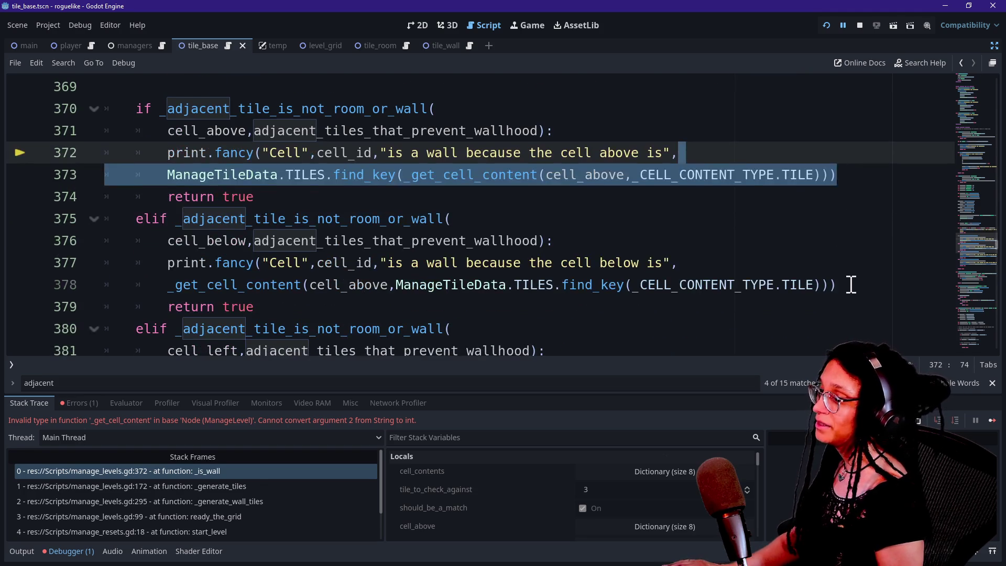
pyautogui.moveTo(853, 283); pyautogui.dragTo(848, 271)
pyautogui.hotkey('ctrl', 'v')
# Paste the fix over lines 383 and 388, then rerun the game
pyautogui.scroll(-1, 849, 272)
pyautogui.scroll(-8, 849, 276)
pyautogui.scroll(8, 849, 252)
pyautogui.scroll(-1, 849, 226)
pyautogui.moveTo(842, 260); pyautogui.dragTo(842, 242)
pyautogui.hotkey('ctrl', 'v')
pyautogui.scroll(-1, 842, 244)
pyautogui.moveTo(856, 313); pyautogui.dragTo(850, 292)
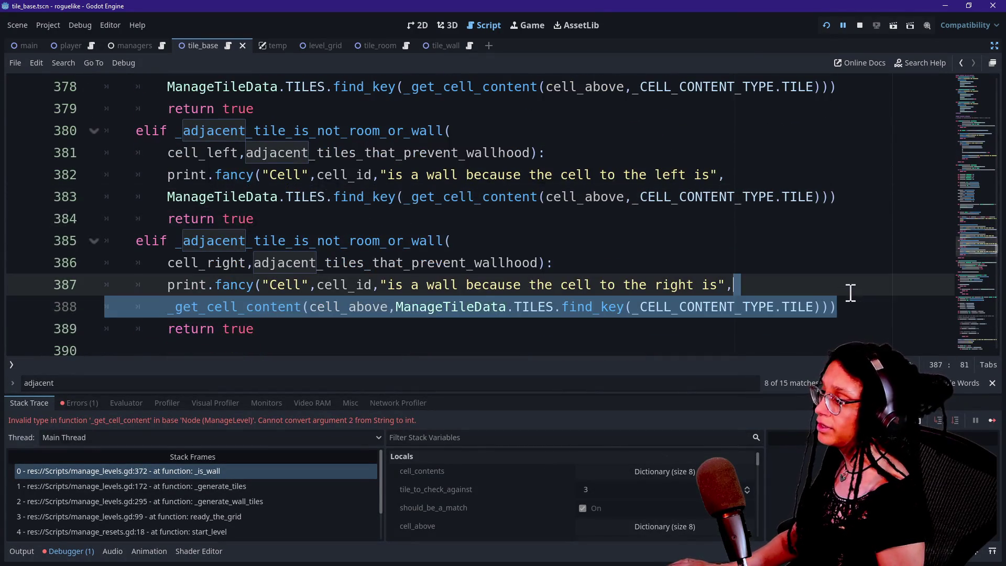
pyautogui.hotkey('ctrl', 'v')
pyautogui.click(829, 23)
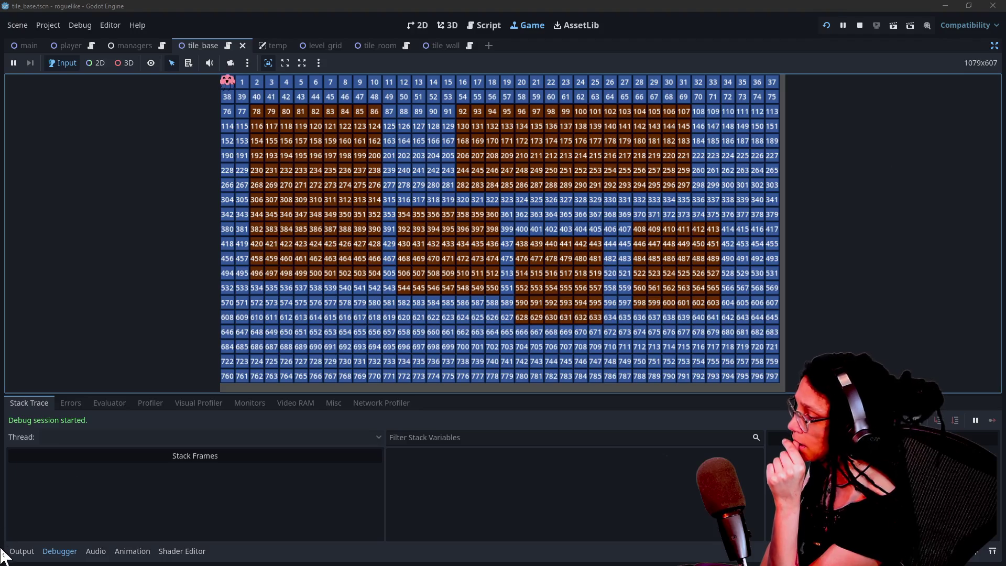
# Review the Output log's wall reasons, such as 'Cell 131 is a wall because the cell above is WALL', then return to the script
pyautogui.click(20, 551)
pyautogui.scroll(15, 127, 498)
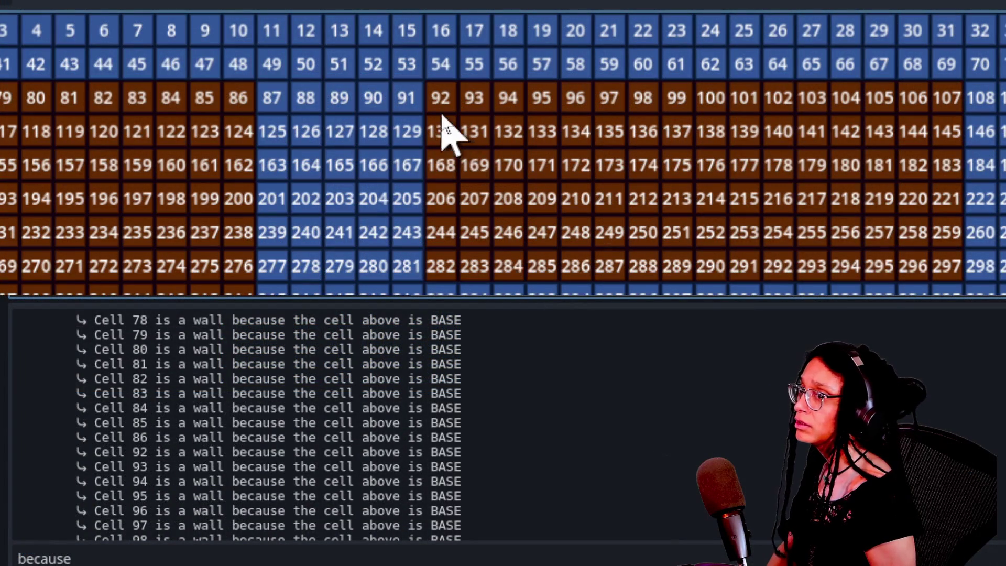
pyautogui.scroll(-4, 239, 419)
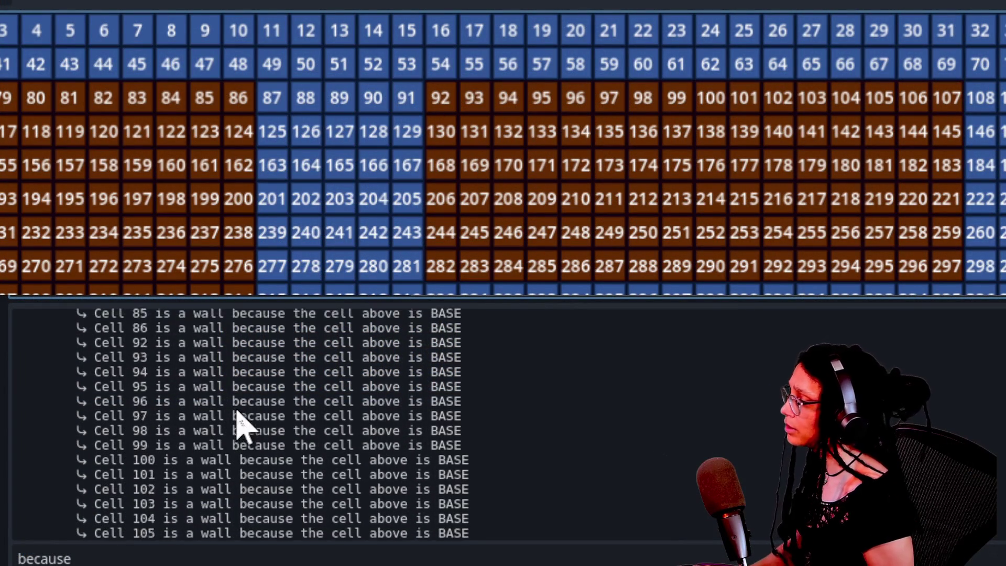
pyautogui.scroll(-6, 238, 419)
pyautogui.moveTo(109, 368)
pyautogui.mouseDown()
pyautogui.moveTo(386, 386)
pyautogui.moveTo(381, 370)
pyautogui.moveTo(577, 368)
pyautogui.mouseUp()
pyautogui.click(388, 386)
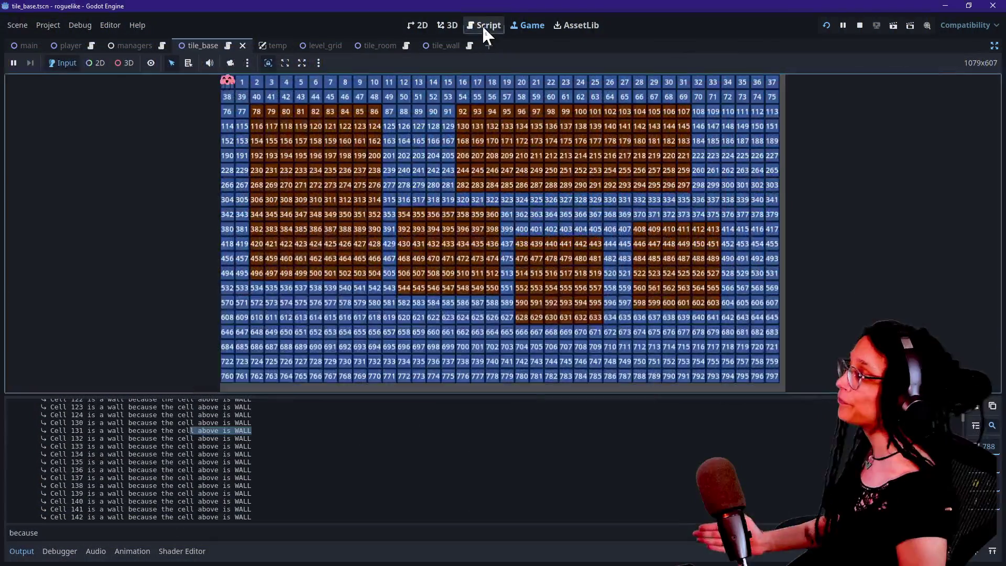
pyautogui.click(483, 26)
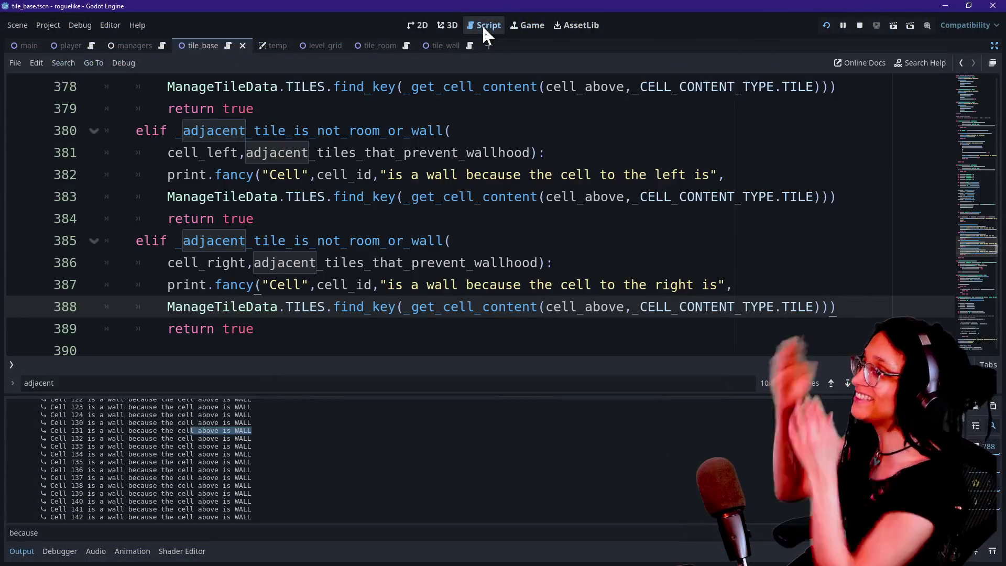
# Hide the log panel, step through the neighbour checks on lines 379–388, and return to the numbered tile grid
pyautogui.click(512, 153)
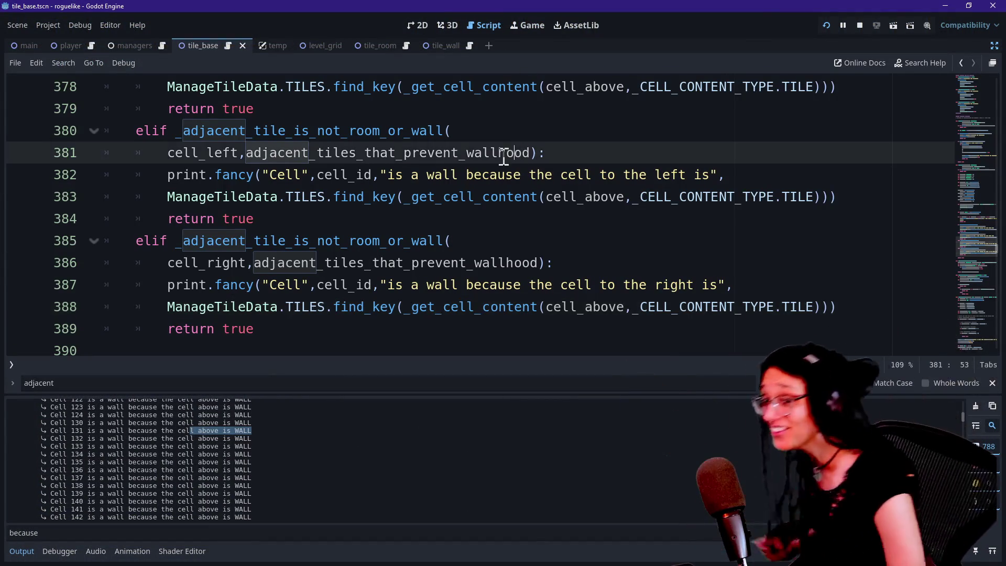
pyautogui.hotkey('ctrl', 'j')
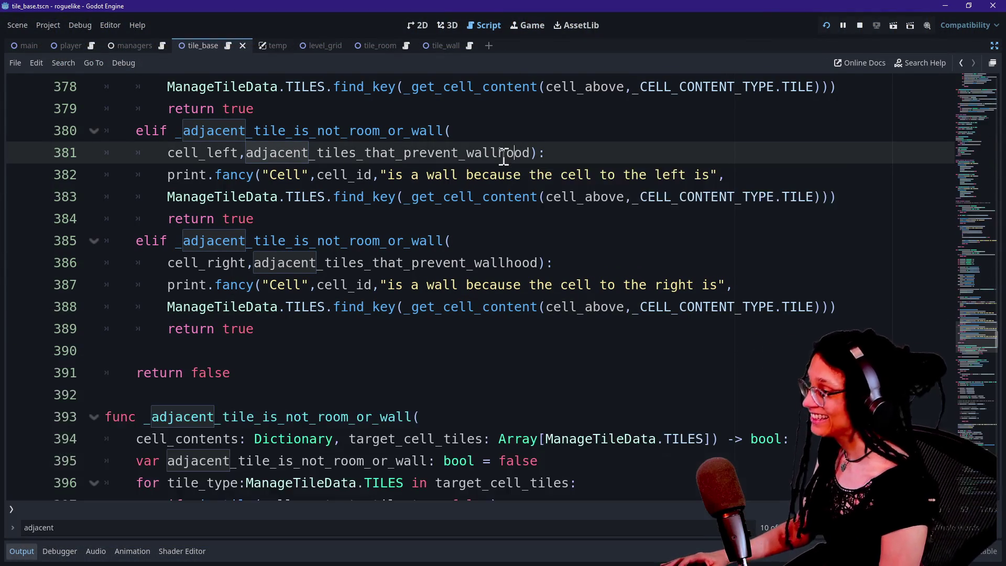
pyautogui.click(370, 291)
pyautogui.click(279, 265)
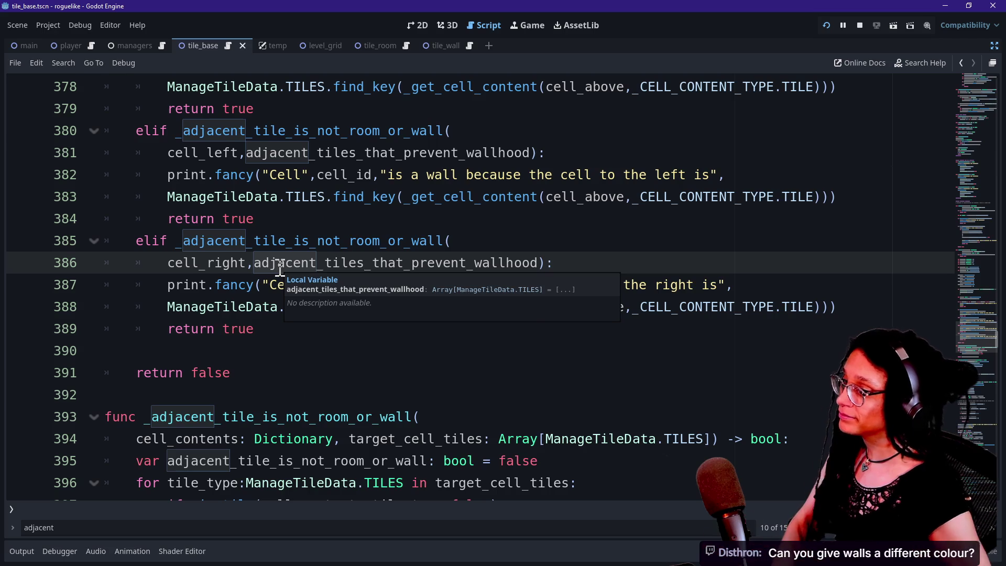
pyautogui.press('Down')
pyautogui.press('Down')
pyautogui.press('Up')
pyautogui.press('Up')
pyautogui.press('Up')
pyautogui.press('Down')
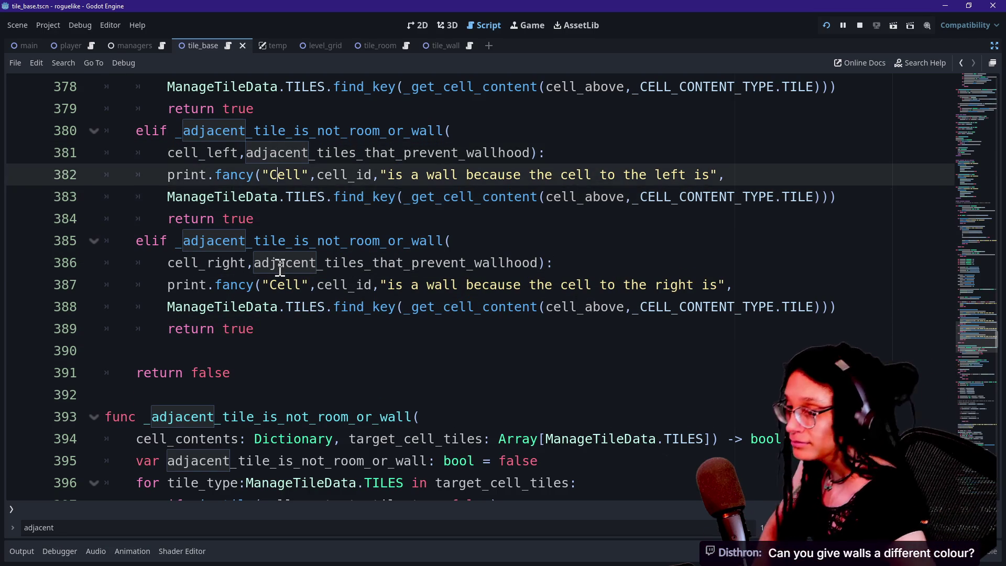
pyautogui.press('Down')
pyautogui.press('Down')
pyautogui.press('Down')
pyautogui.press('Down')
pyautogui.press('Up')
pyautogui.press('Up')
pyautogui.press('Up')
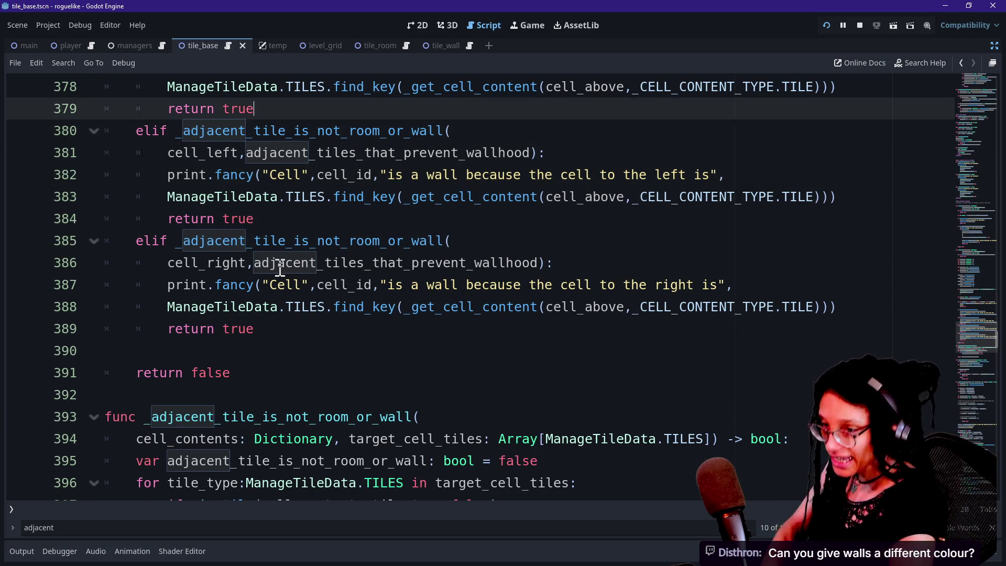
pyautogui.press('Up')
pyautogui.press('Up')
pyautogui.press('Down')
pyautogui.press('Down')
pyautogui.press('Down')
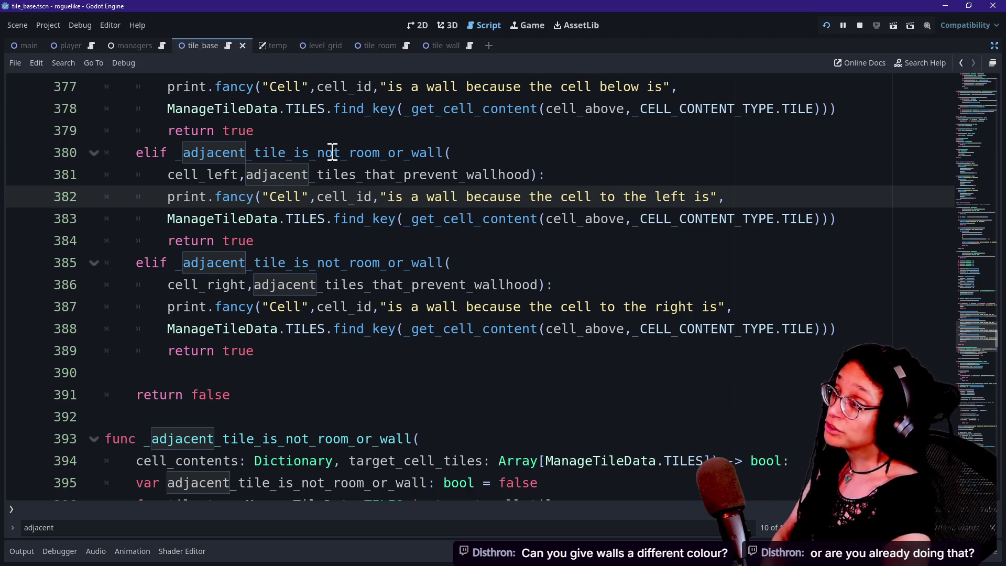
pyautogui.click(533, 28)
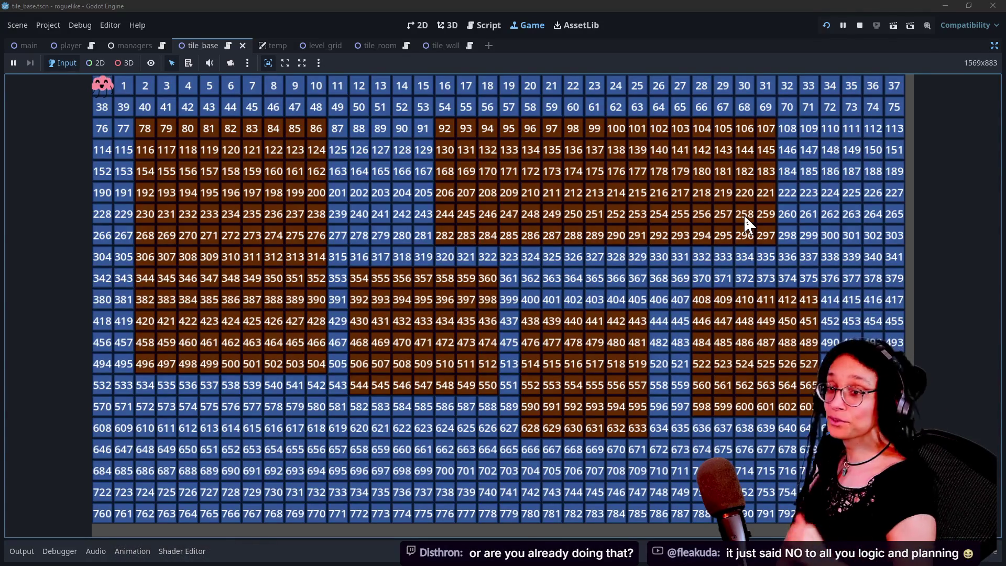
# Exit the game's fullscreen and show the tile_base neighbour checks in distraction-free mode
pyautogui.click(992, 46)
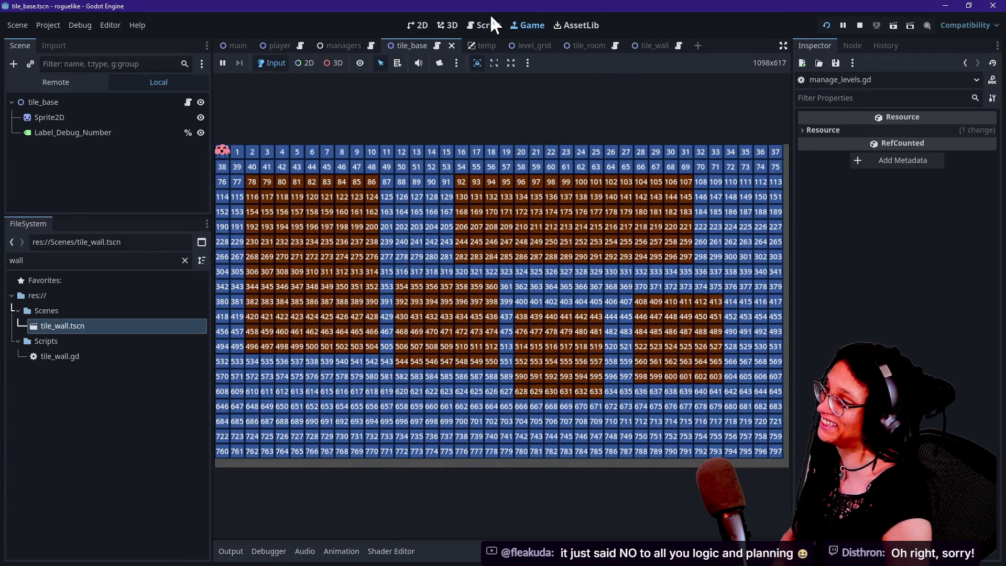
pyautogui.click(482, 26)
pyautogui.click(530, 27)
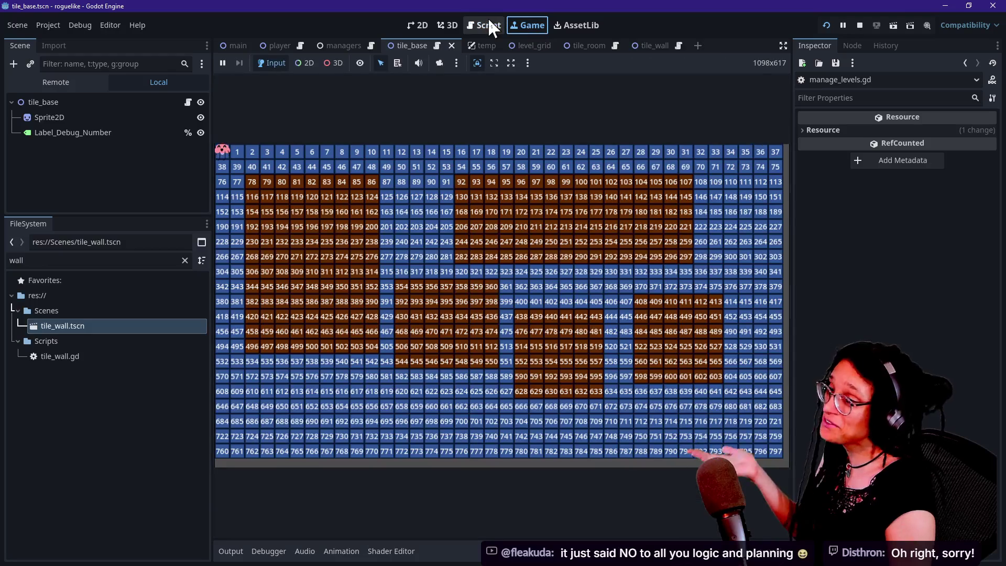
pyautogui.click(489, 24)
pyautogui.click(783, 46)
pyautogui.click(539, 266)
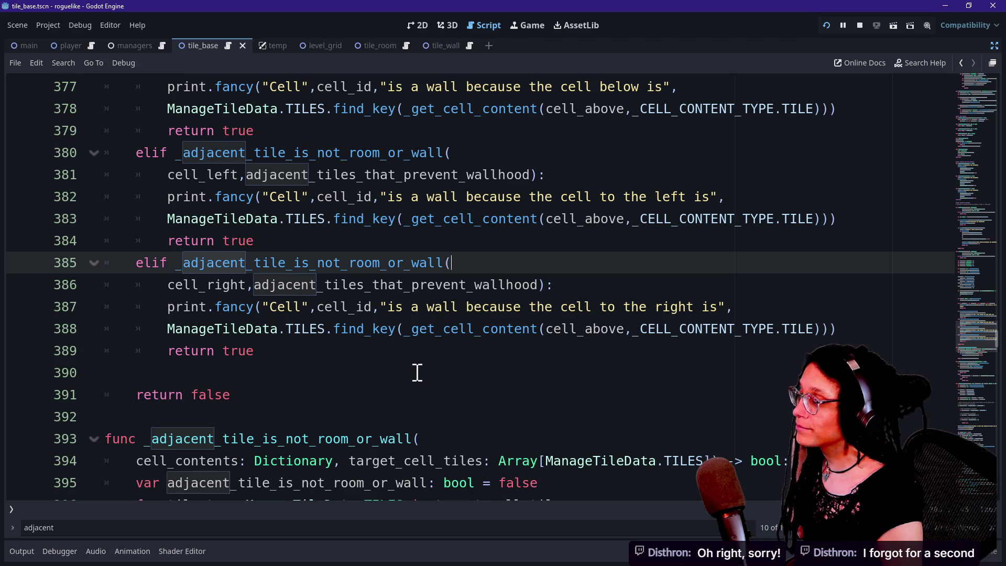
# Add a blank line after the helper function's variable declaration on line 395
pyautogui.hotkey('alt', 'Tab')
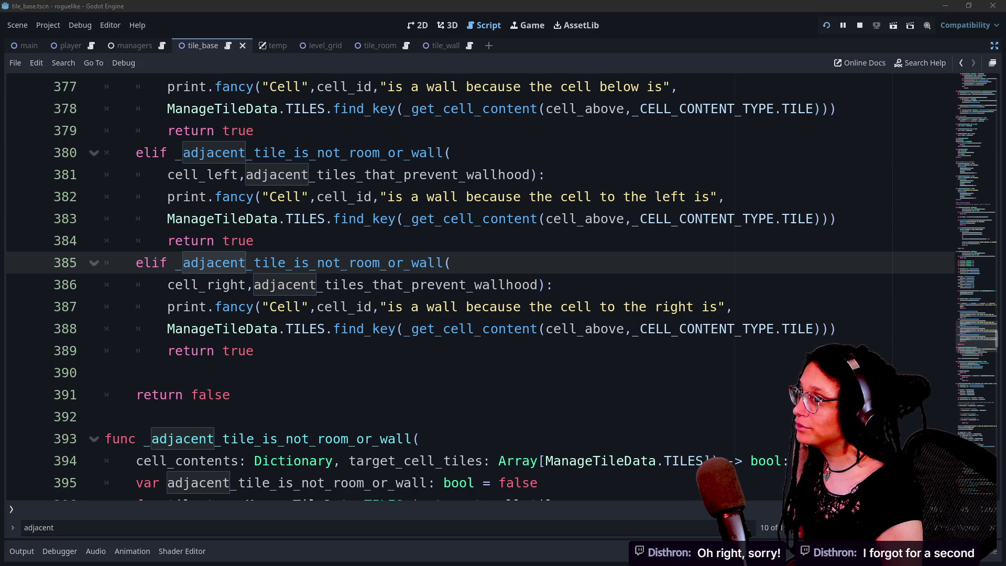
pyautogui.scroll(1, 467, 223)
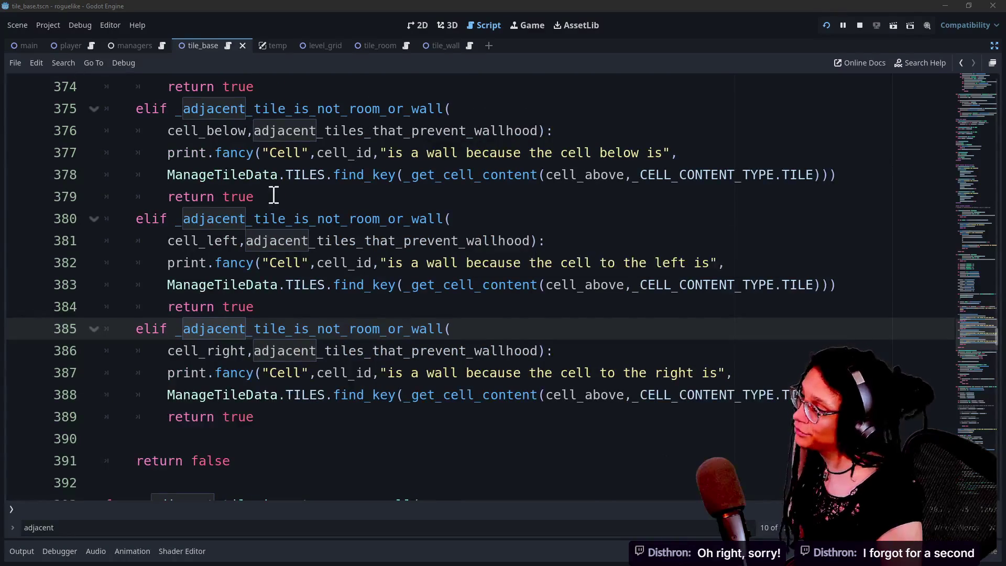
pyautogui.scroll(2, 273, 195)
pyautogui.scroll(3, 273, 194)
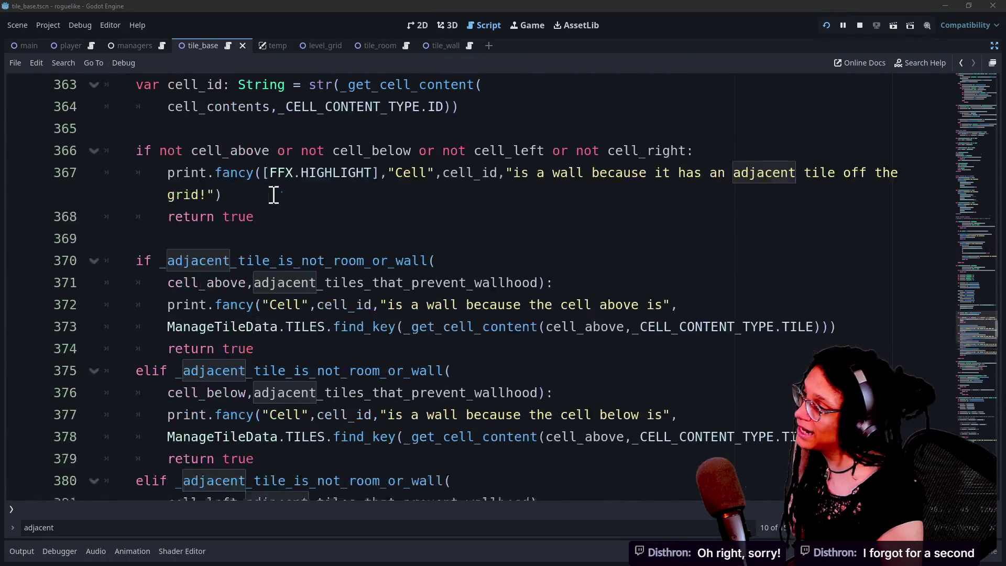
pyautogui.scroll(2, 210, 236)
pyautogui.scroll(-6, 211, 236)
pyautogui.scroll(-3, 210, 237)
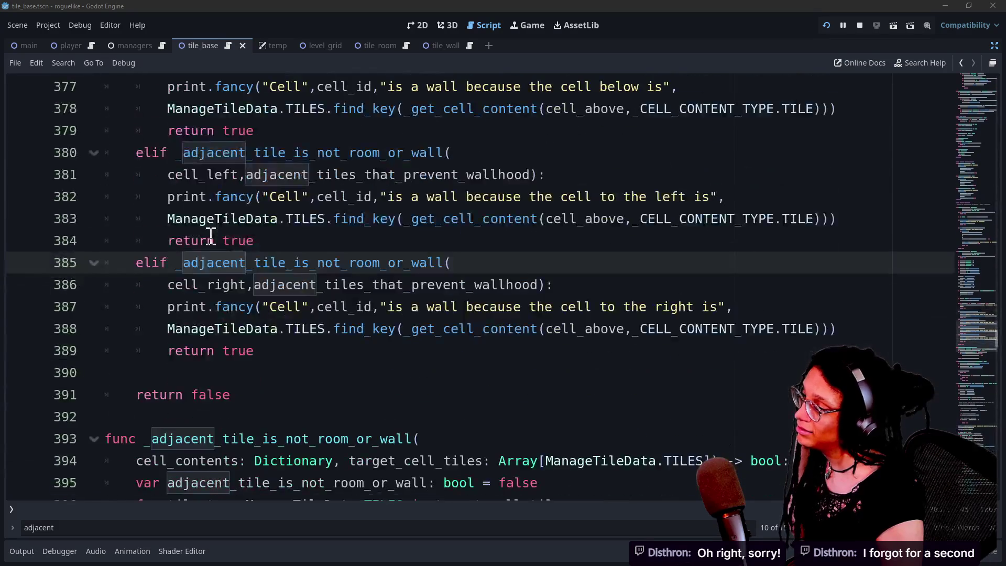
pyautogui.scroll(-3, 243, 329)
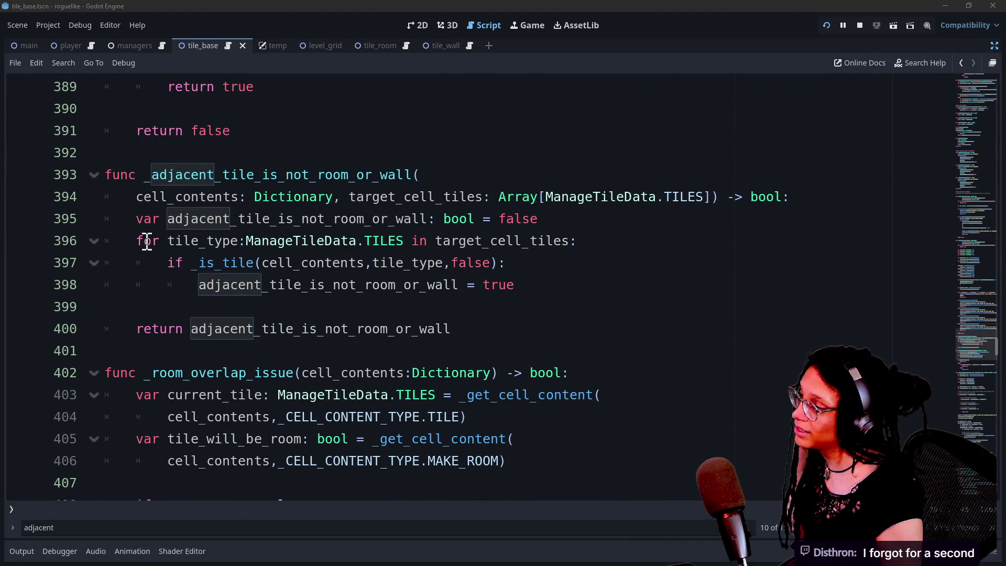
pyautogui.moveTo(207, 240); pyautogui.dragTo(519, 306)
pyautogui.click(520, 296)
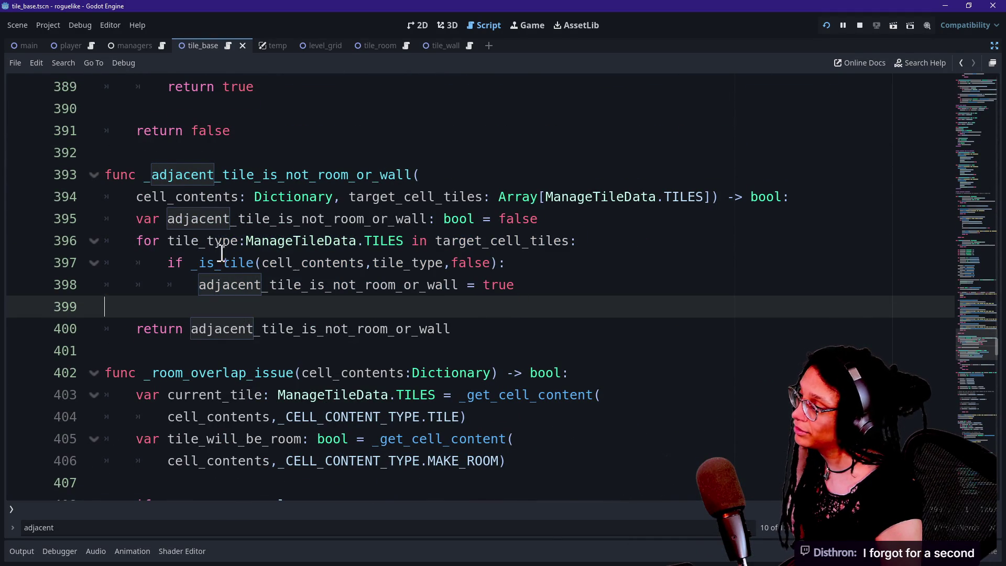
pyautogui.click(649, 217)
pyautogui.press('Return')
# Review the Output log's 'is a wall because' messages for cells 78–97 in the script
pyautogui.click(448, 321)
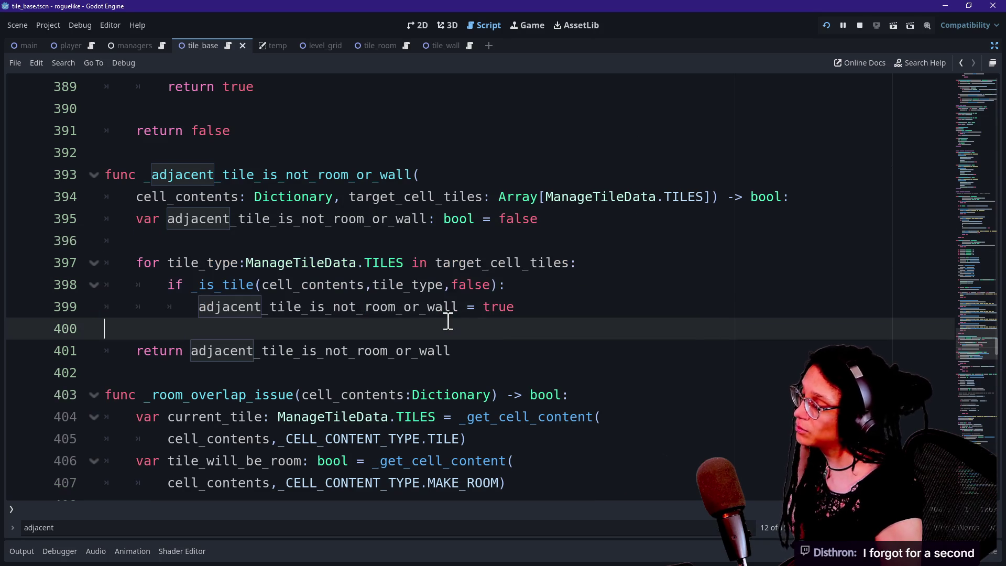
pyautogui.scroll(1, 470, 307)
pyautogui.scroll(1, 470, 306)
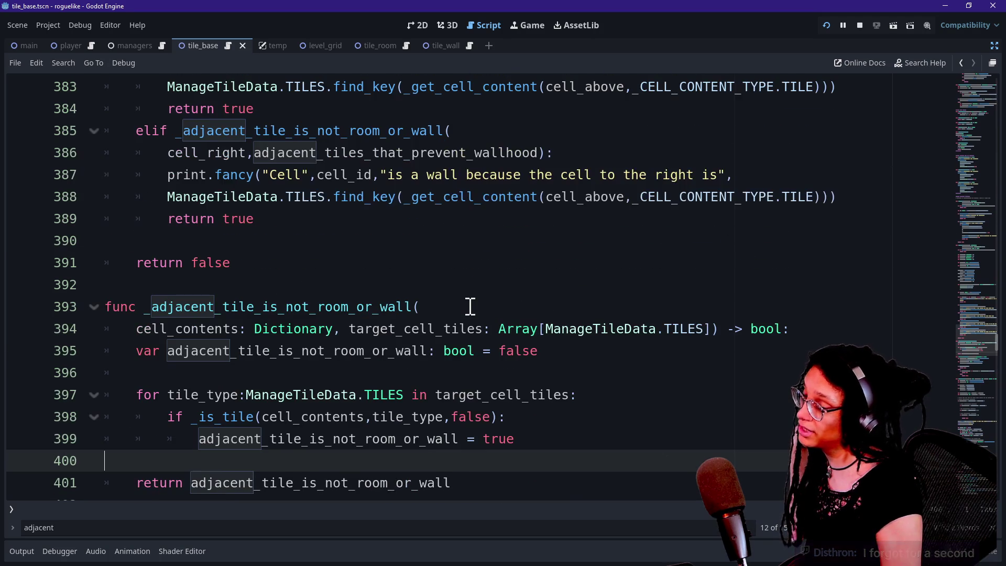
pyautogui.click(25, 554)
pyautogui.scroll(3, 228, 461)
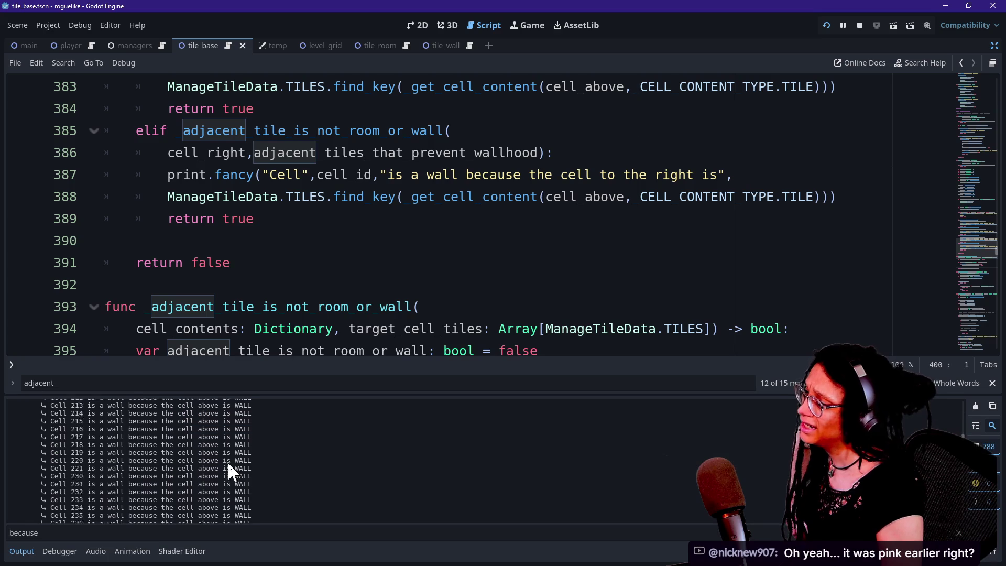
pyautogui.scroll(-10, 228, 461)
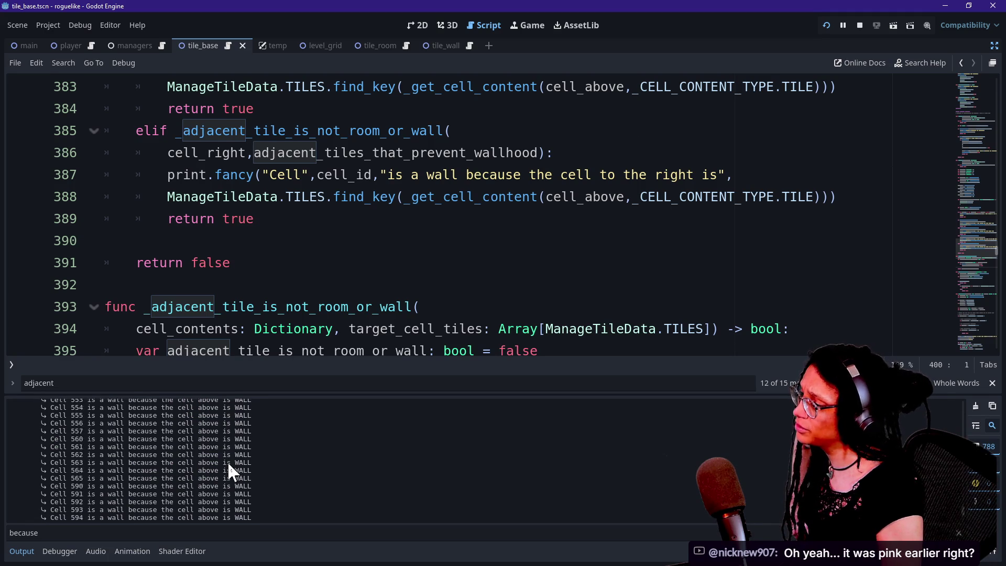
pyautogui.scroll(15, 228, 464)
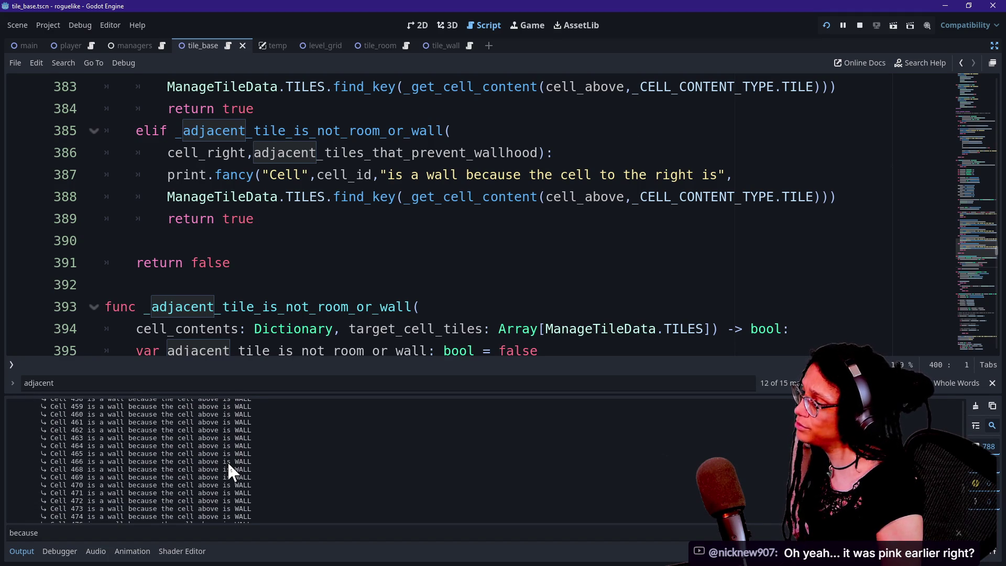
pyautogui.scroll(15, 229, 464)
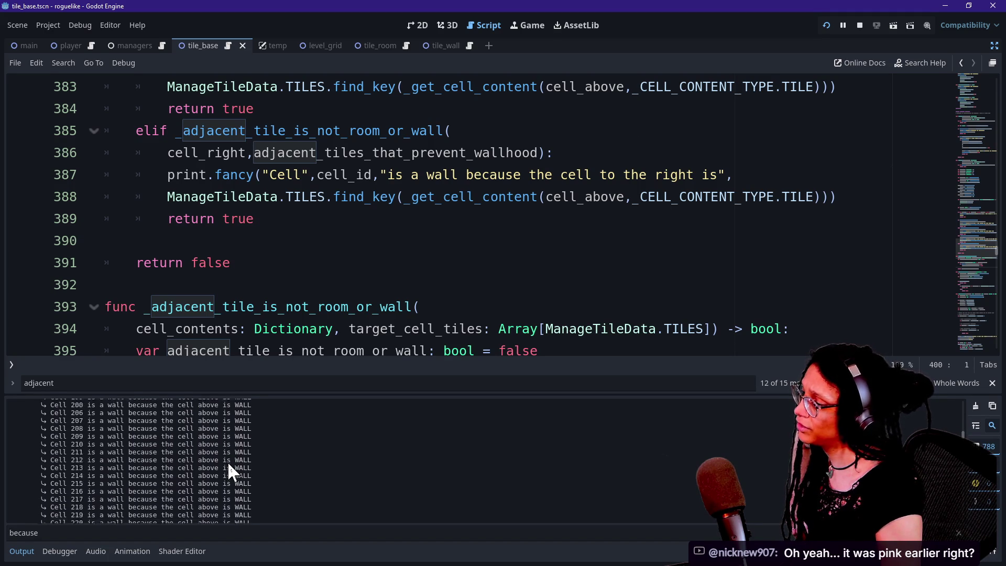
pyautogui.scroll(-8, 227, 461)
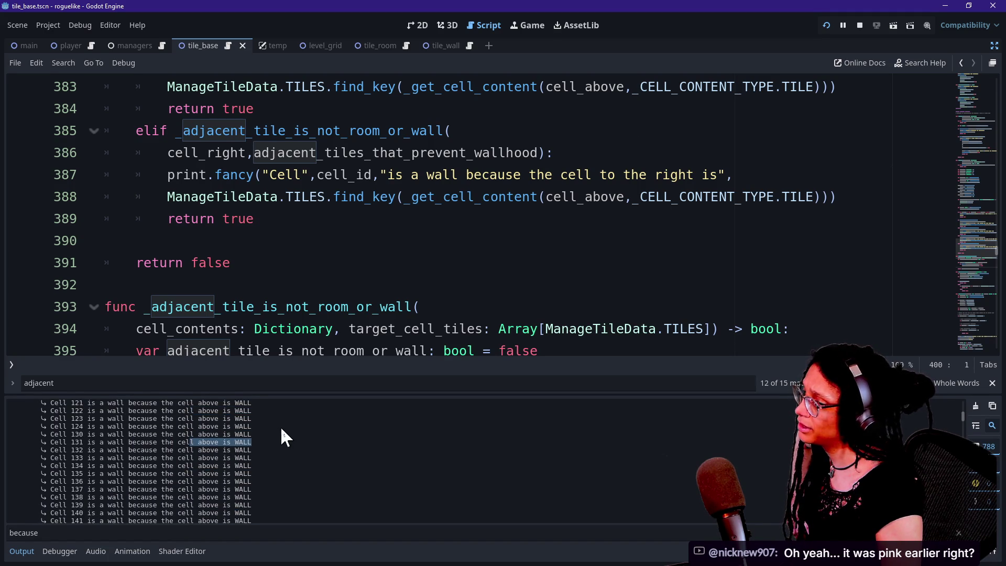
pyautogui.scroll(8, 324, 443)
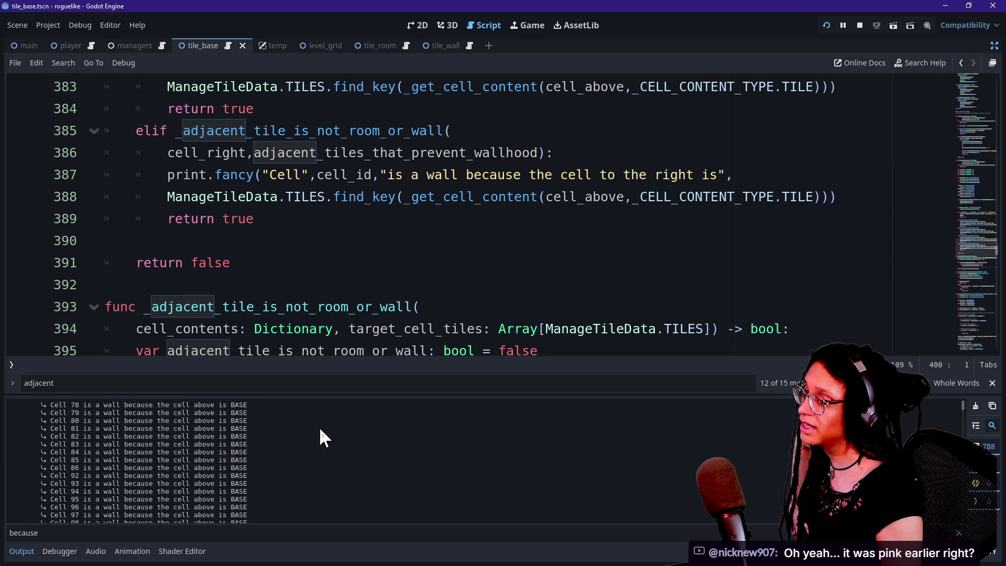
pyautogui.click(390, 267)
pyautogui.click(386, 288)
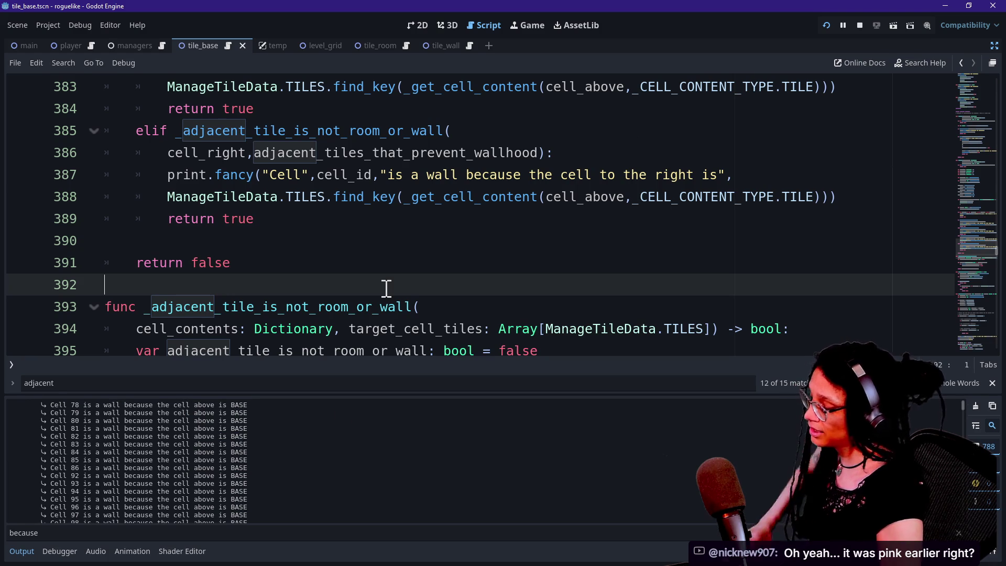
pyautogui.hotkey('ctrl', 'j')
pyautogui.press('Down')
pyautogui.press('Down')
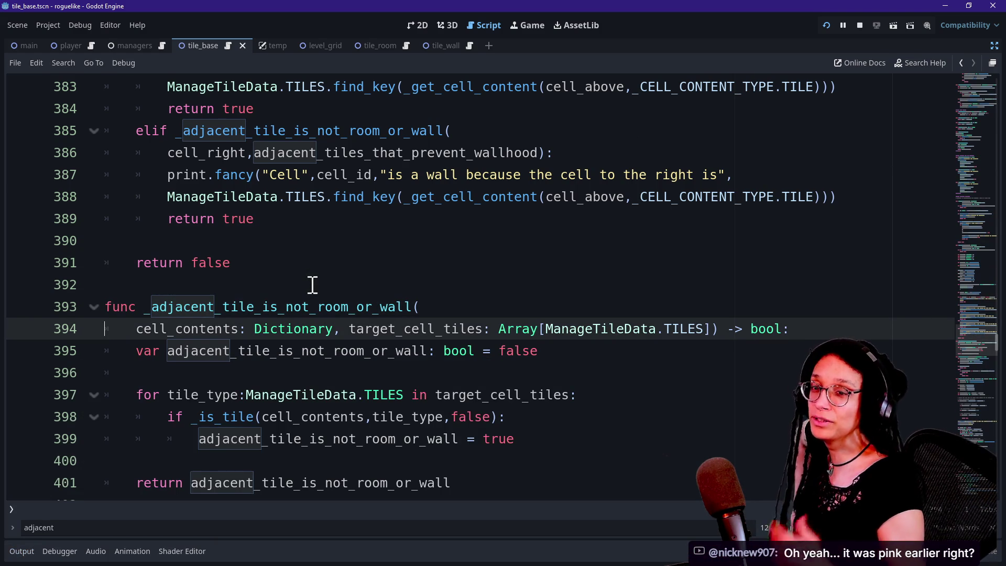
pyautogui.press('Down')
pyautogui.press('Up')
pyautogui.press('Up')
pyautogui.press('Up')
pyautogui.press('Up')
pyautogui.press('Down')
pyautogui.press('Down')
pyautogui.press('Down')
pyautogui.press('Down')
pyautogui.click(310, 327)
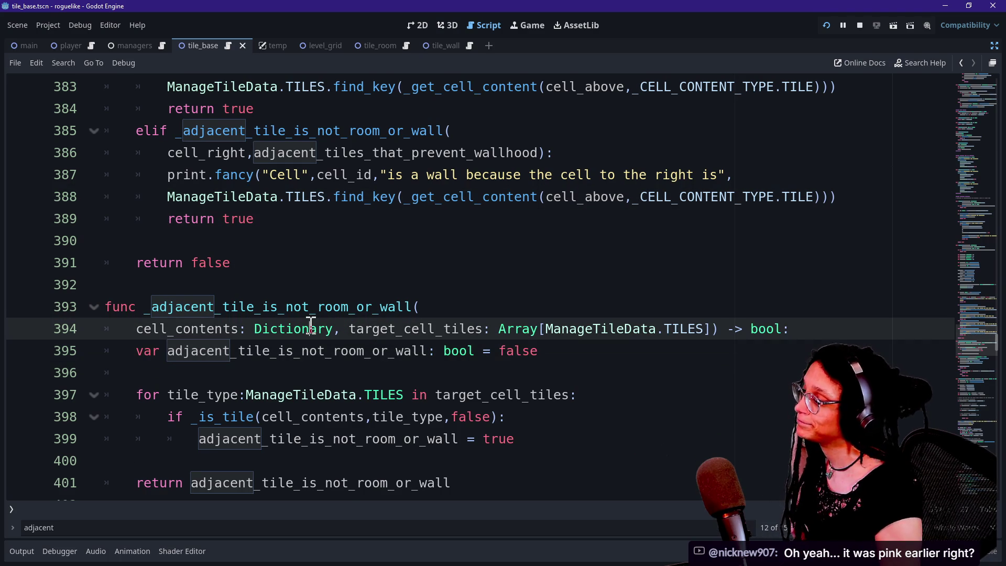
pyautogui.moveTo(310, 325)
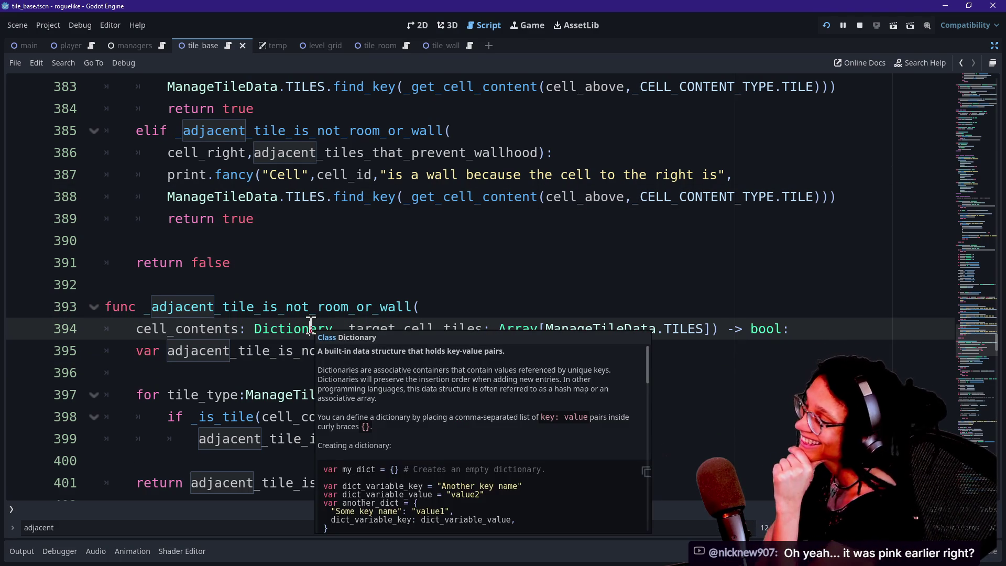
pyautogui.click(409, 216)
pyautogui.press('Down')
pyautogui.press('Down')
pyautogui.press('Down')
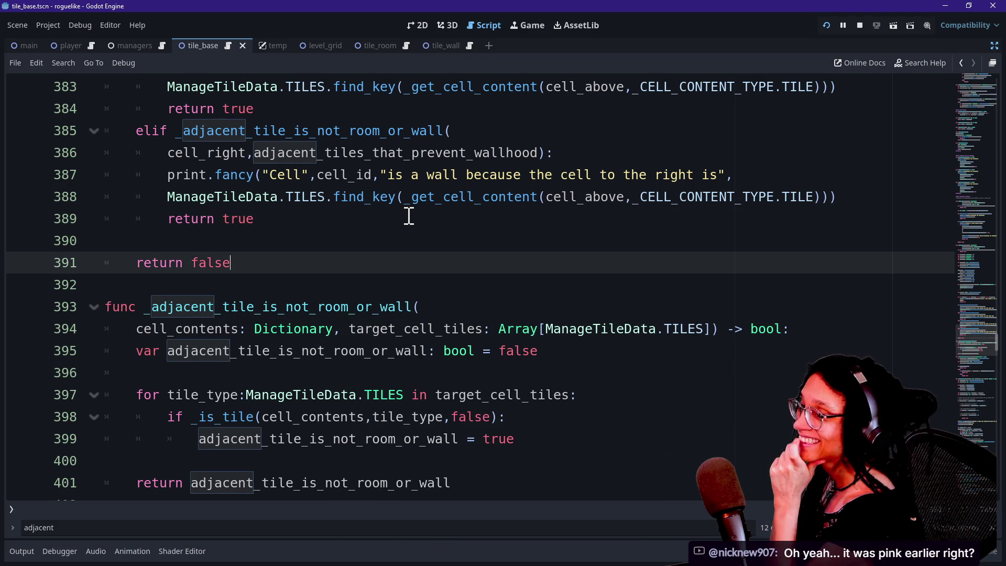
pyautogui.press('Down')
pyautogui.press('Down')
pyautogui.press('Down')
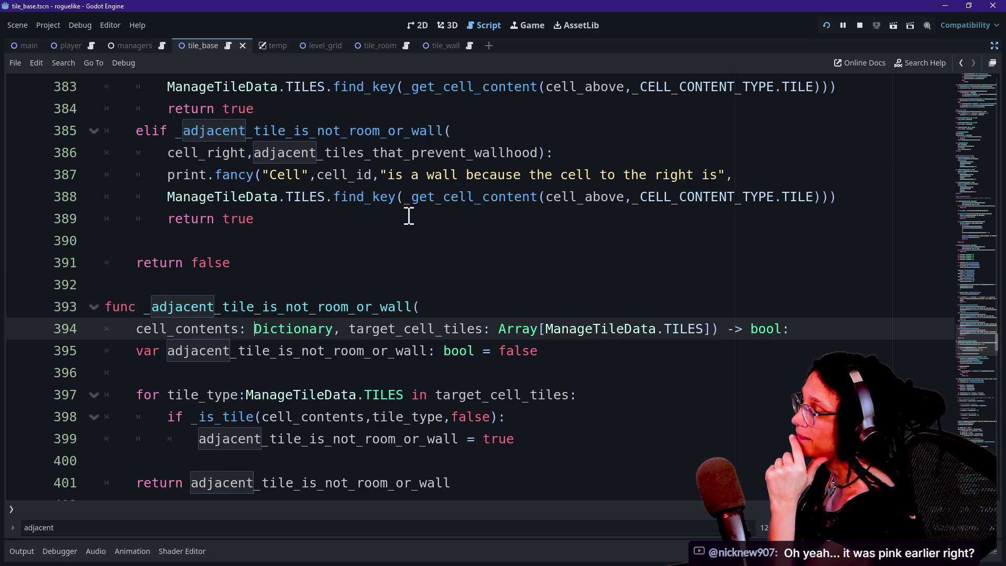
pyautogui.press('Up')
pyautogui.press('Up')
pyautogui.press('Up')
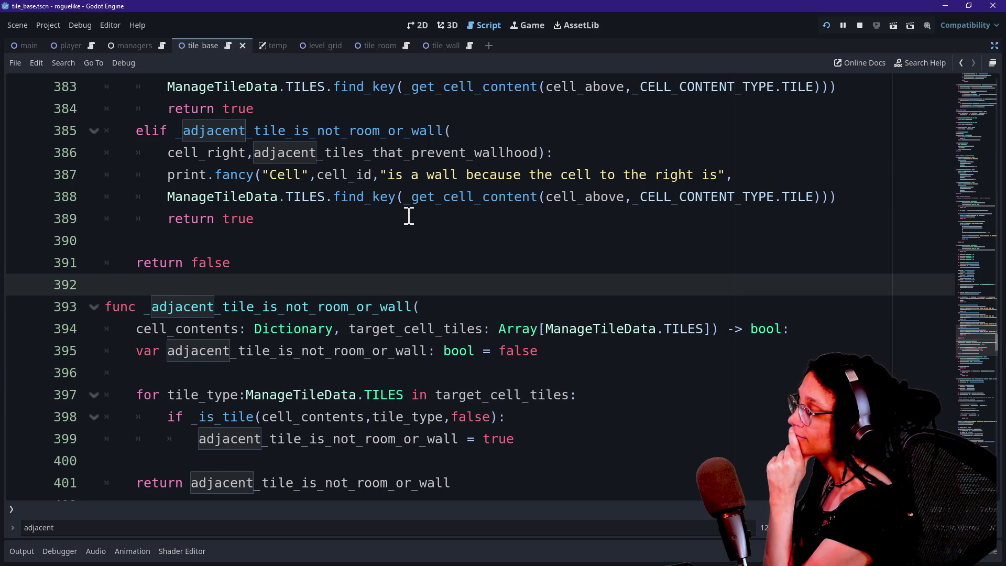
pyautogui.press('Up')
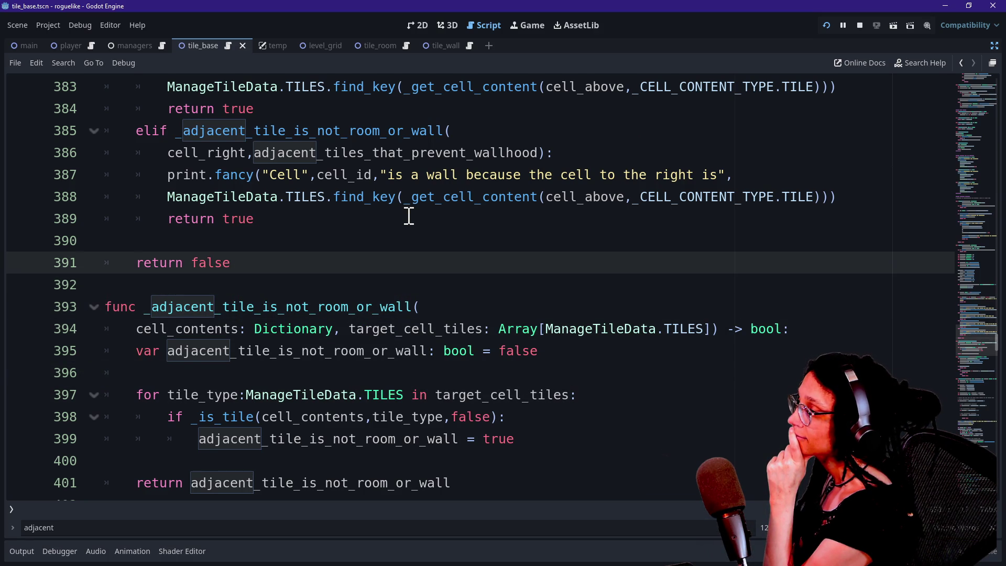
pyautogui.press('Down')
pyautogui.press('Down')
pyautogui.press('Down')
pyautogui.moveTo(524, 328); pyautogui.dragTo(140, 263)
pyautogui.click(321, 288)
pyautogui.click(327, 256)
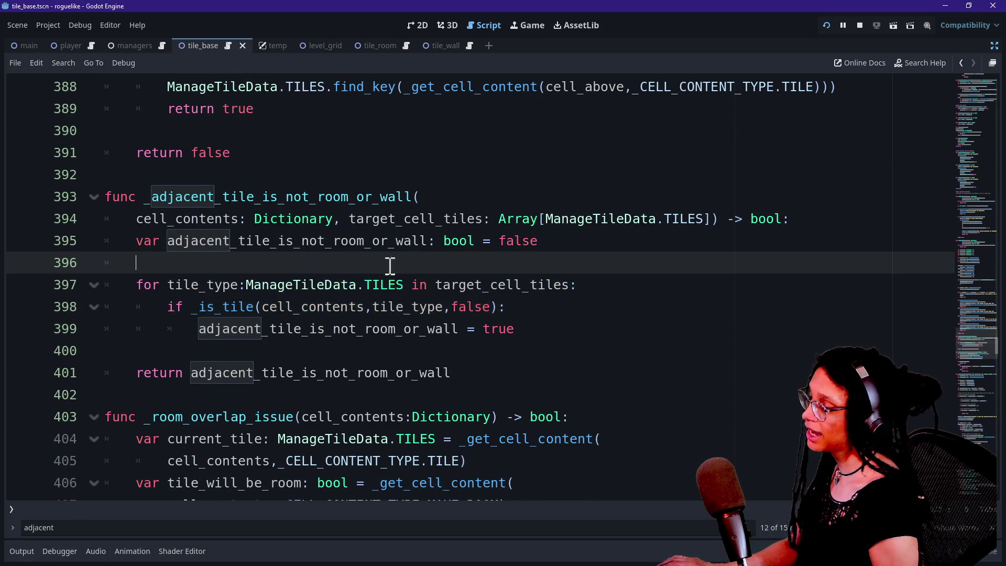
pyautogui.click(640, 338)
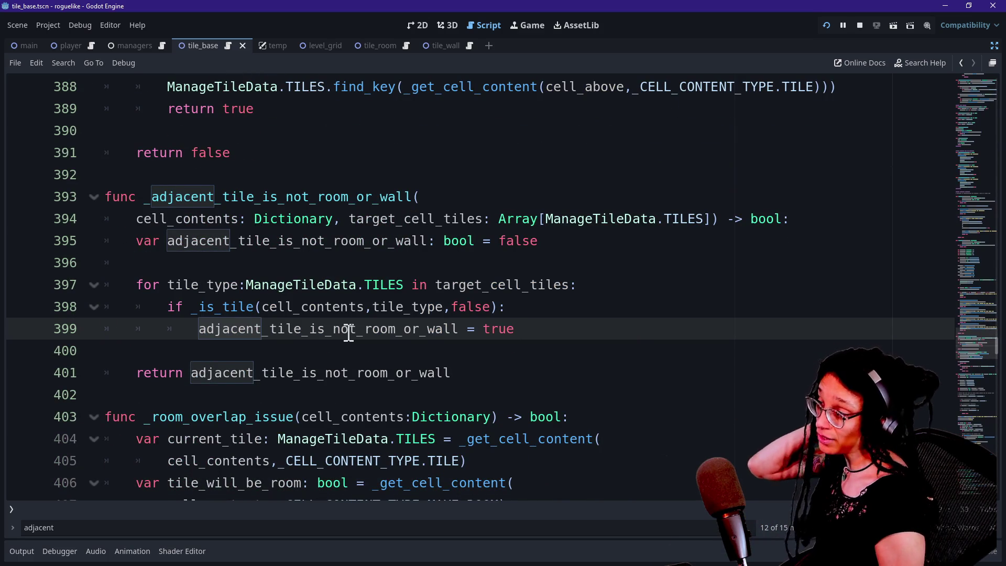
pyautogui.moveTo(209, 272); pyautogui.dragTo(359, 310)
pyautogui.click(452, 328)
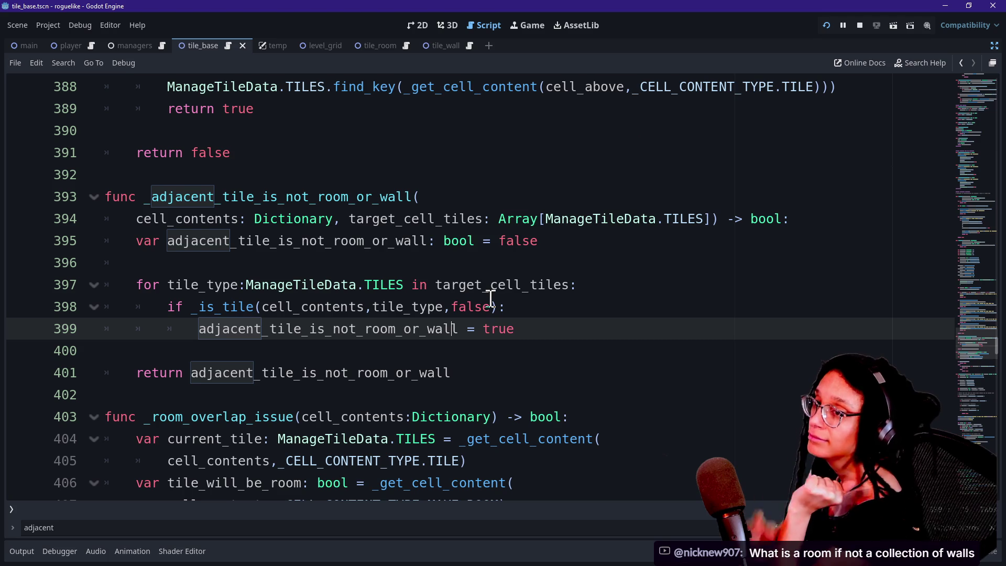
pyautogui.click(638, 359)
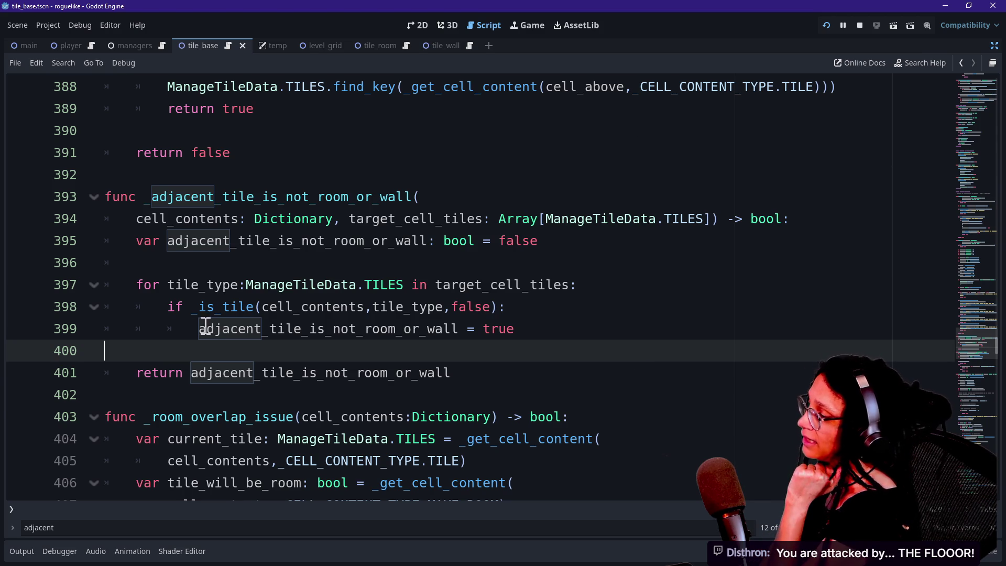
pyautogui.moveTo(192, 307); pyautogui.dragTo(283, 313)
pyautogui.click(284, 310)
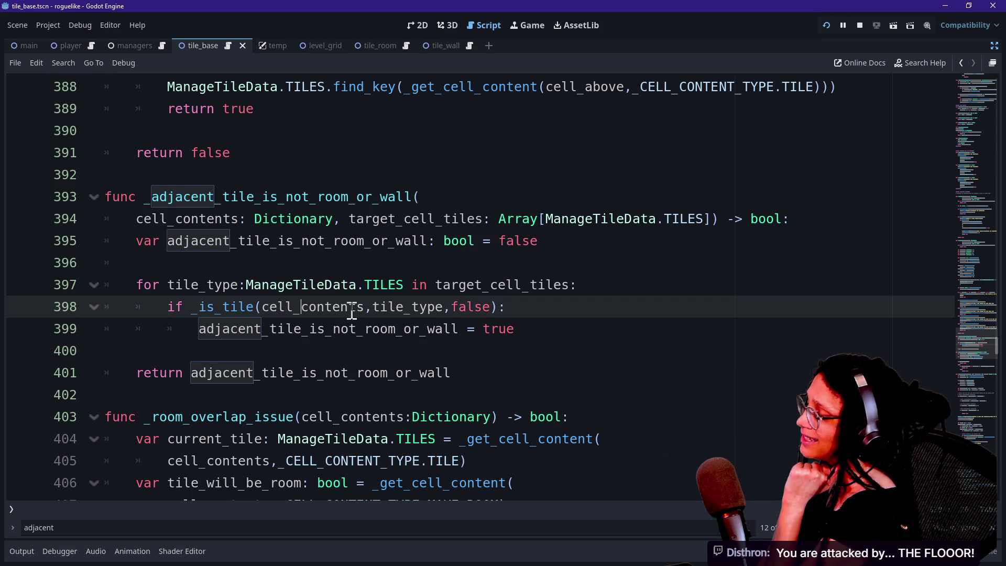
pyautogui.moveTo(370, 307); pyautogui.dragTo(443, 307)
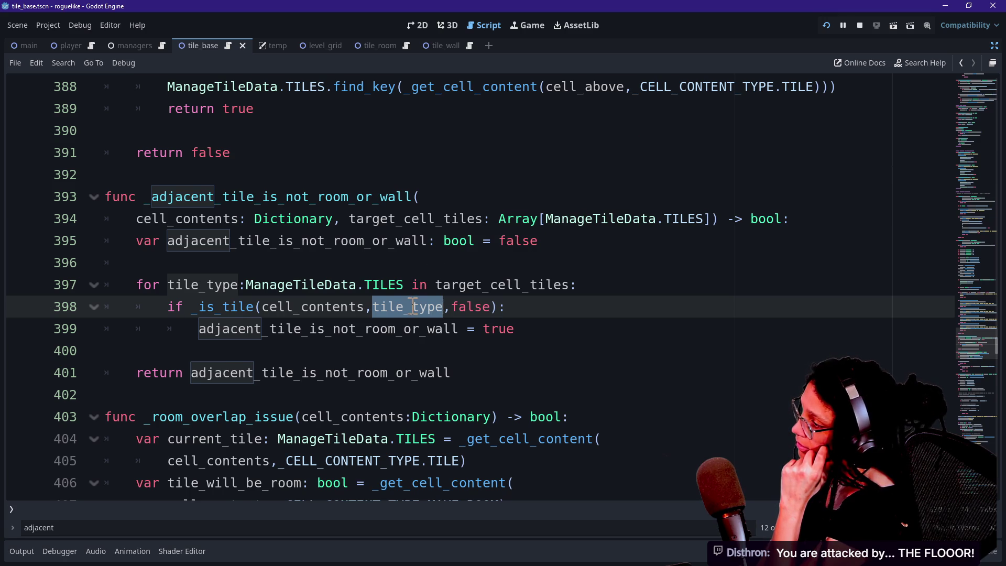
pyautogui.moveTo(414, 305)
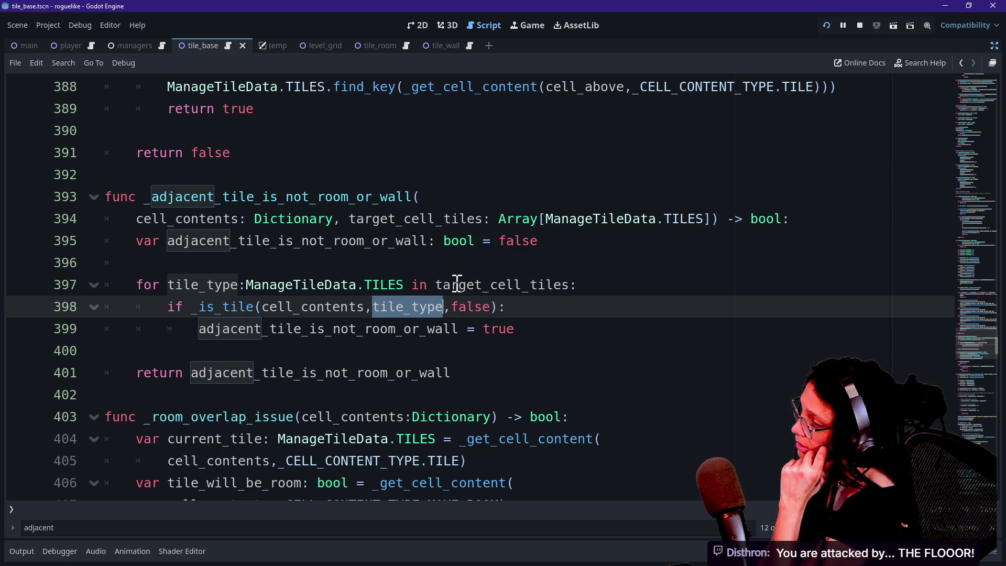
pyautogui.moveTo(456, 283)
pyautogui.scroll(1, 457, 285)
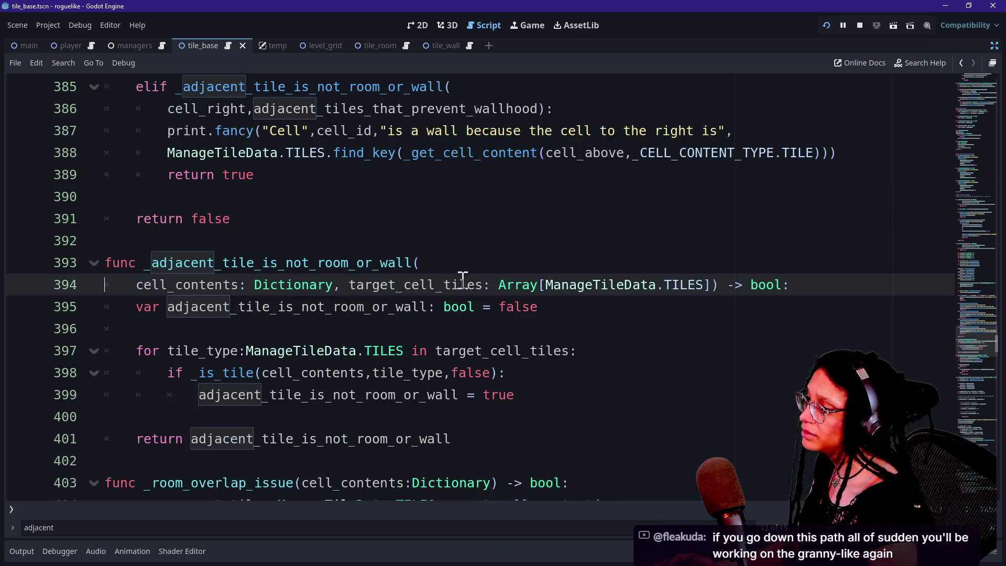
pyautogui.scroll(2, 463, 281)
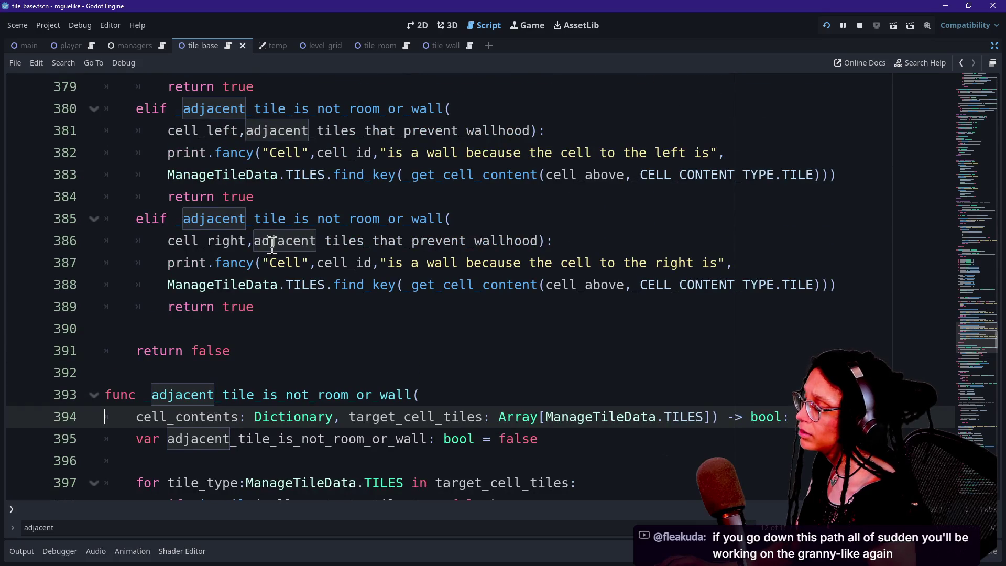
pyautogui.scroll(2, 272, 246)
pyautogui.scroll(3, 272, 246)
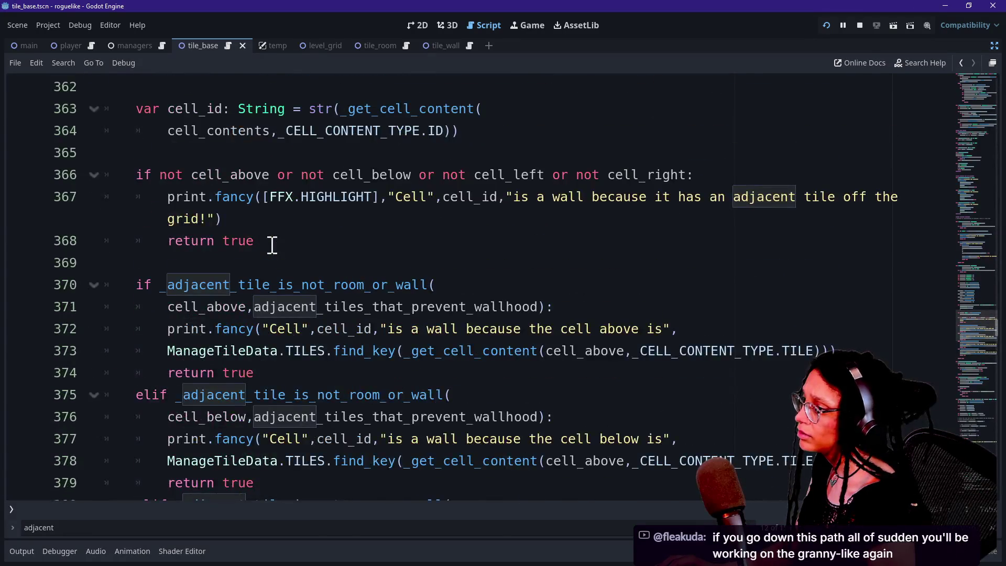
pyautogui.scroll(3, 272, 246)
pyautogui.moveTo(190, 219); pyautogui.dragTo(413, 214)
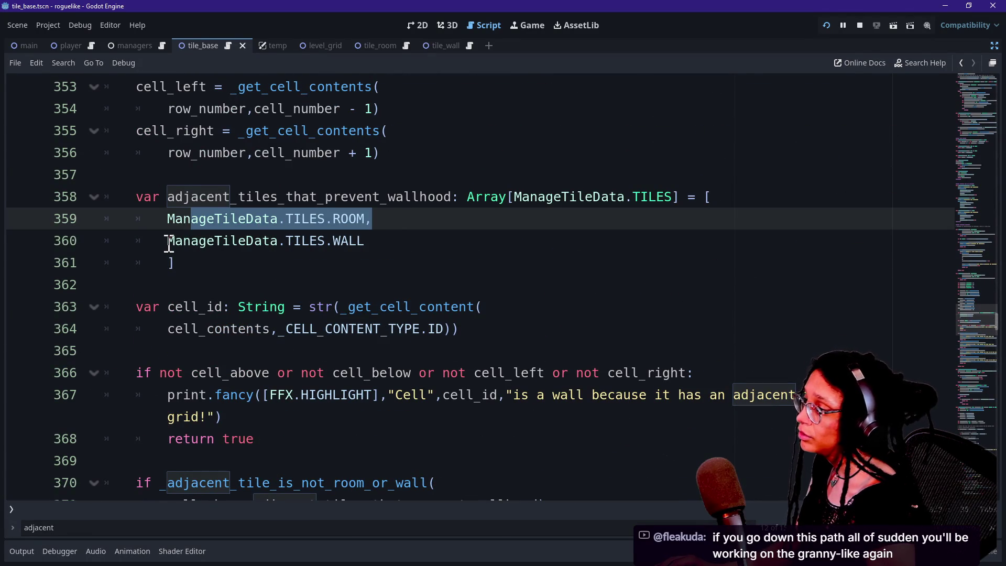
pyautogui.moveTo(167, 242); pyautogui.dragTo(399, 239)
pyautogui.click(399, 239)
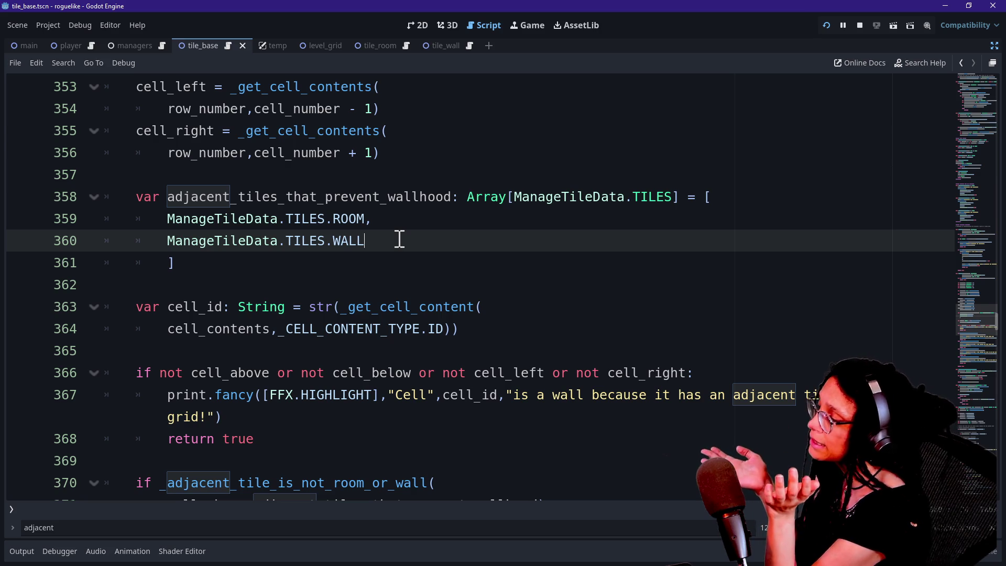
pyautogui.scroll(-8, 400, 239)
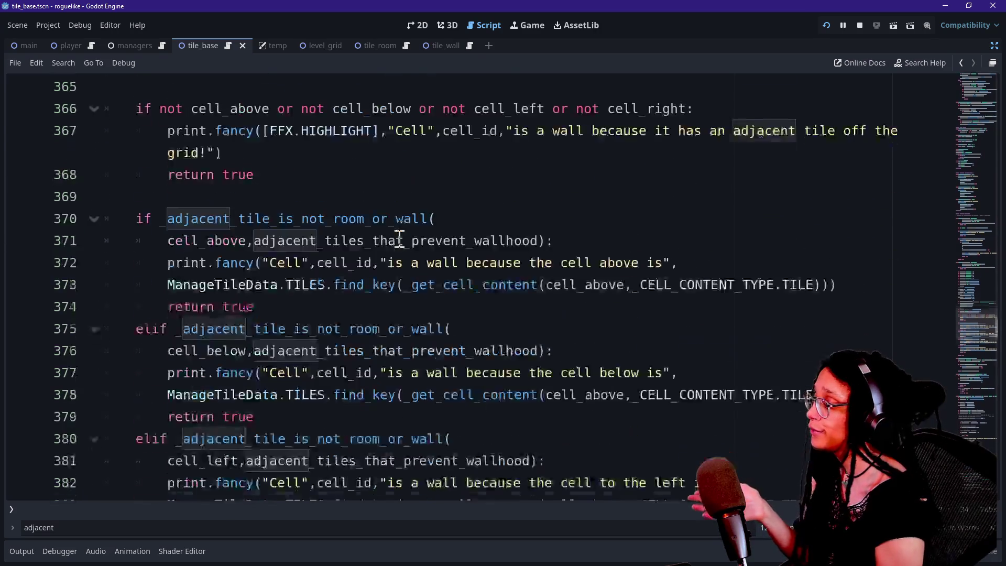
pyautogui.scroll(2, 399, 240)
pyautogui.scroll(-2, 399, 241)
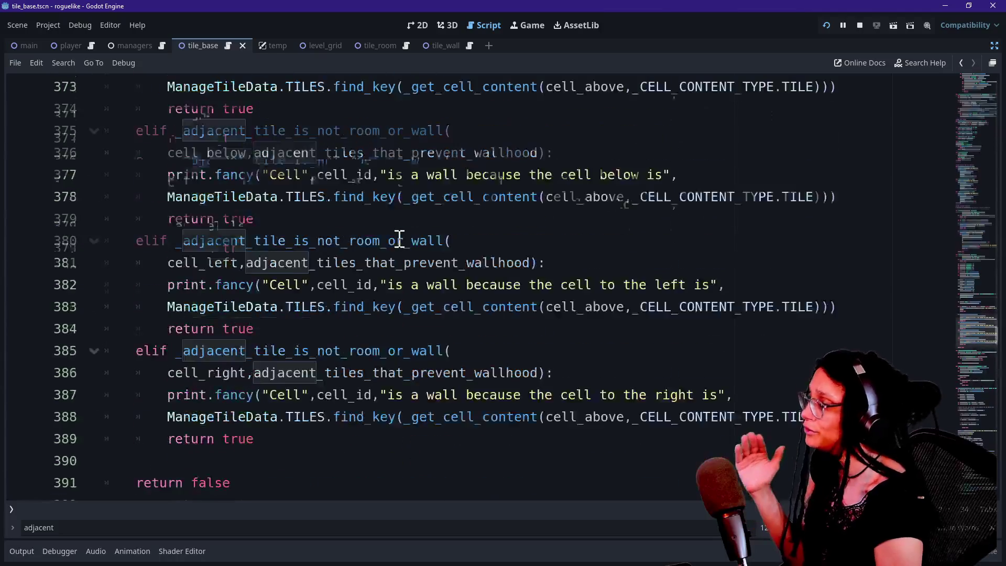
pyautogui.scroll(-3, 399, 240)
pyautogui.scroll(1, 399, 239)
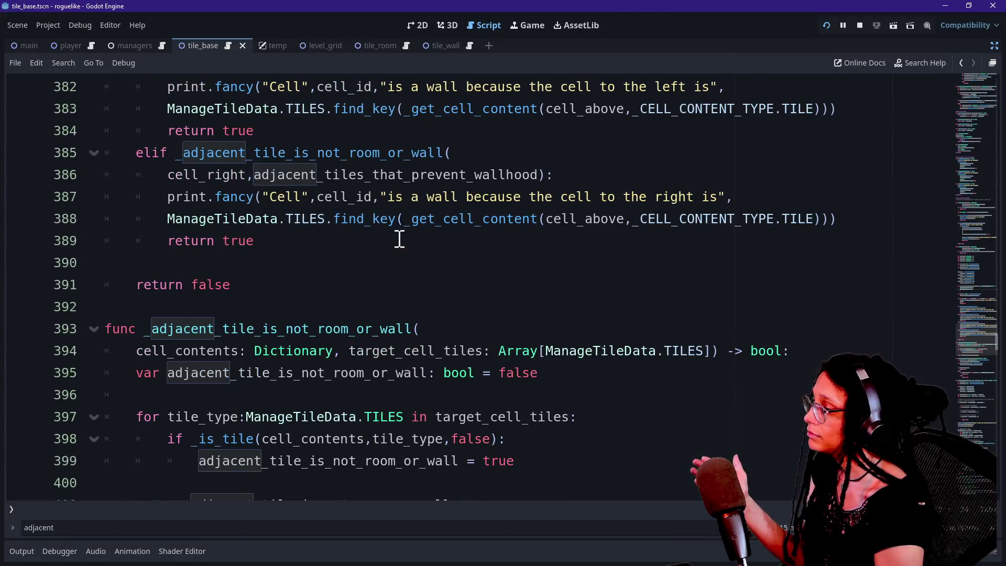
pyautogui.scroll(8, 436, 238)
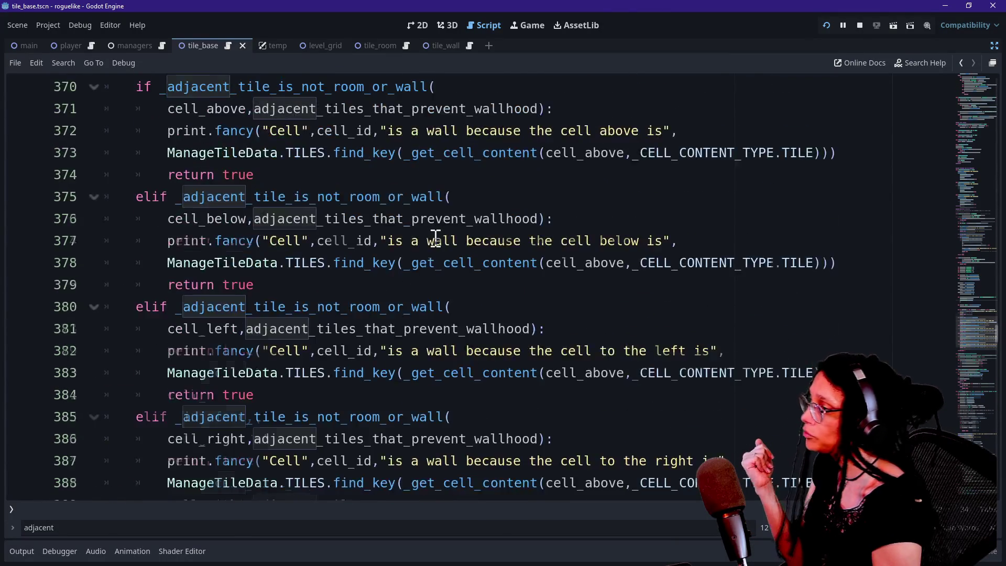
pyautogui.scroll(2, 435, 238)
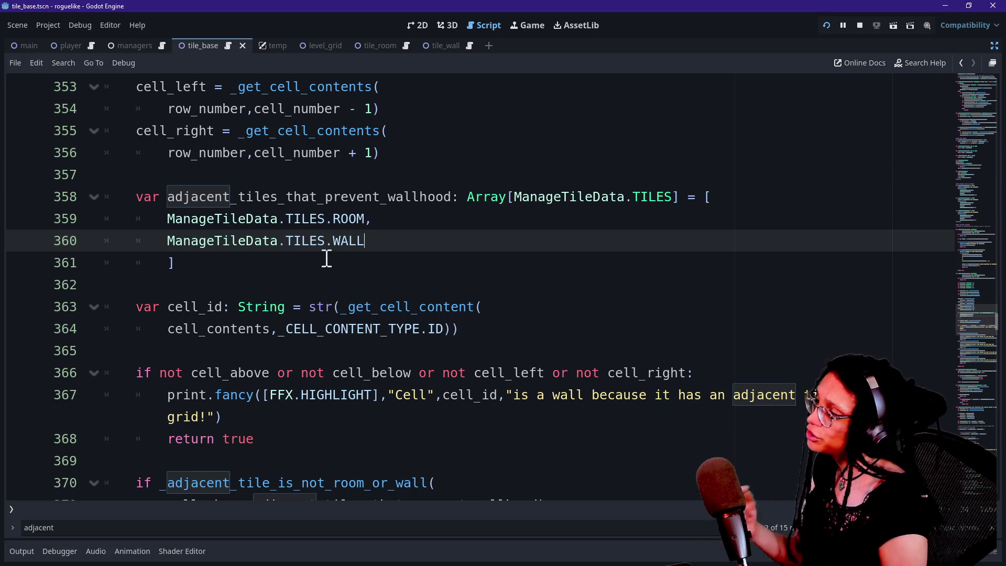
pyautogui.moveTo(348, 260); pyautogui.dragTo(369, 183)
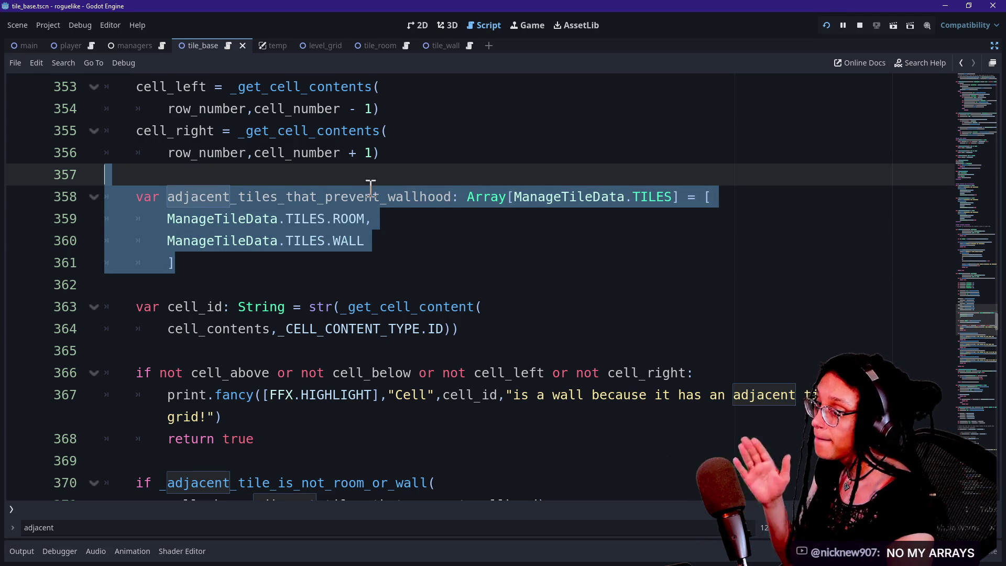
pyautogui.click(373, 209)
pyautogui.moveTo(372, 218)
pyautogui.mouseDown()
pyautogui.moveTo(84, 243)
pyautogui.moveTo(152, 219)
pyautogui.mouseUp()
pyautogui.hotkey('ctrl', 'c')
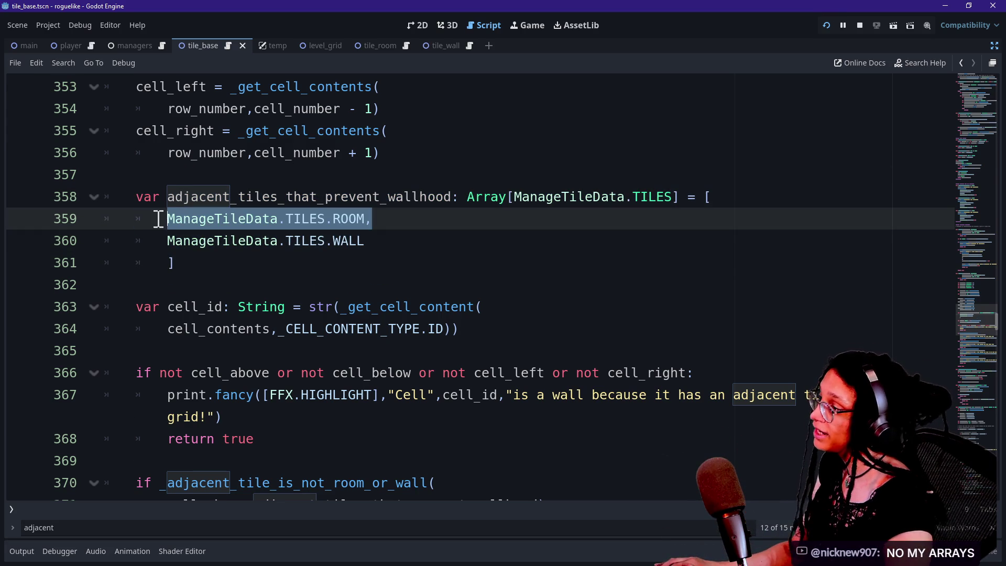
pyautogui.moveTo(387, 262); pyautogui.dragTo(377, 197)
pyautogui.scroll(-3, 377, 208)
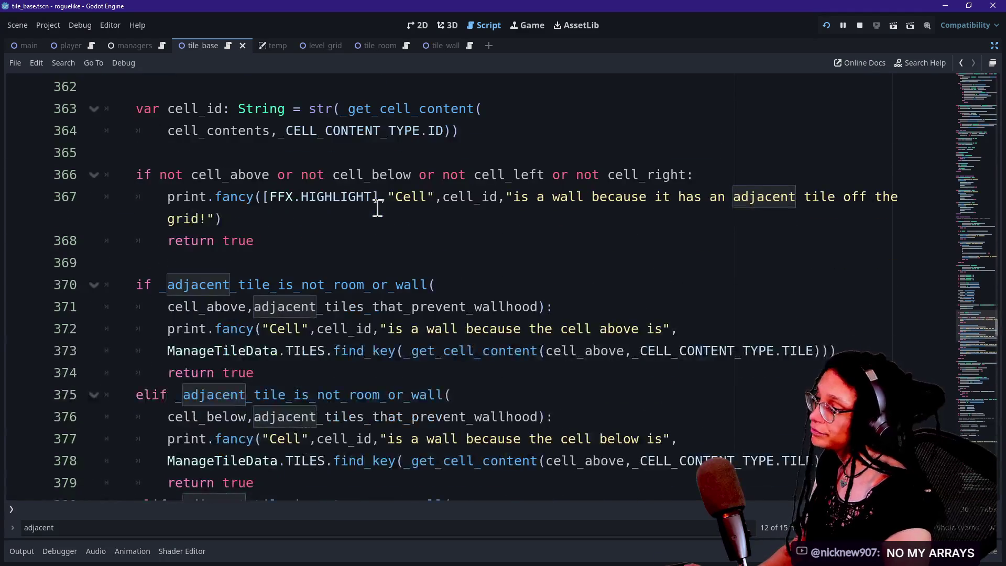
pyautogui.scroll(-3, 435, 266)
pyautogui.scroll(-4, 442, 270)
# Change the parameter type on line 394 from Array[ManageTileData.TILES] to ManageTileData.TILES
pyautogui.click(543, 285)
pyautogui.press('BackSpace')
pyautogui.press('BackSpace')
pyautogui.press('BackSpace')
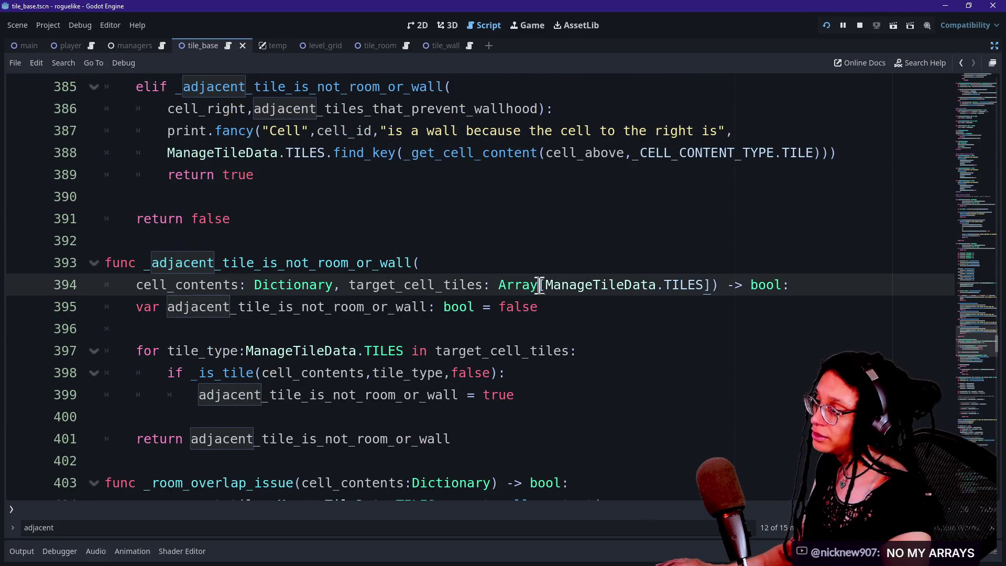
pyautogui.click(664, 285)
pyautogui.press('BackSpace')
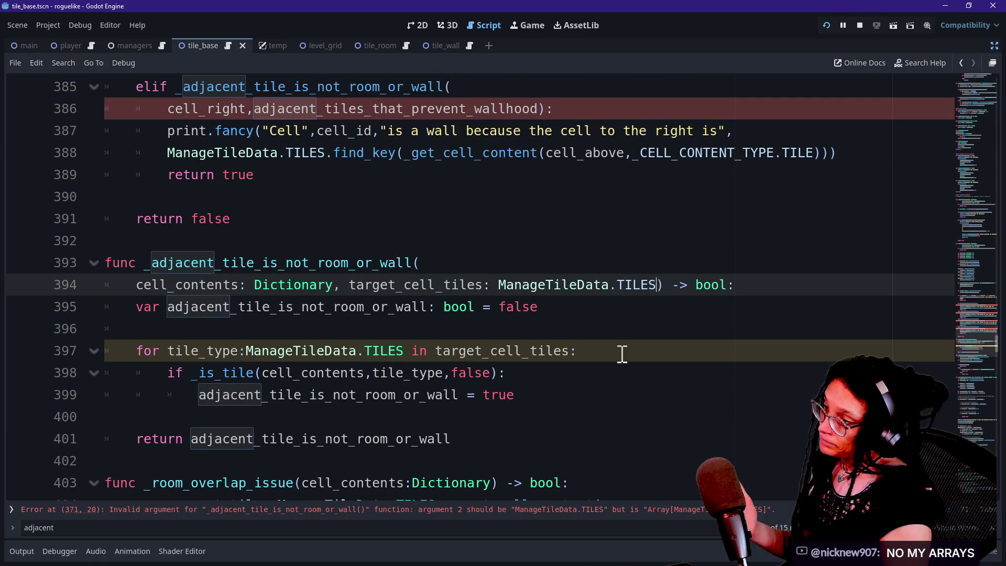
# Delete the for loop over target tiles and dedent the assignment under the if
pyautogui.click(148, 364)
pyautogui.hotkey('shift', 'Up')
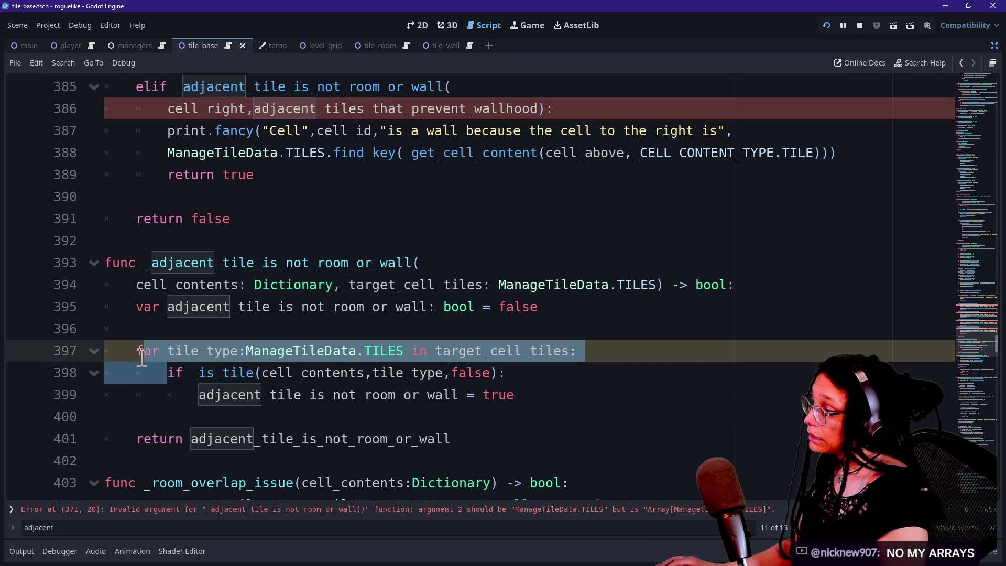
pyautogui.press('BackSpace')
pyautogui.press('BackSpace')
pyautogui.click(202, 373)
pyautogui.press('BackSpace')
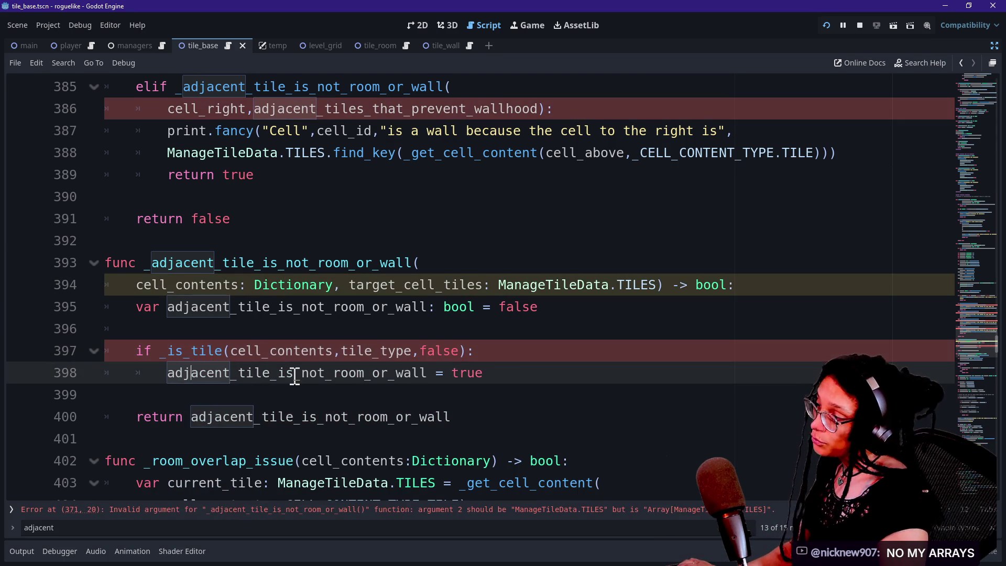
pyautogui.click(243, 330)
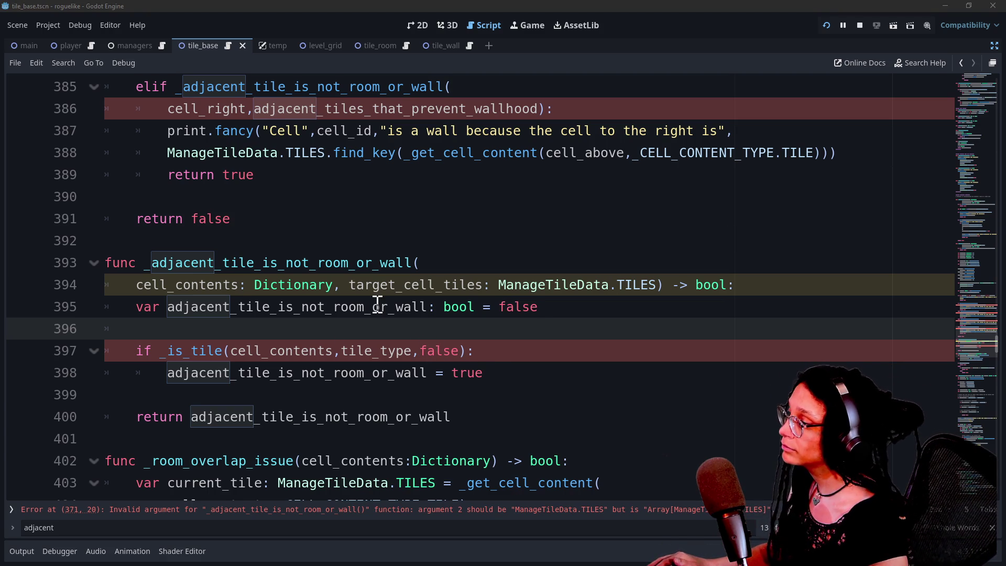
# Rename the parameter to target_cell_tile and pass it to _is_tile instead of tile_type
pyautogui.doubleClick(341, 356)
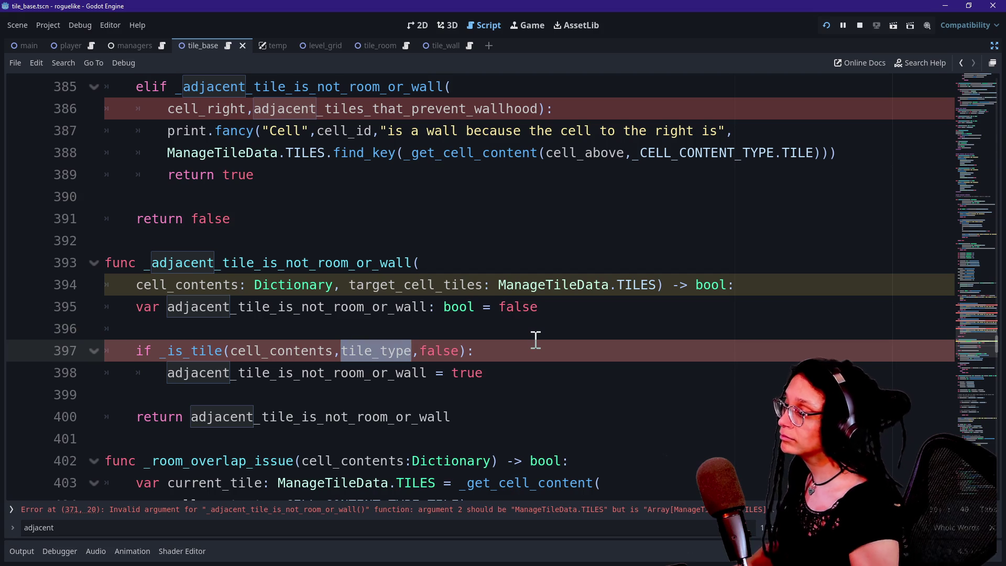
pyautogui.click(479, 284)
pyautogui.press('Delete')
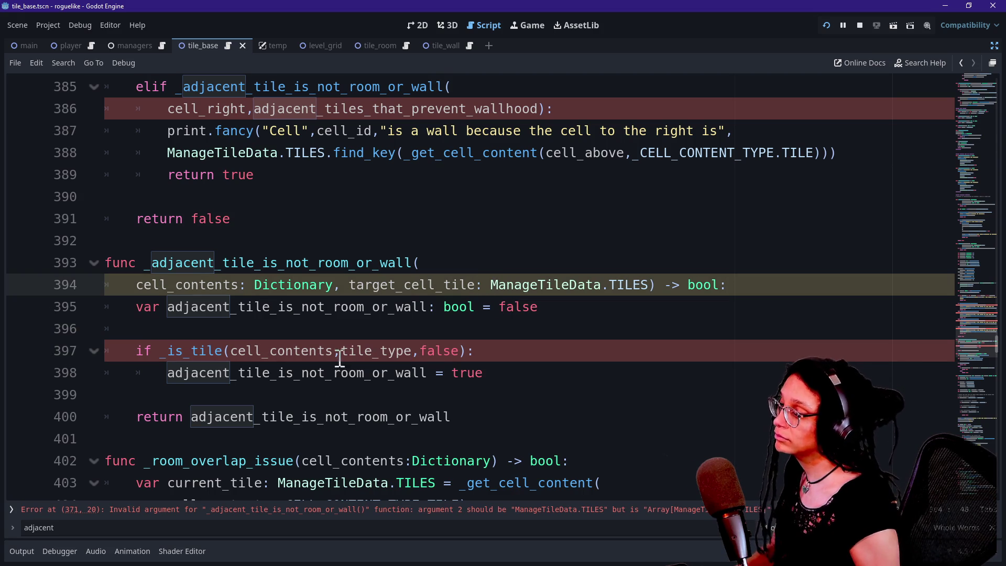
pyautogui.click(414, 348)
pyautogui.press('BackSpace')
pyautogui.press('BackSpace')
pyautogui.press('BackSpace')
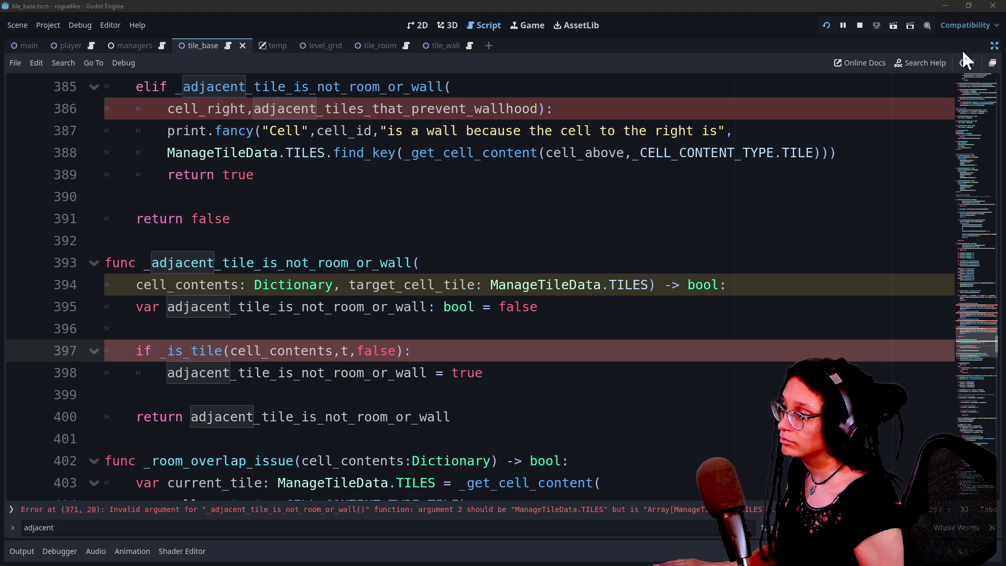
pyautogui.write('arget_cell_t')
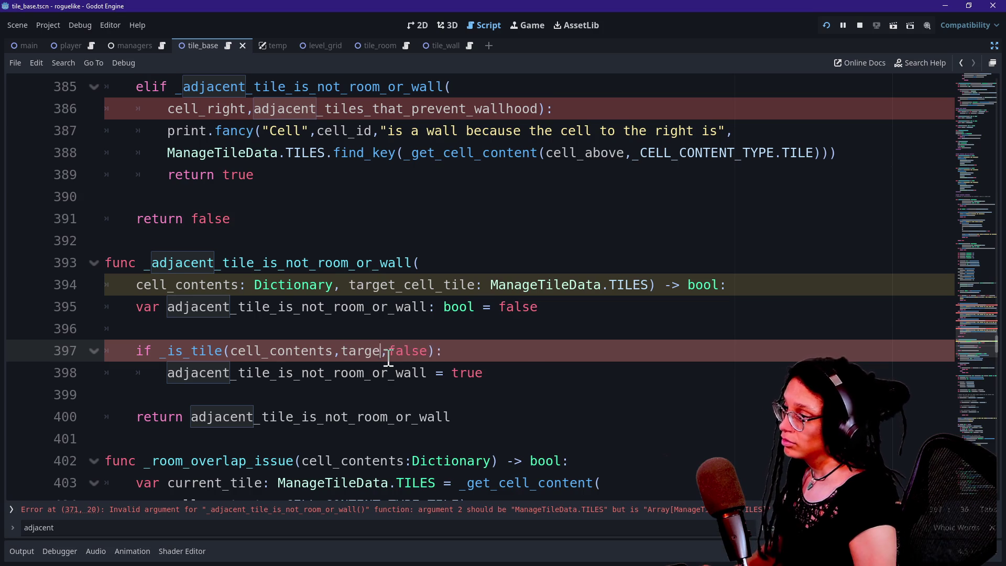
pyautogui.write('ile')
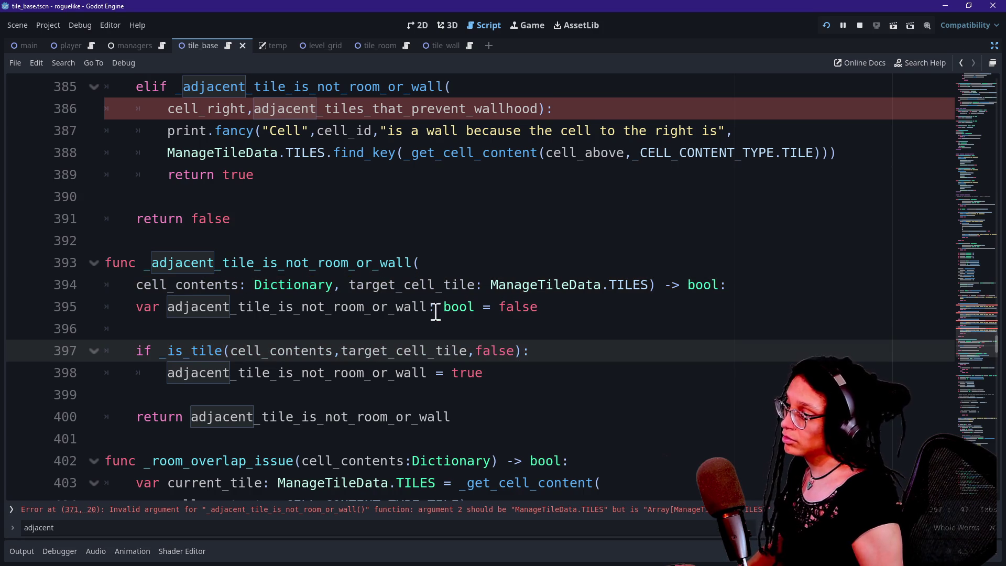
pyautogui.click(447, 326)
pyautogui.scroll(2, 447, 323)
pyautogui.scroll(5, 447, 323)
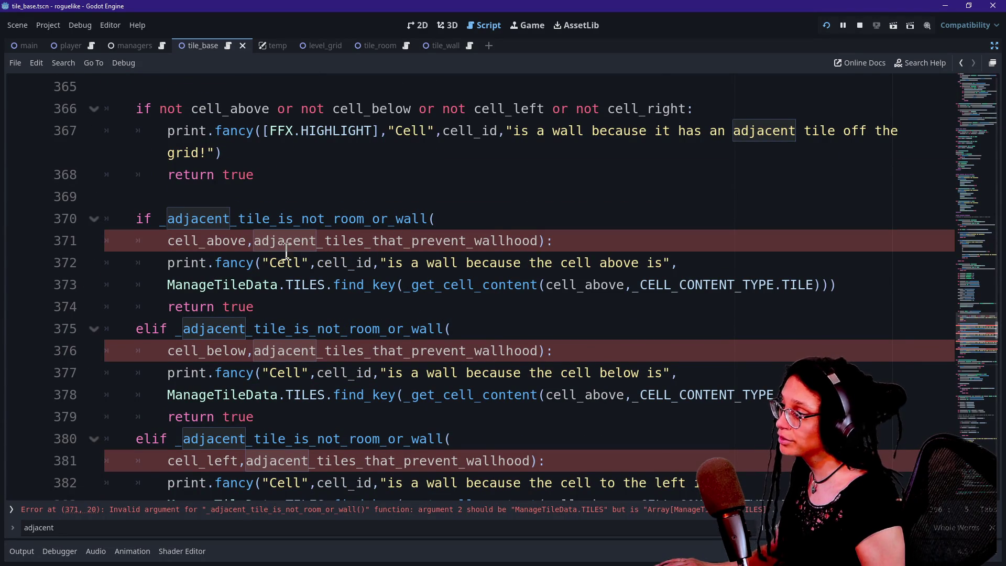
# Replace the array argument in the four wall checks with ManageTileData.TILES.ROOM
pyautogui.moveTo(255, 241); pyautogui.dragTo(546, 240)
pyautogui.hotkey('shift', 'Left')
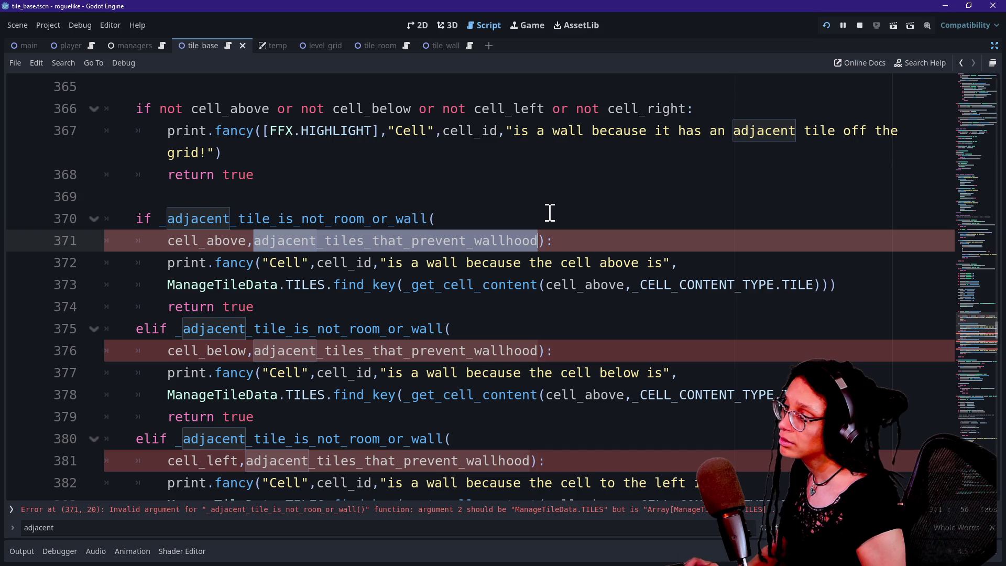
pyautogui.scroll(-2, 666, 328)
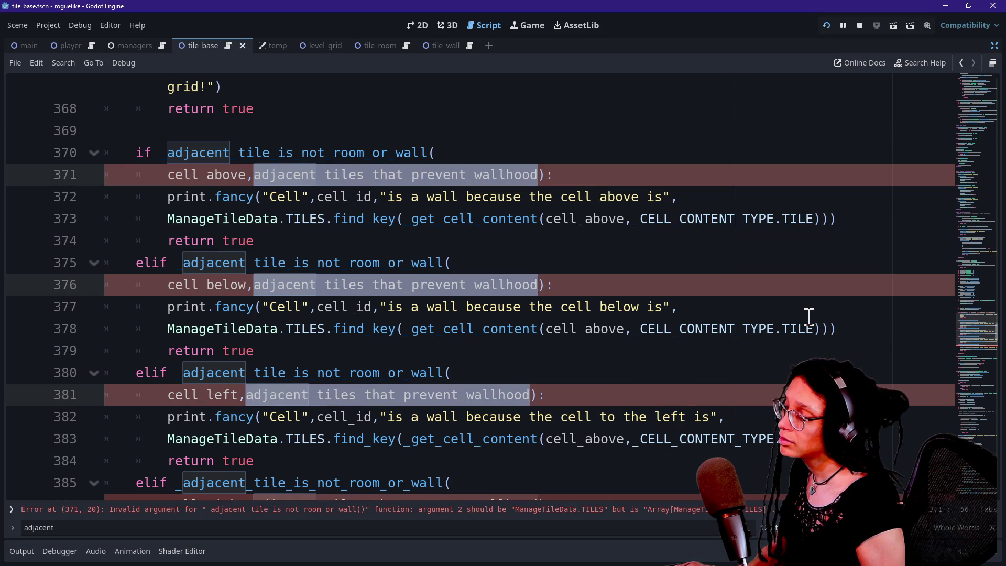
pyautogui.scroll(-2, 808, 319)
pyautogui.hotkey('ctrl', 'v')
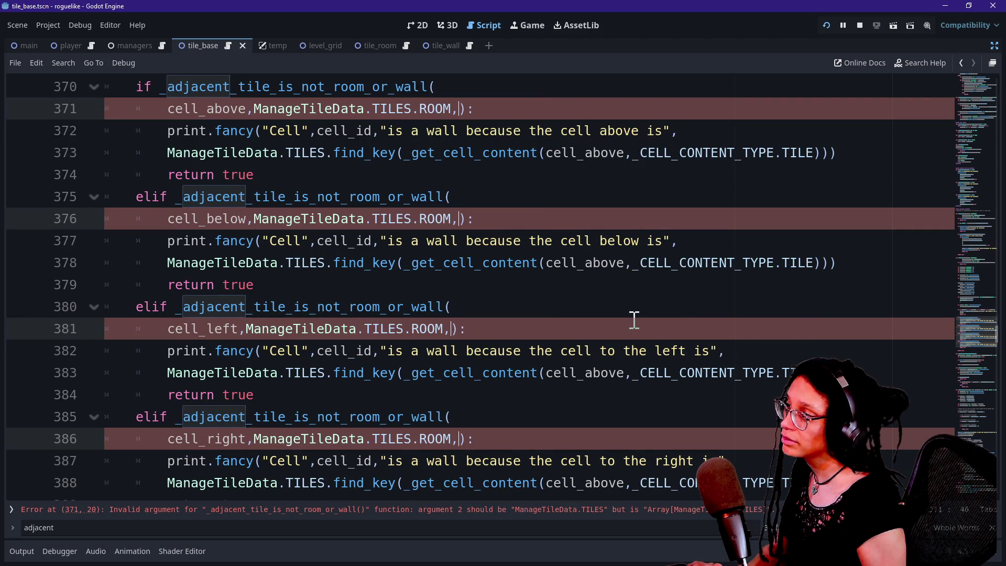
pyautogui.scroll(2, 527, 288)
pyautogui.press('BackSpace')
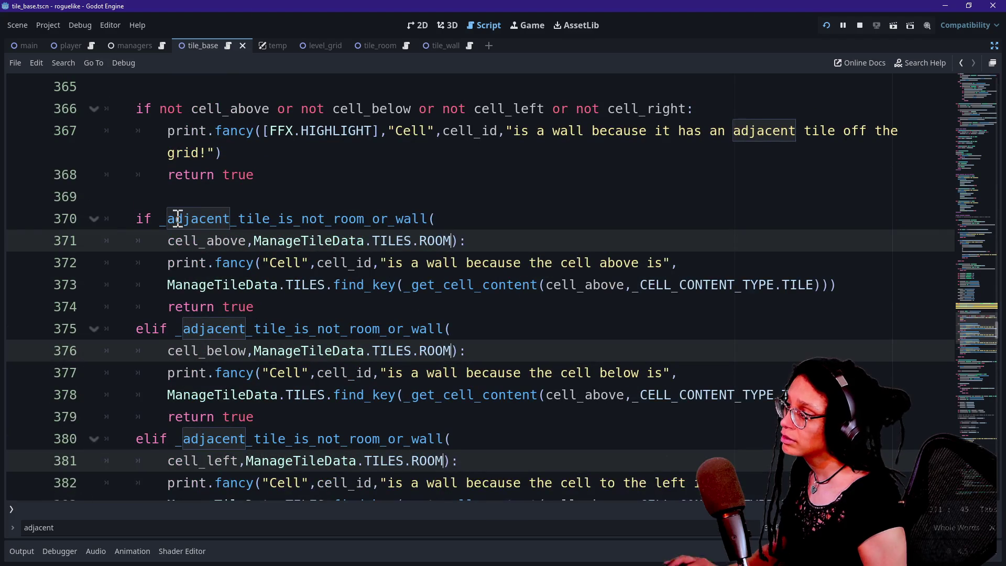
# Extend the cell_above check with 'or' and a second helper call testing TILES.WALL
pyautogui.click(134, 220)
pyautogui.moveTo(135, 219); pyautogui.dragTo(552, 301)
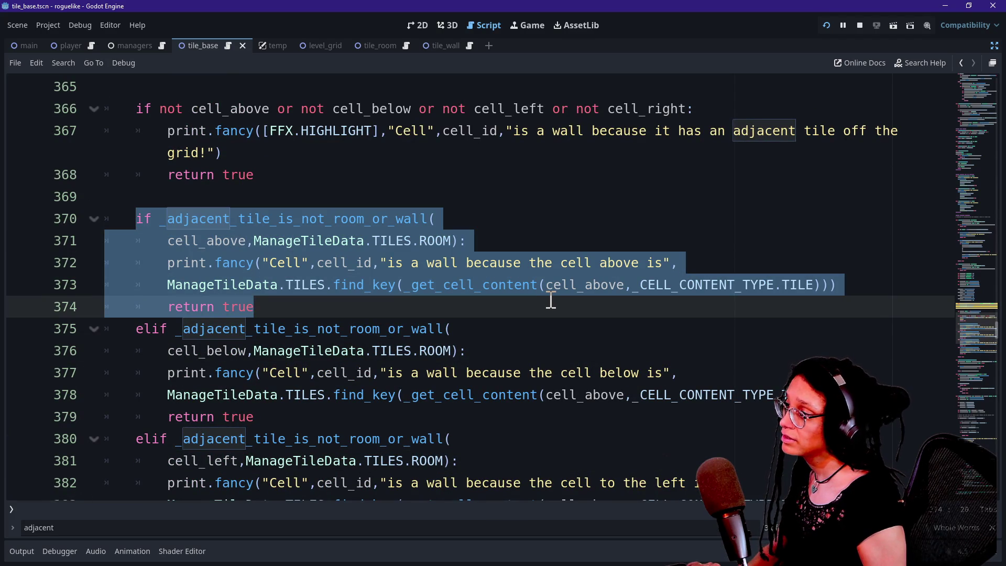
pyautogui.click(461, 242)
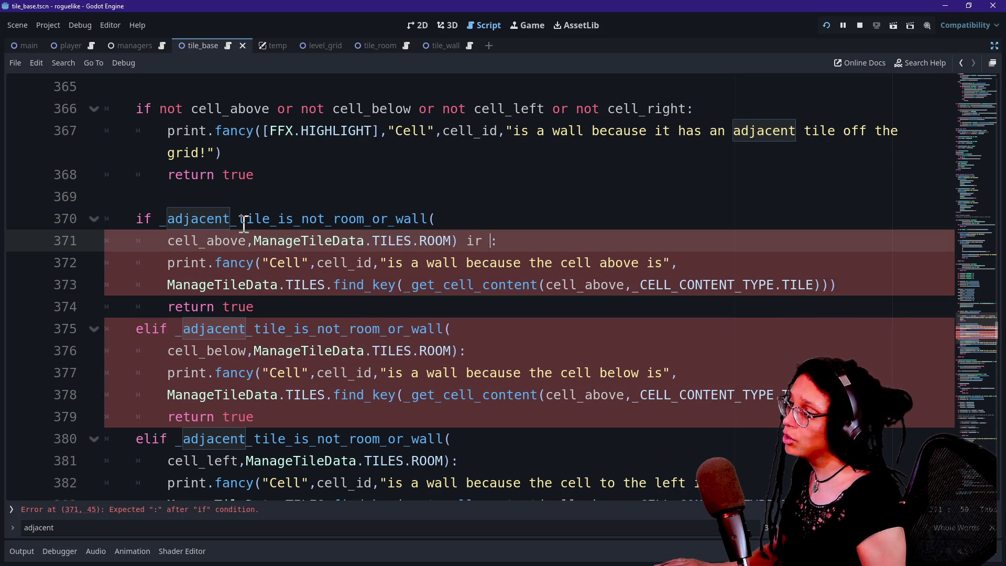
pyautogui.write('or')
pyautogui.moveTo(162, 218); pyautogui.dragTo(460, 244)
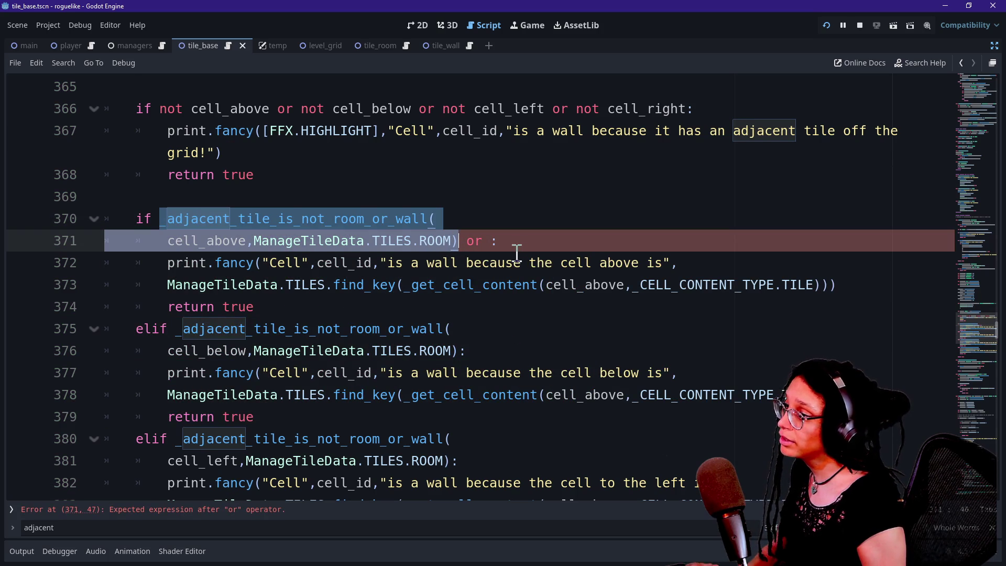
pyautogui.hotkey('ctrl', 'c')
pyautogui.click(489, 241)
pyautogui.hotkey('ctrl', 'v')
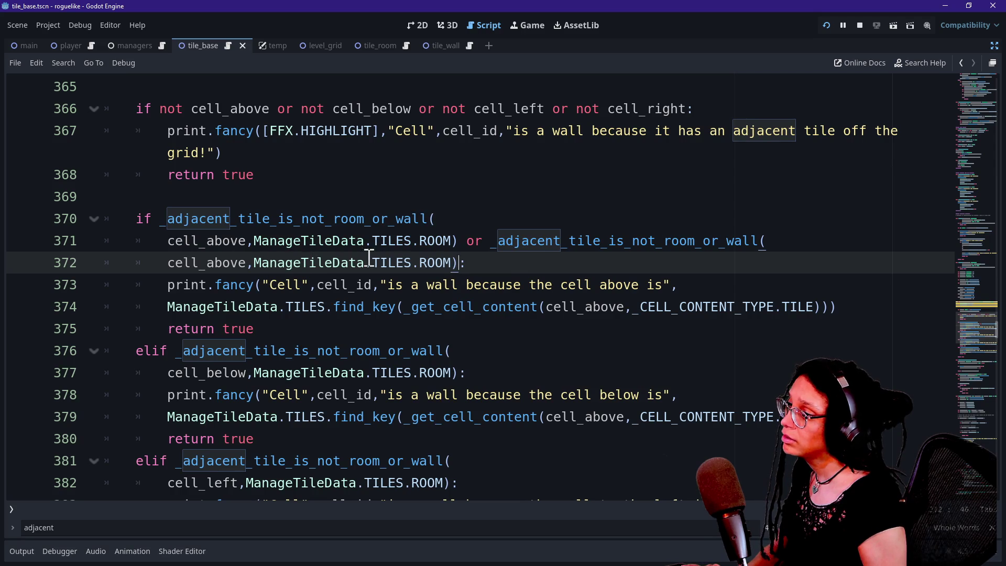
pyautogui.moveTo(419, 263); pyautogui.dragTo(454, 263)
pyautogui.write('WALL')
pyautogui.moveTo(456, 264)
pyautogui.mouseDown()
pyautogui.moveTo(373, 265)
pyautogui.moveTo(131, 231)
pyautogui.moveTo(157, 218)
pyautogui.mouseUp()
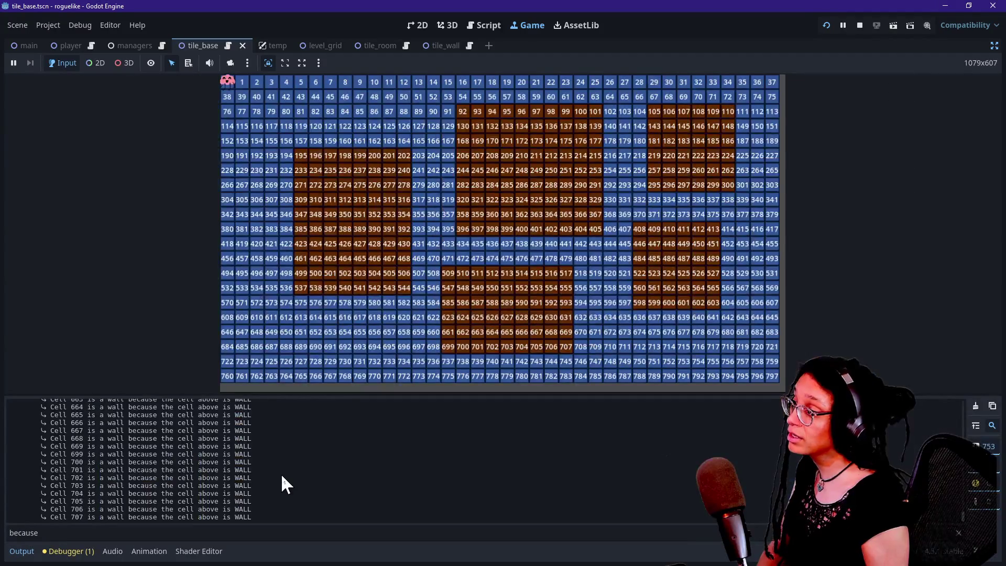
# Switch from the running game back to the tile_base script in the Script workspace
pyautogui.scroll(15, 282, 477)
pyautogui.scroll(-15, 281, 473)
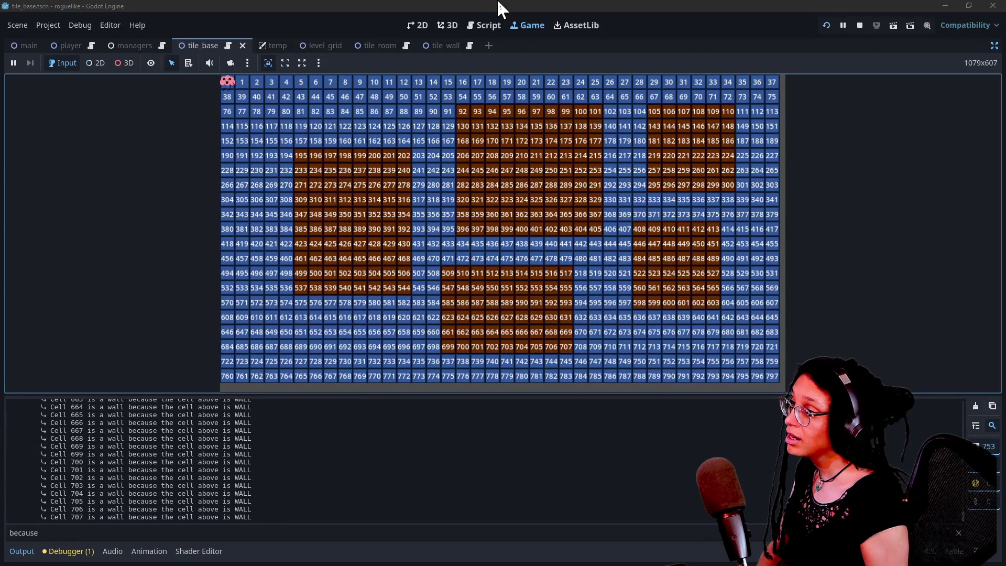
pyautogui.click(488, 26)
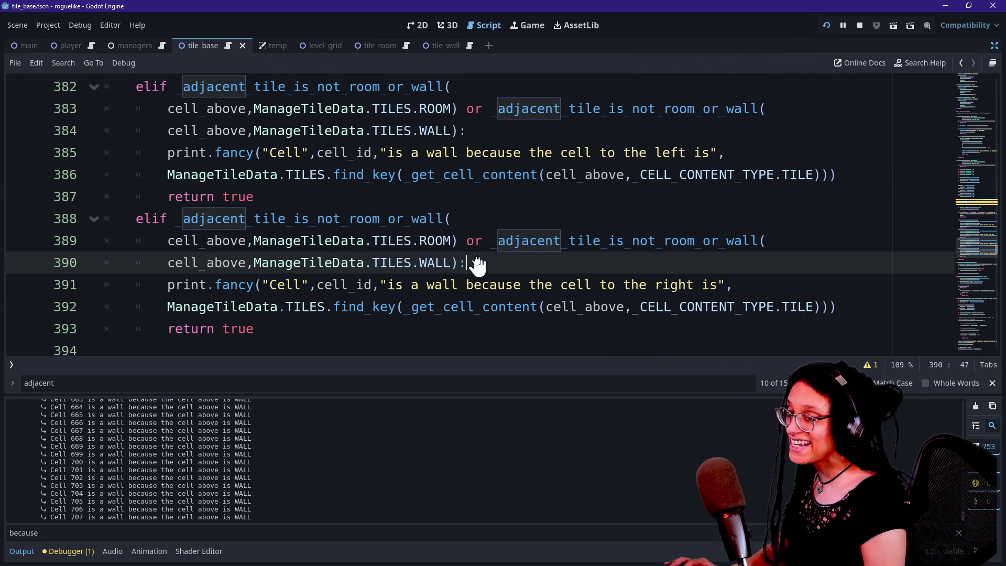
# Hide the output log and undo seven edits, restoring the Array[ManageTileData.TILES] parameter and loop
pyautogui.hotkey('ctrl', 'j')
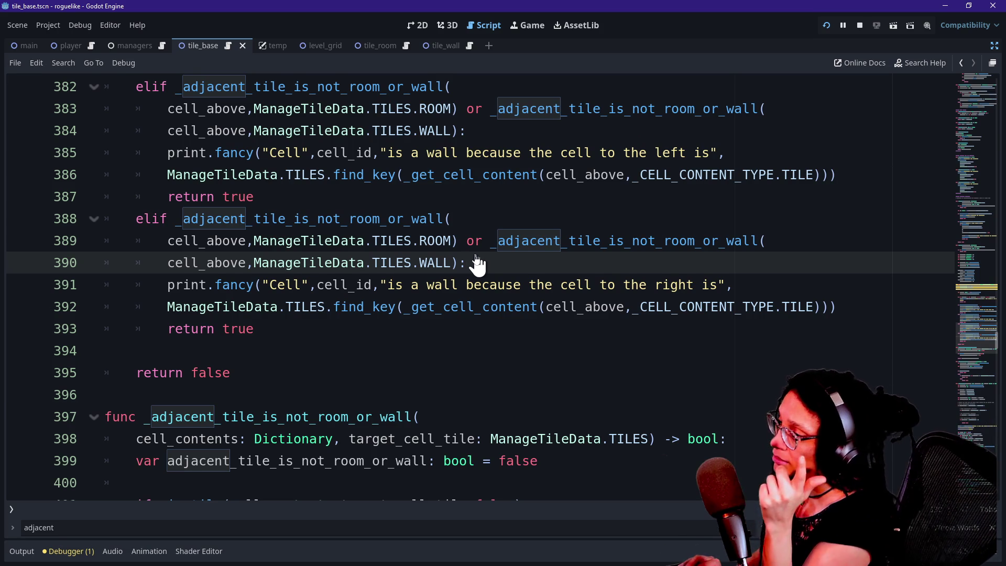
pyautogui.hotkey('ctrl', 'z')
pyautogui.hotkey('ctrl', 'z')
pyautogui.hotkey('ctrl', 'z')
pyautogui.hotkey('ctrl', 'z')
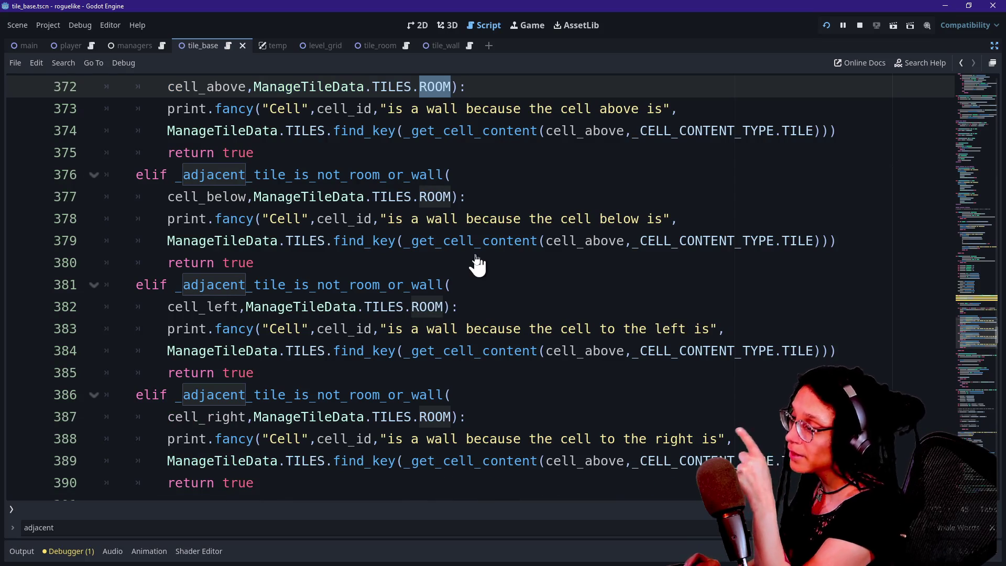
pyautogui.hotkey('ctrl', 'z')
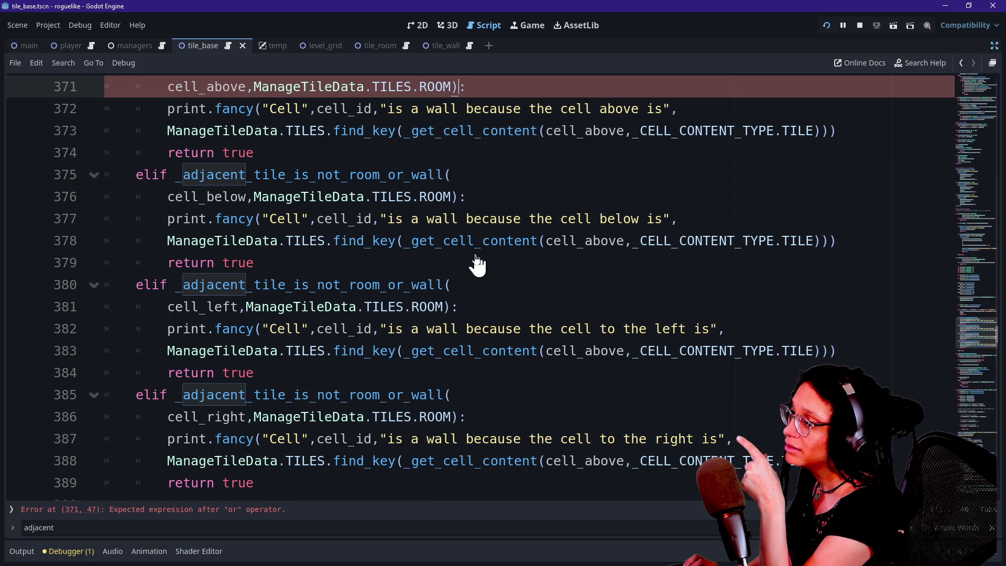
pyautogui.hotkey('ctrl', 'z')
pyautogui.hotkey('ctrl', 'z')
pyautogui.hotkey('ctrl', 'z')
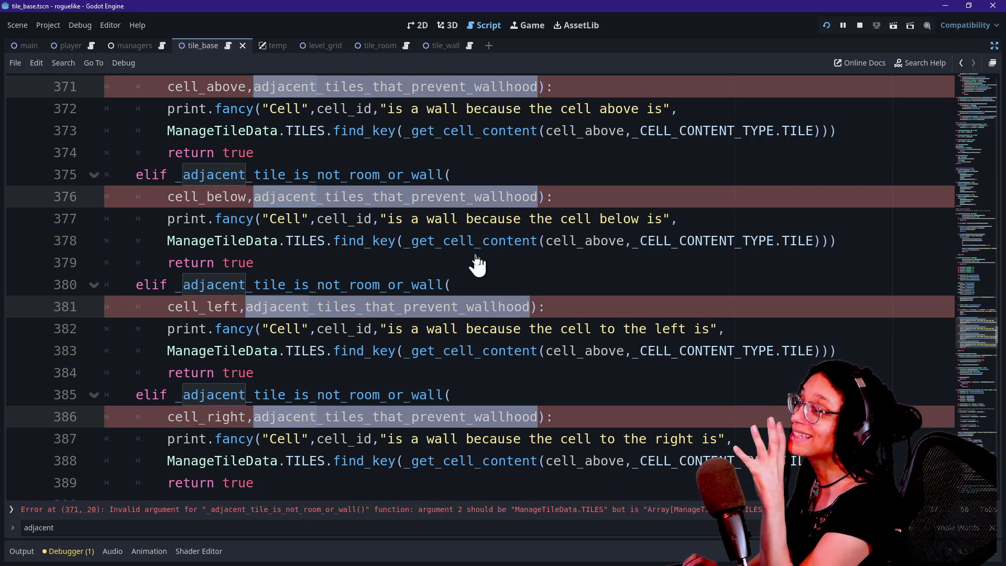
pyautogui.hotkey('ctrl', 'z')
pyautogui.hotkey('ctrl', 'z')
pyautogui.hotkey('ctrl', 'z')
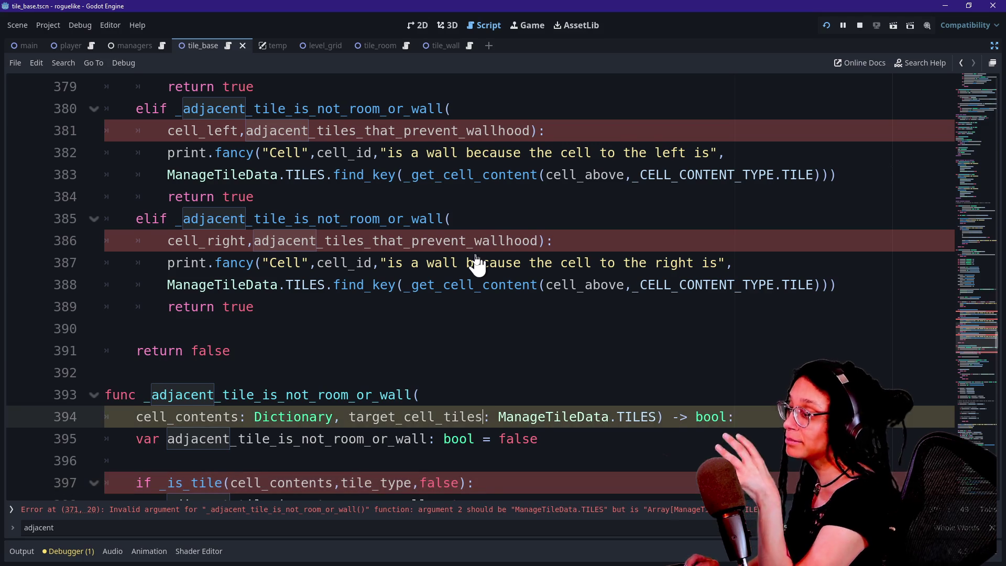
pyautogui.hotkey('ctrl', 'z')
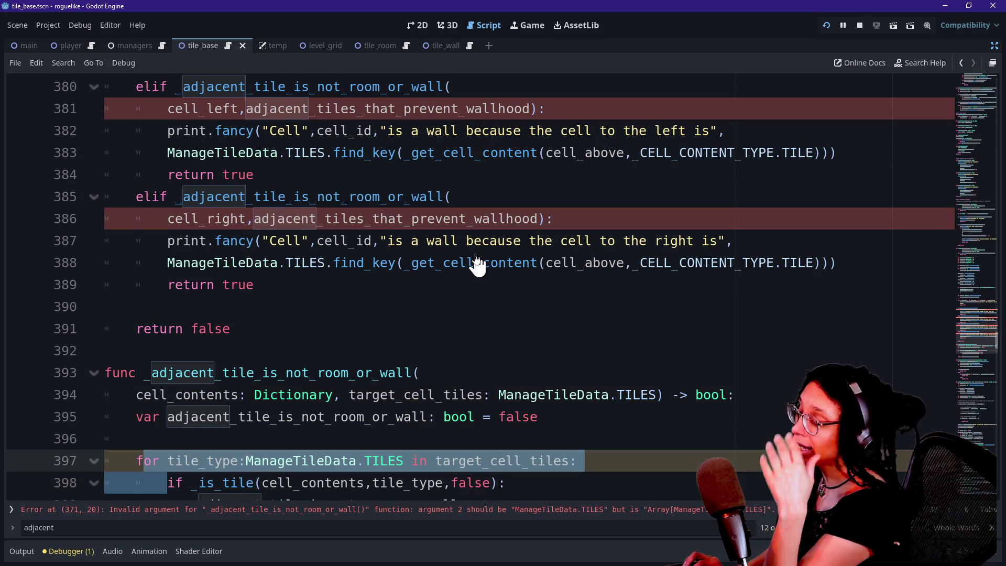
pyautogui.hotkey('ctrl', 'z')
pyautogui.hotkey('ctrl', 'z')
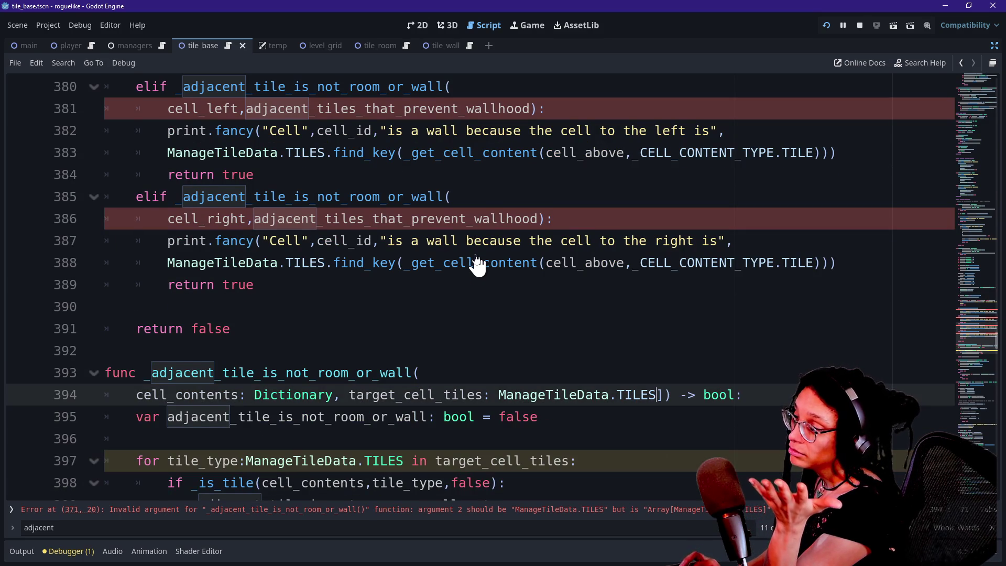
pyautogui.hotkey('ctrl', 'z')
pyautogui.hotkey('ctrl', 'z')
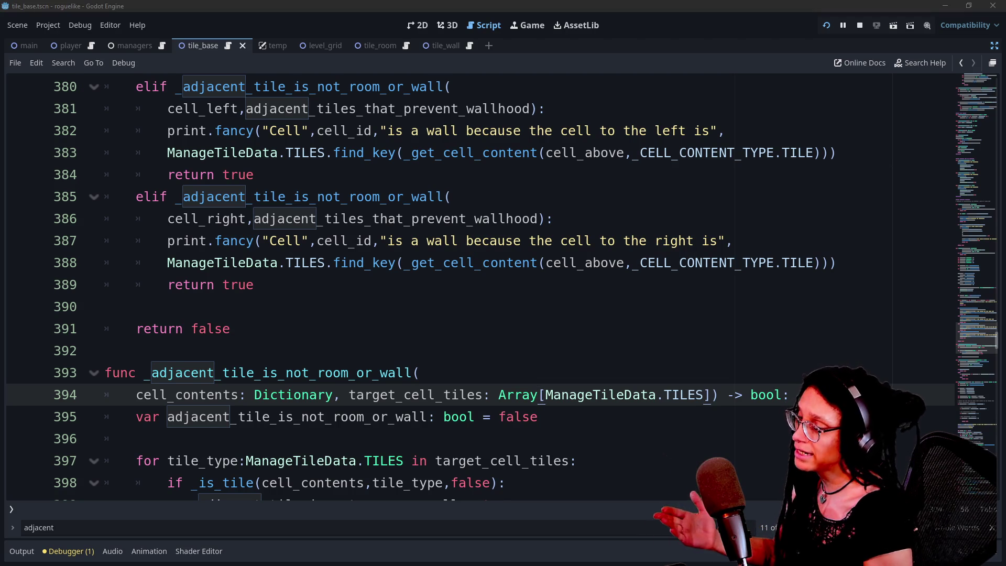
pyautogui.scroll(-2, 604, 244)
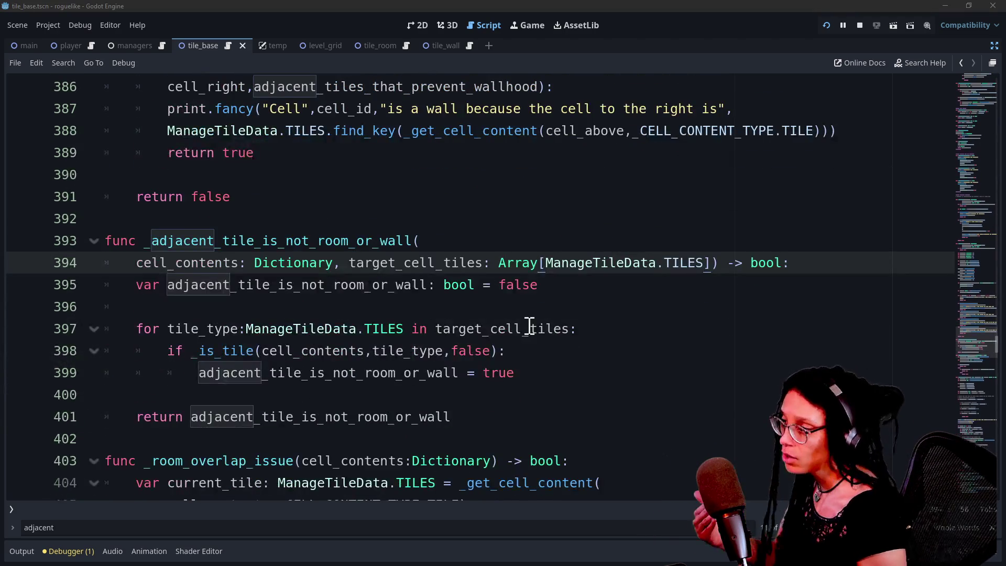
pyautogui.scroll(-1, 529, 326)
pyautogui.scroll(-2, 530, 326)
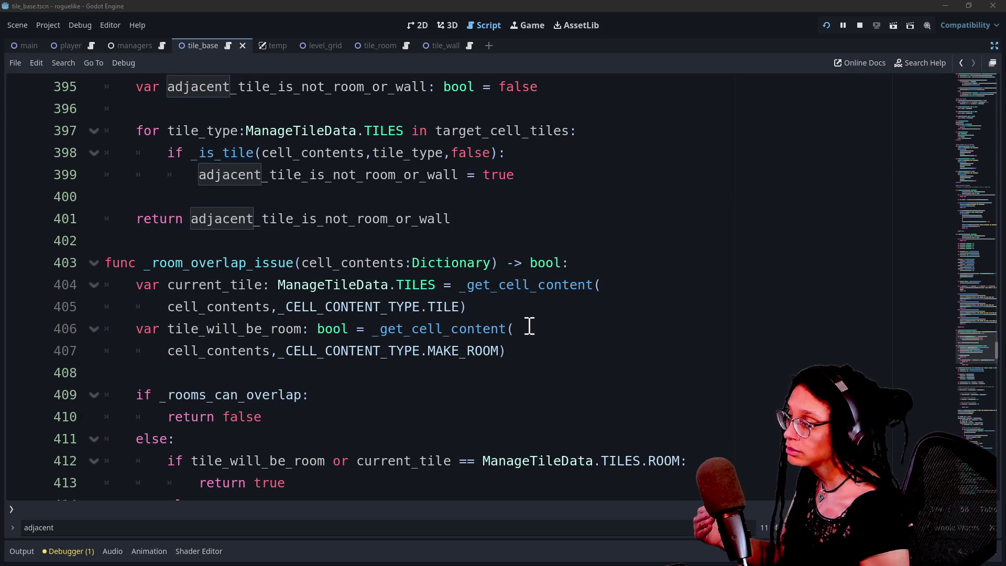
pyautogui.scroll(1, 360, 306)
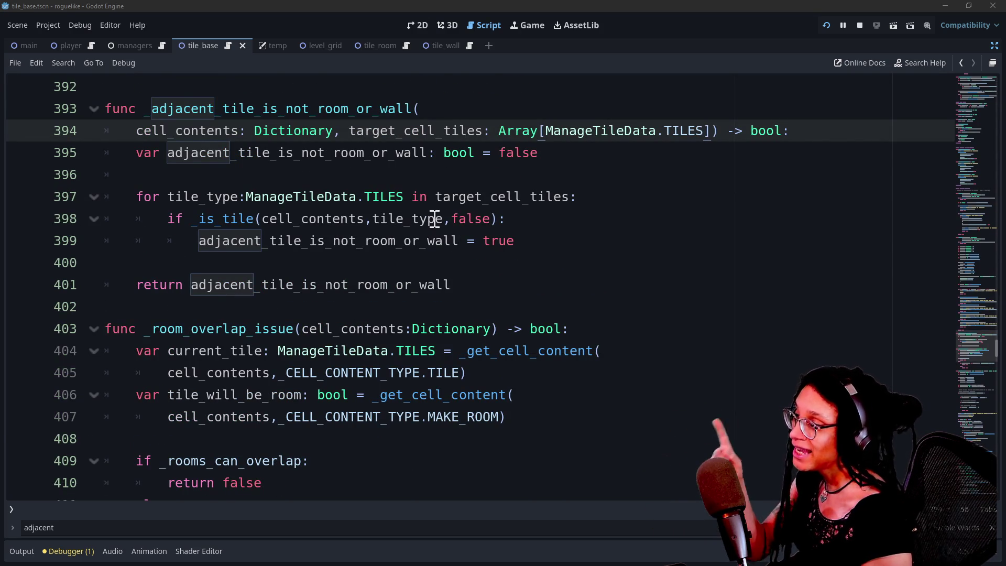
# Make the _is_tile call on line 398 pass ManageTileData.TILES.BASE and true
pyautogui.doubleClick(464, 219)
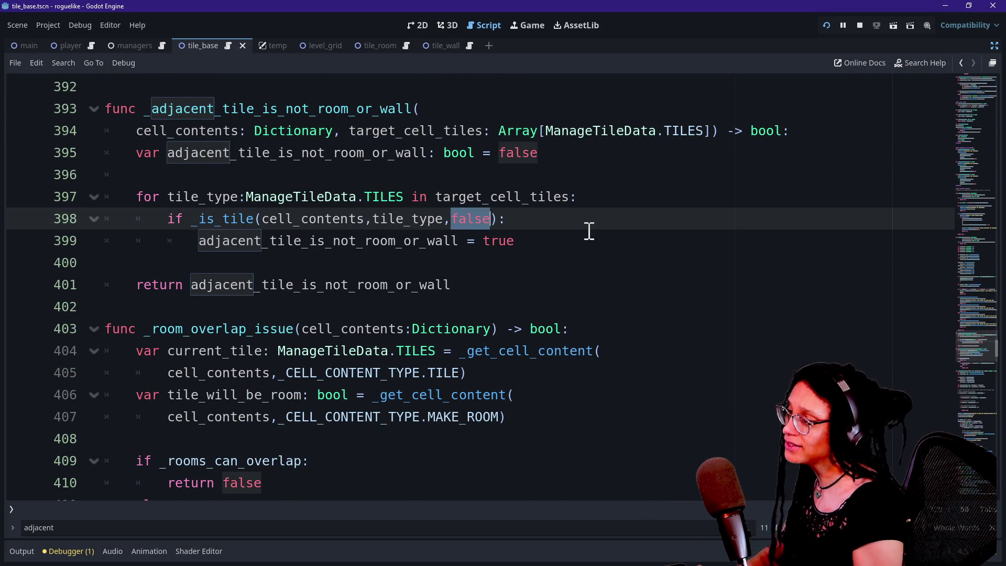
pyautogui.write('true')
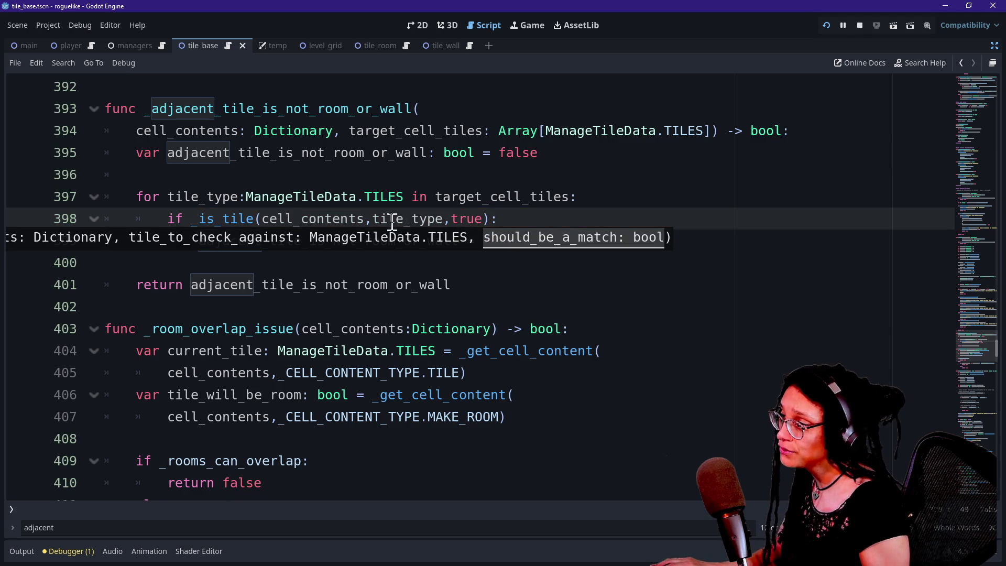
pyautogui.doubleClick(379, 218)
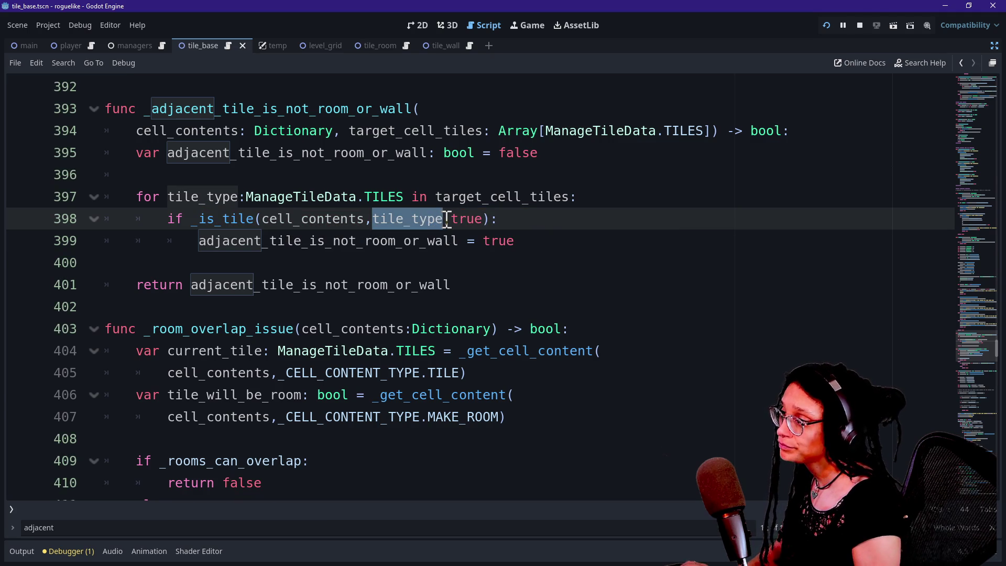
pyautogui.write('M')
pyautogui.press('BackSpace')
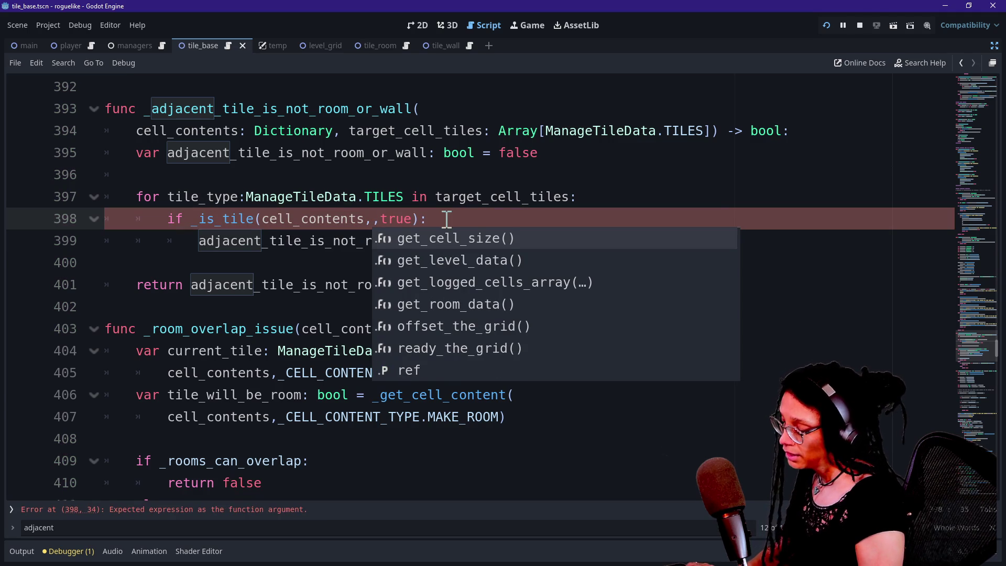
pyautogui.moveTo(546, 131); pyautogui.dragTo(703, 132)
pyautogui.hotkey('ctrl', 'c')
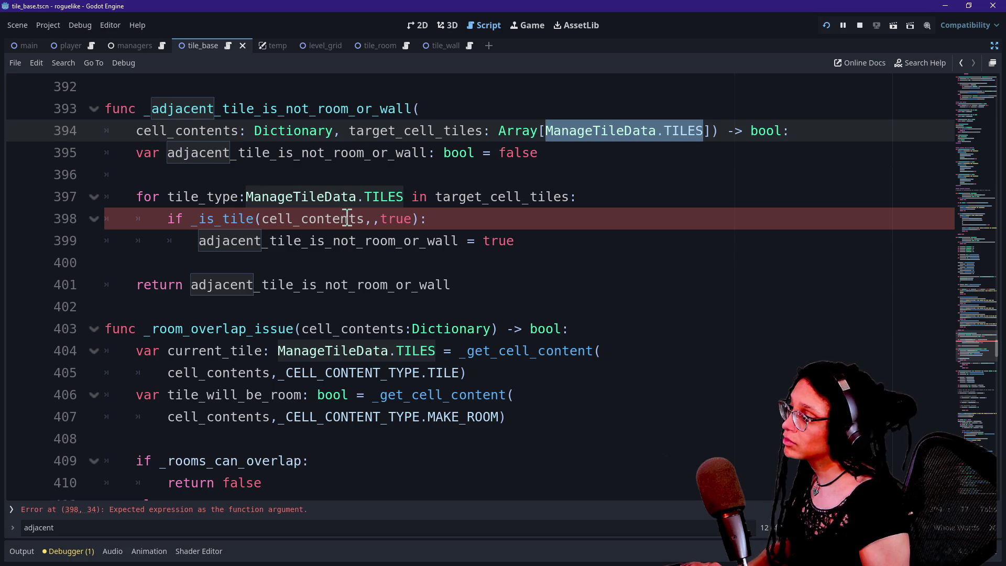
pyautogui.click(374, 218)
pyautogui.hotkey('ctrl', 'v')
pyautogui.write('.B')
pyautogui.press('Return')
# Review the edited lines 398–400 and save the script
pyautogui.moveTo(205, 220); pyautogui.dragTo(609, 218)
pyautogui.click(615, 225)
pyautogui.moveTo(194, 243); pyautogui.dragTo(564, 263)
pyautogui.click(565, 264)
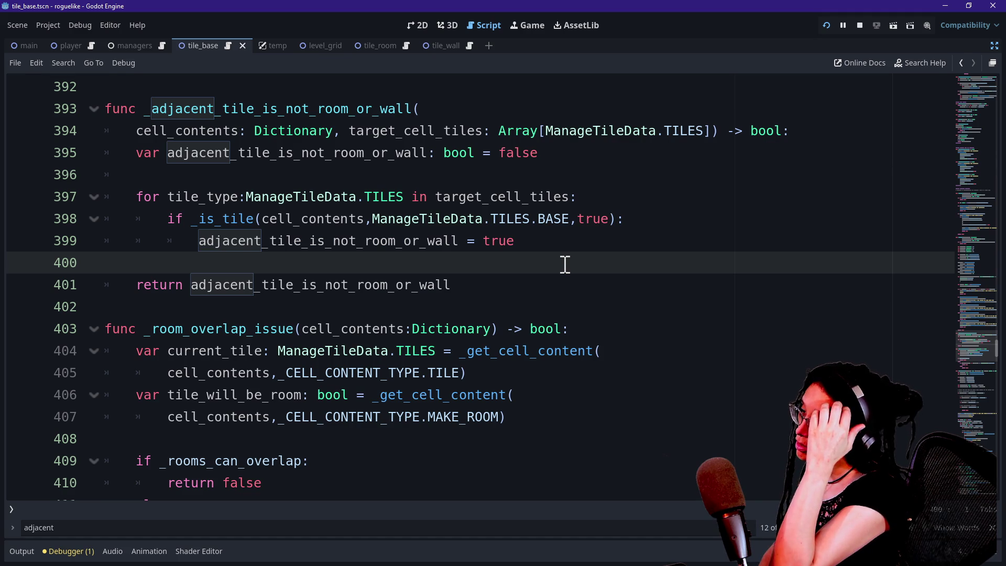
pyautogui.scroll(1, 565, 264)
pyautogui.moveTo(390, 288); pyautogui.dragTo(596, 300)
pyautogui.click(596, 300)
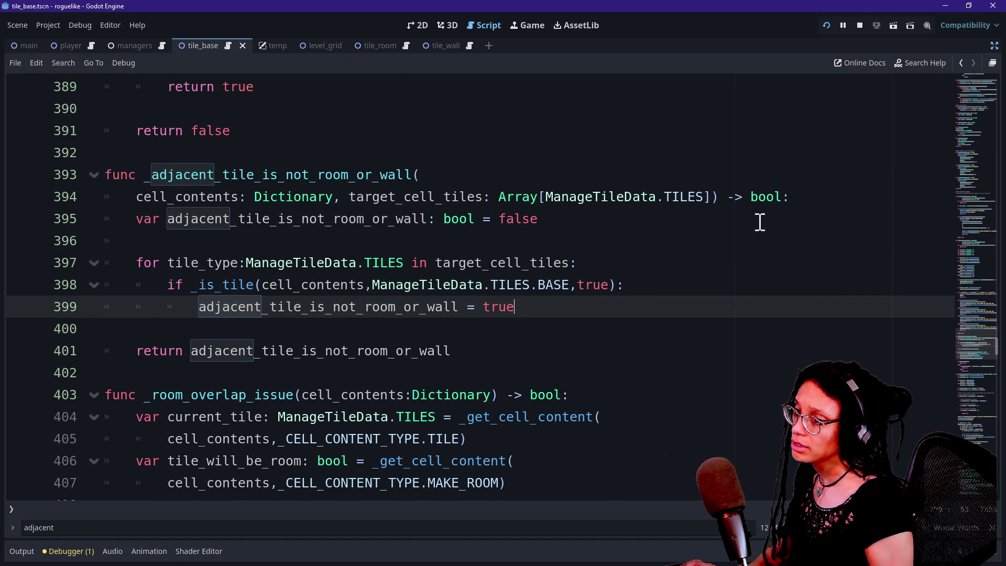
pyautogui.scroll(1, 758, 225)
pyautogui.hotkey('ctrl', 's')
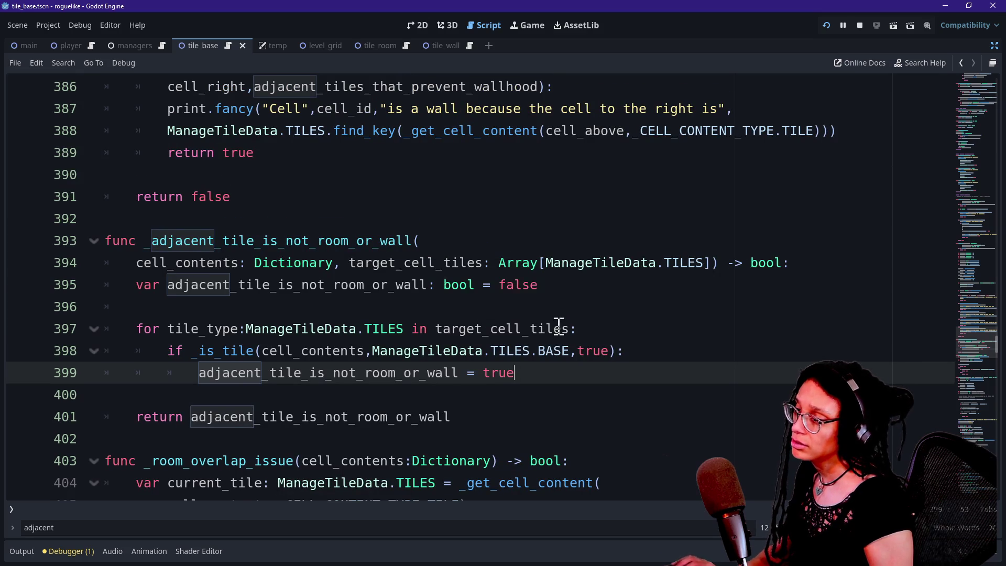
# Remove the for-loop line at 397, dedent its if block, delete the blank line, and restart the game
pyautogui.moveTo(591, 328); pyautogui.dragTo(108, 323)
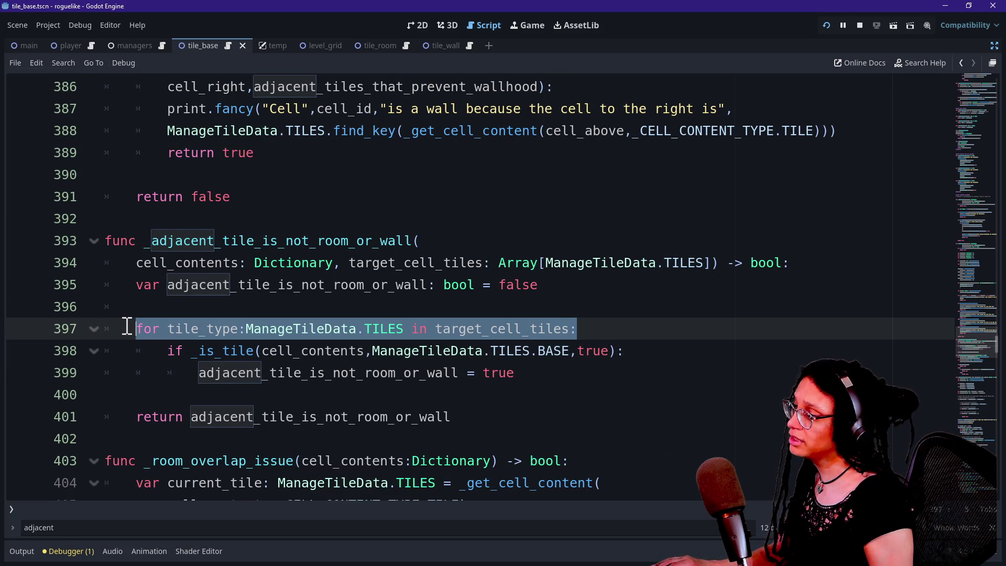
pyautogui.press('Delete')
pyautogui.moveTo(207, 351); pyautogui.dragTo(223, 372)
pyautogui.hotkey('shift', 'Tab')
pyautogui.click(204, 329)
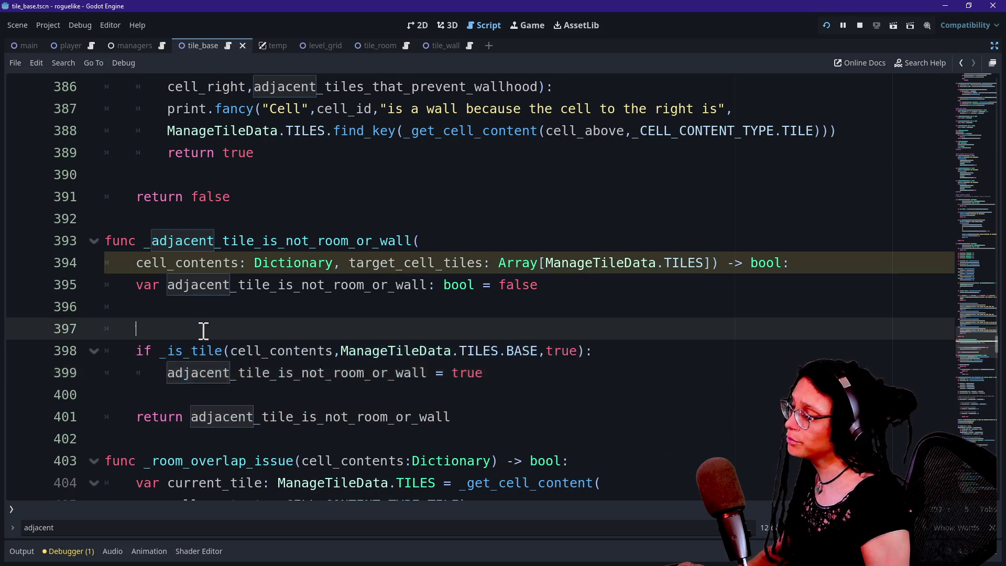
pyautogui.press('BackSpace')
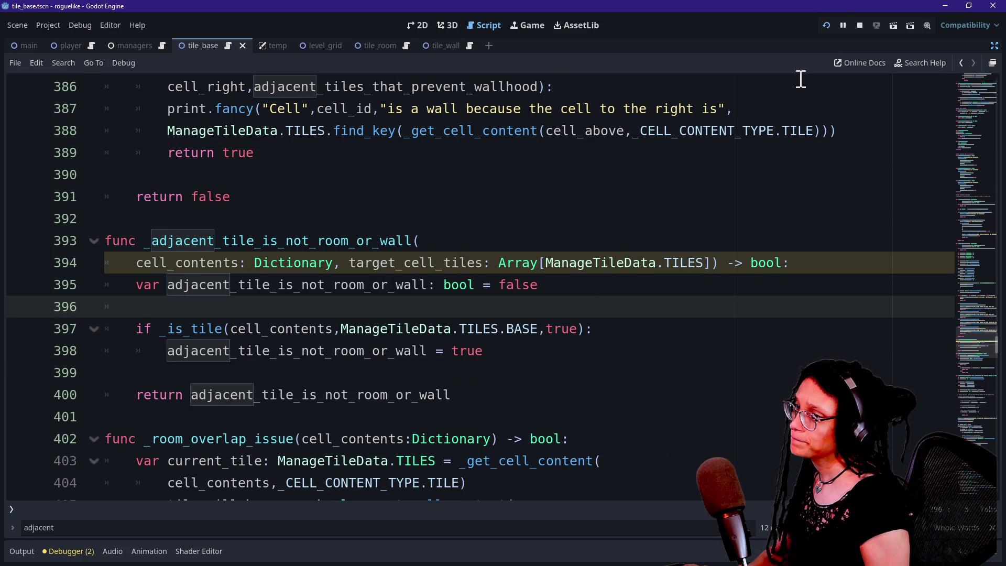
pyautogui.click(827, 26)
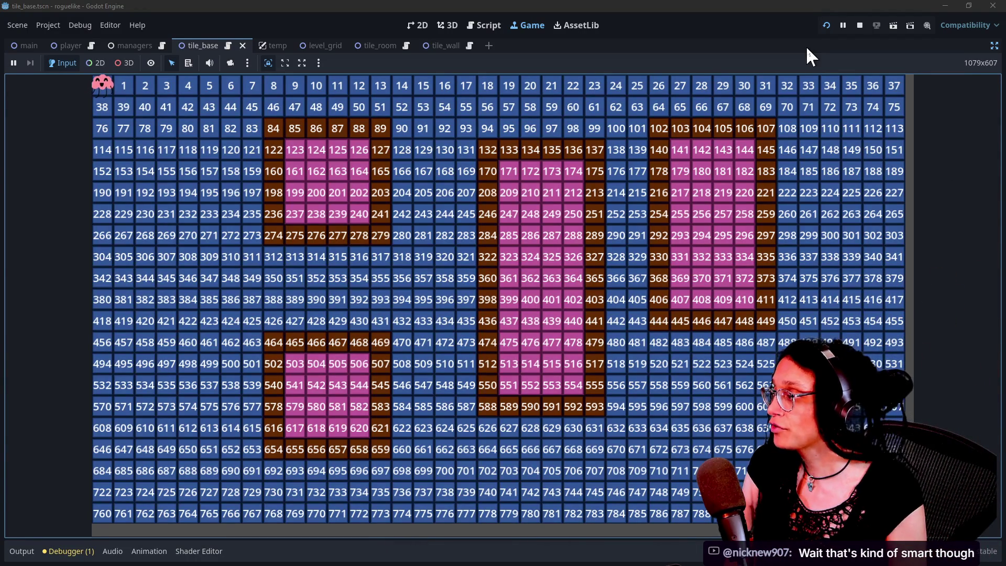
pyautogui.click(499, 24)
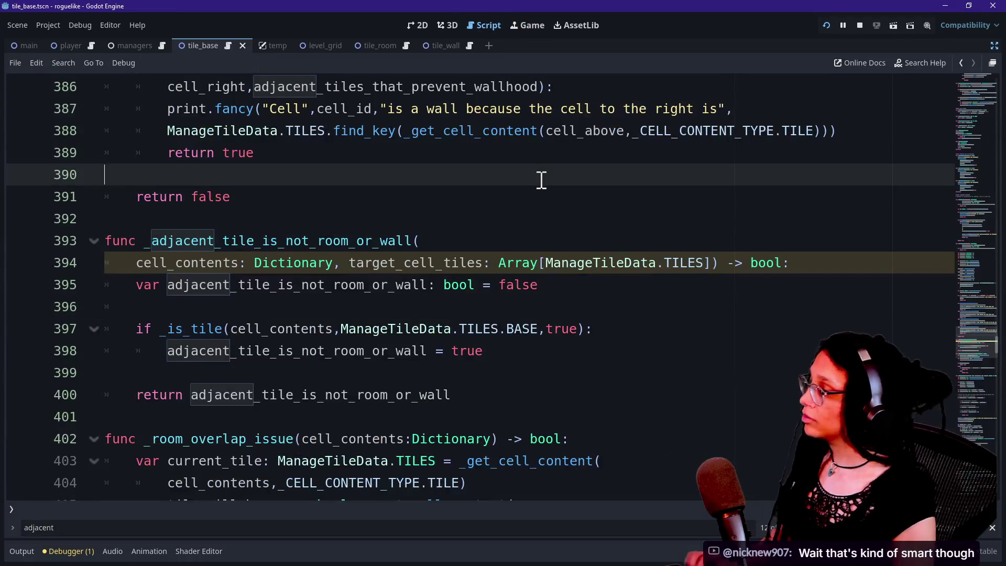
pyautogui.scroll(10, 605, 373)
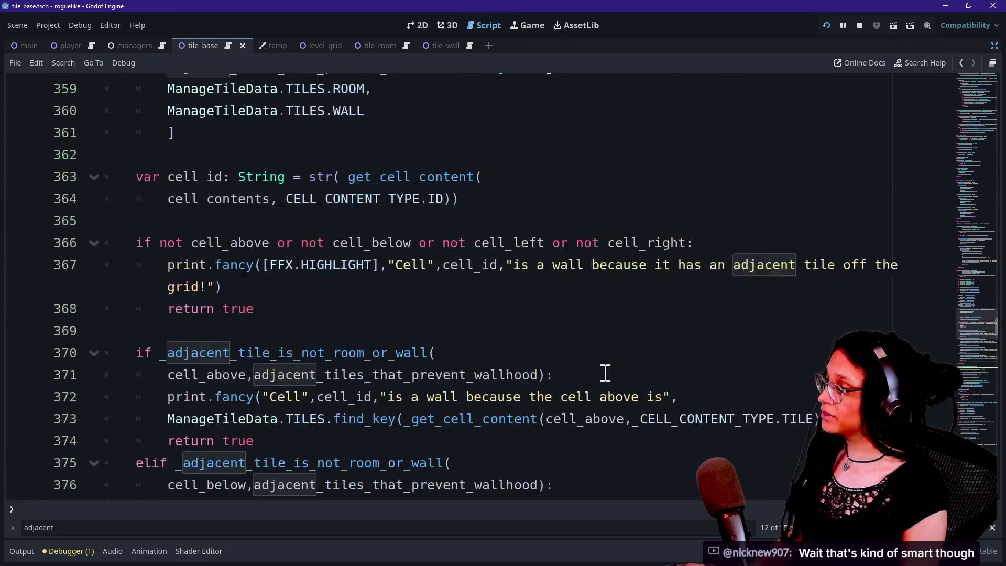
pyautogui.scroll(-1, 605, 373)
pyautogui.moveTo(225, 288)
pyautogui.mouseDown()
pyautogui.moveTo(341, 322)
pyautogui.moveTo(139, 296)
pyautogui.moveTo(139, 285)
pyautogui.moveTo(269, 315)
pyautogui.moveTo(90, 298)
pyautogui.mouseUp()
pyautogui.click(264, 321)
pyautogui.hotkey('shift', 'Down')
pyautogui.click(158, 308)
pyautogui.moveTo(152, 284); pyautogui.dragTo(473, 290)
pyautogui.click(473, 290)
pyautogui.moveTo(373, 287); pyautogui.dragTo(469, 337)
pyautogui.click(469, 336)
pyautogui.moveTo(602, 193); pyautogui.dragTo(654, 313)
pyautogui.click(653, 313)
pyautogui.press('Down')
pyautogui.press('Down')
pyautogui.press('Down')
pyautogui.press('Down')
pyautogui.press('Down')
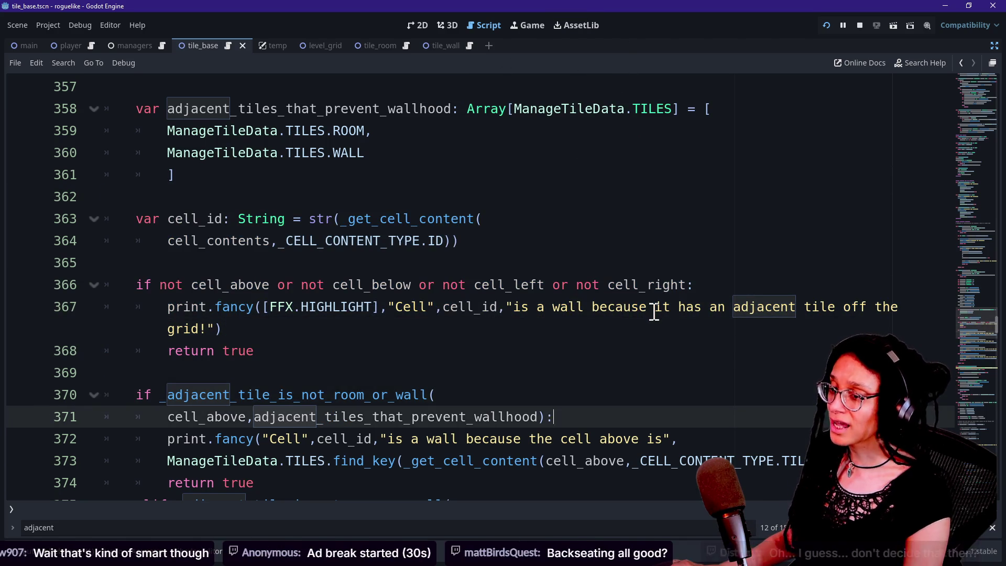
pyautogui.press('Up')
pyautogui.press('Up')
pyautogui.press('Up')
pyautogui.press('F5')
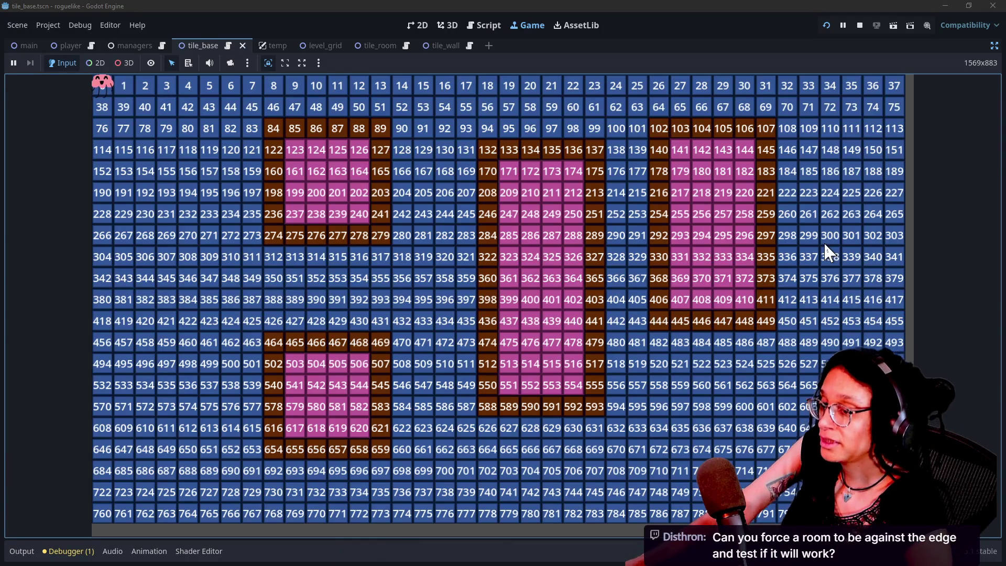
# Restore the side docks and open the managers scene with ManageLevel selected
pyautogui.click(994, 46)
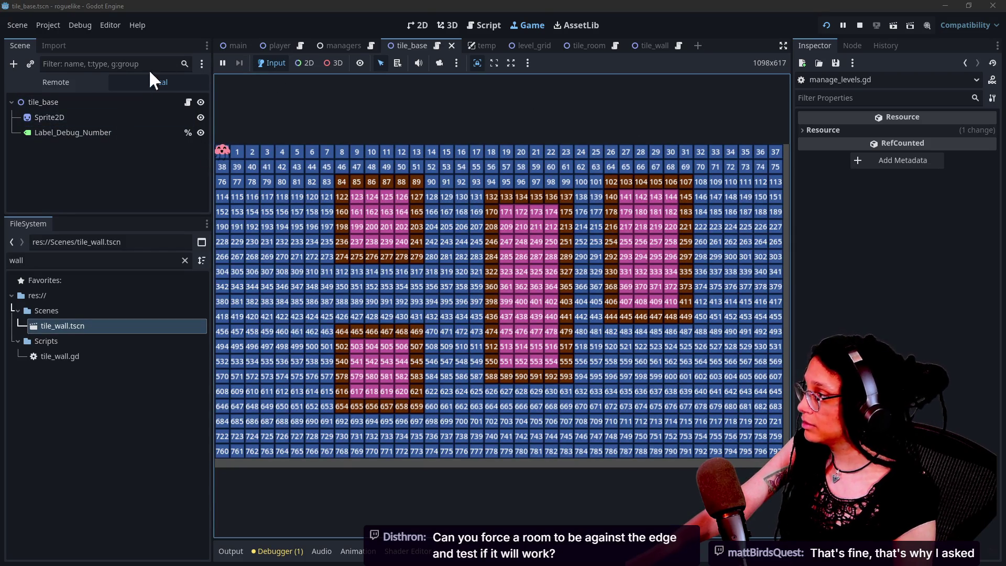
pyautogui.click(330, 46)
pyautogui.click(83, 132)
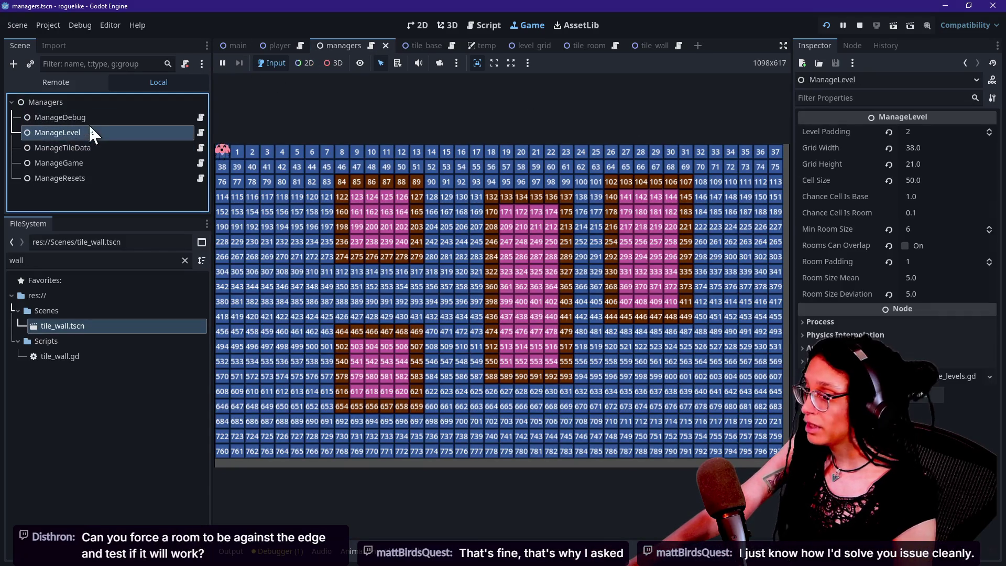
# Step up and down through the manager nodes in the Scene dock with the arrow keys
pyautogui.click(116, 105)
pyautogui.press('Down')
pyautogui.press('Down')
pyautogui.press('Up')
pyautogui.press('Up')
pyautogui.press('Down')
pyautogui.press('Down')
pyautogui.press('Down')
pyautogui.press('Up')
pyautogui.press('Up')
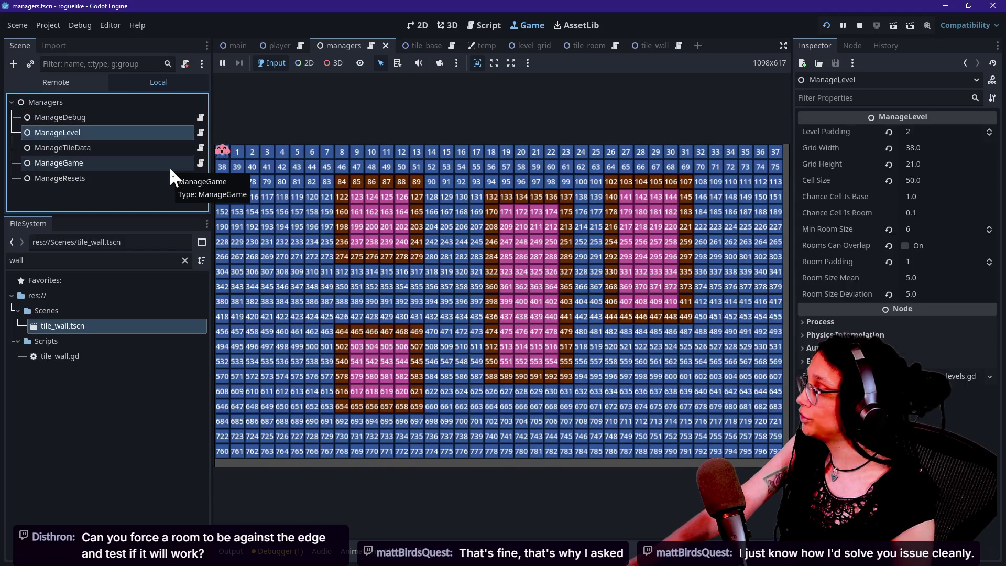
pyautogui.press('Down')
pyautogui.press('Down')
pyautogui.press('Up')
pyautogui.press('Up')
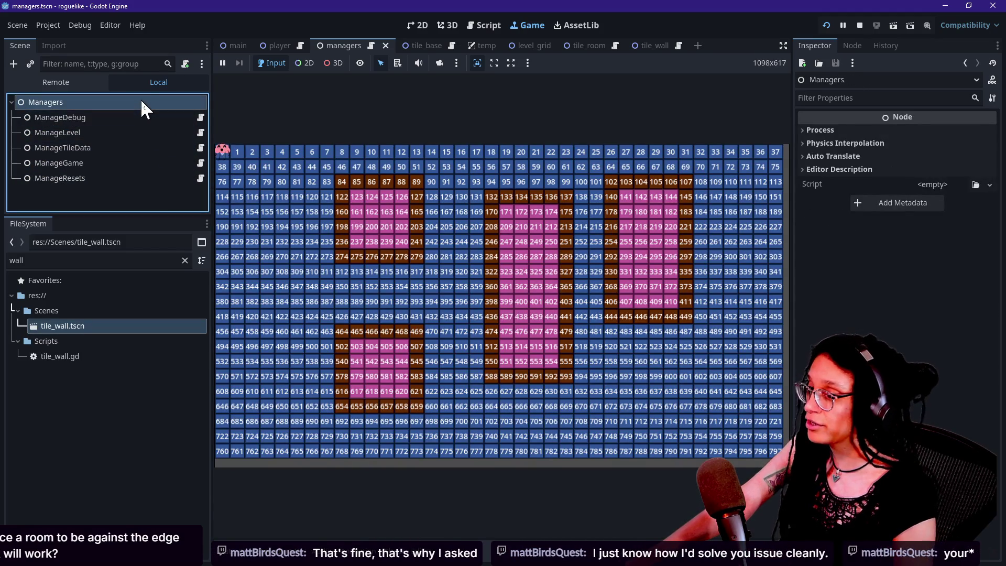
pyautogui.press('Down')
pyautogui.press('Down')
pyautogui.press('Up')
pyautogui.press('Up')
pyautogui.press('Up')
pyautogui.press('Down')
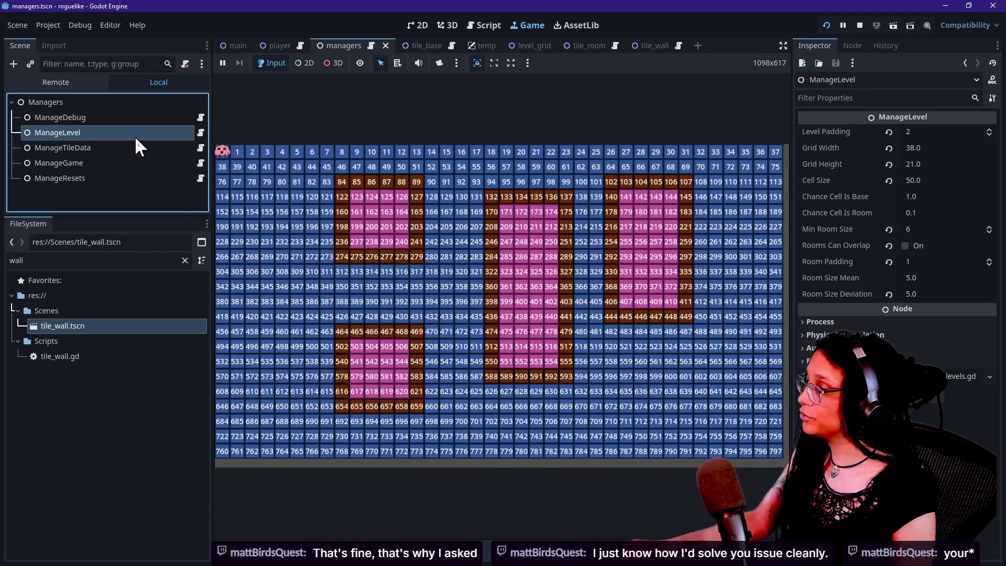
pyautogui.press('Down')
pyautogui.press('Up')
pyautogui.press('Down')
pyautogui.press('Down')
pyautogui.press('Up')
pyautogui.press('Up')
pyautogui.press('Down')
pyautogui.press('Down')
pyautogui.press('Down')
pyautogui.press('Up')
pyautogui.press('Down')
pyautogui.press('Up')
pyautogui.press('Up')
pyautogui.press('Down')
pyautogui.press('Down')
pyautogui.press('Up')
pyautogui.press('Up')
pyautogui.press('Down')
pyautogui.press('Up')
pyautogui.press('Up')
pyautogui.press('Down')
pyautogui.press('Down')
pyautogui.press('Up')
pyautogui.press('Up')
pyautogui.press('Up')
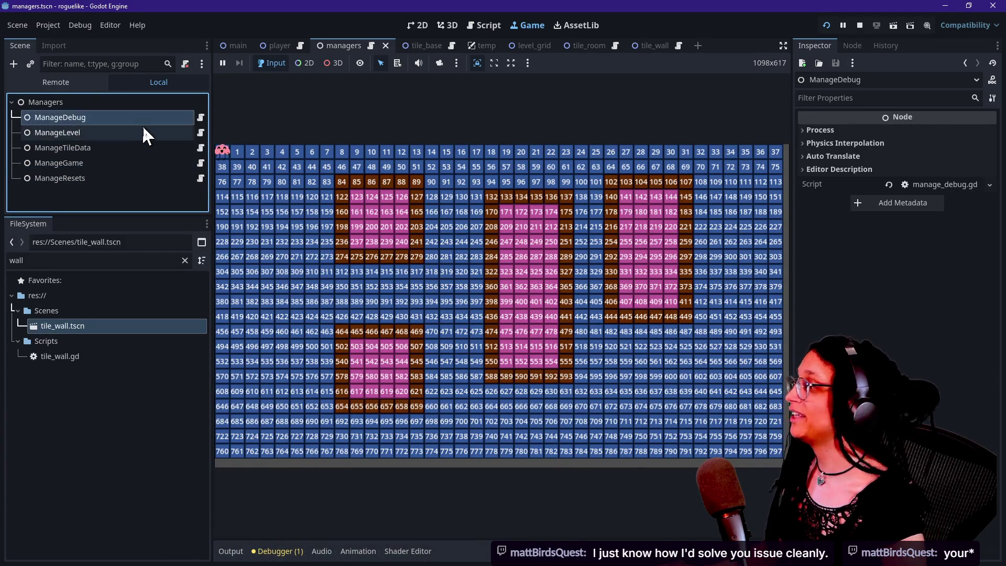
pyautogui.press('Down')
# Inspect each manager node, ending on ManageLevel's 38×21 grid, cell size 50, minimum room 6
pyautogui.click(136, 102)
pyautogui.click(152, 148)
pyautogui.click(159, 117)
pyautogui.click(143, 131)
pyautogui.click(137, 145)
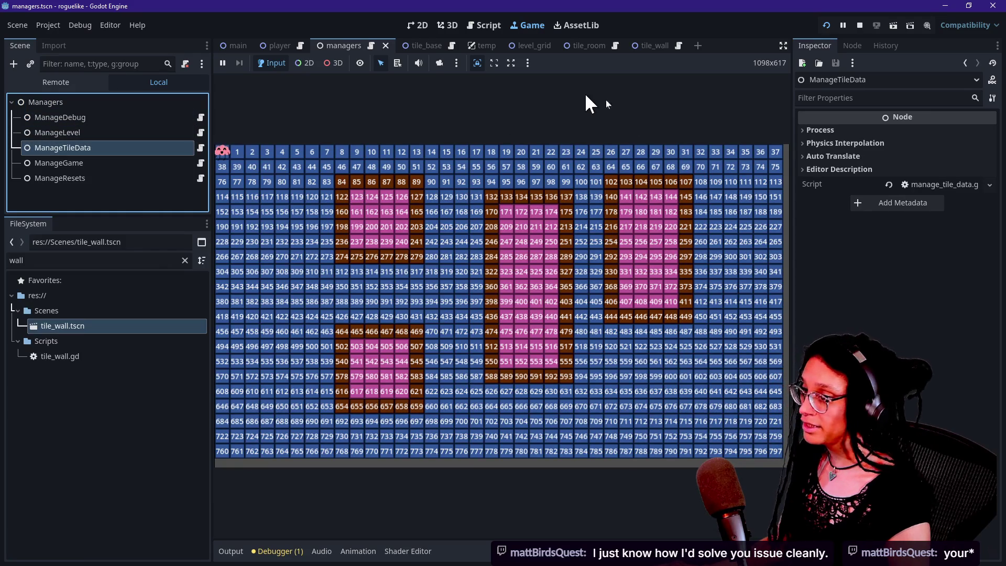
pyautogui.click(584, 93)
pyautogui.click(133, 164)
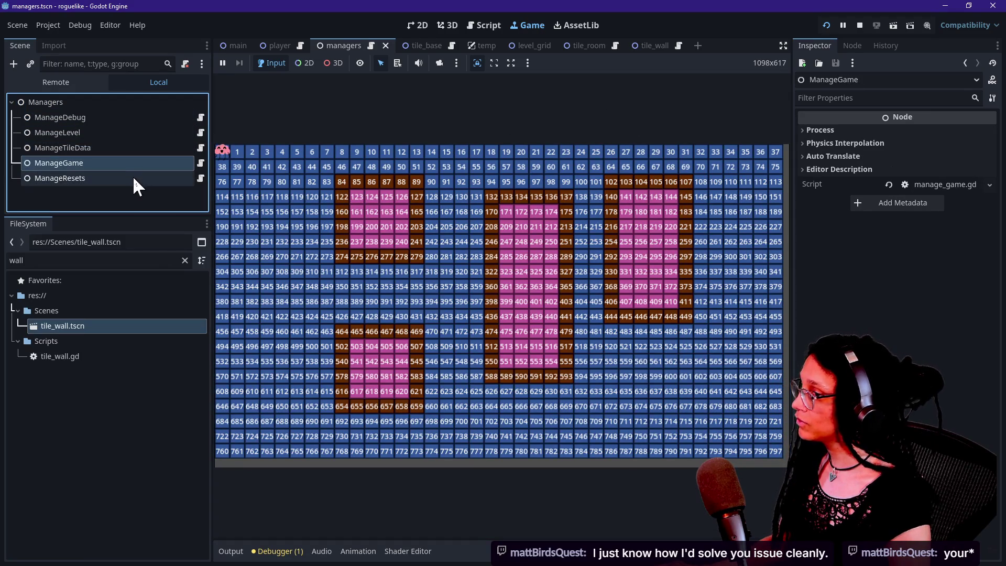
pyautogui.click(124, 117)
pyautogui.click(126, 132)
pyautogui.click(487, 160)
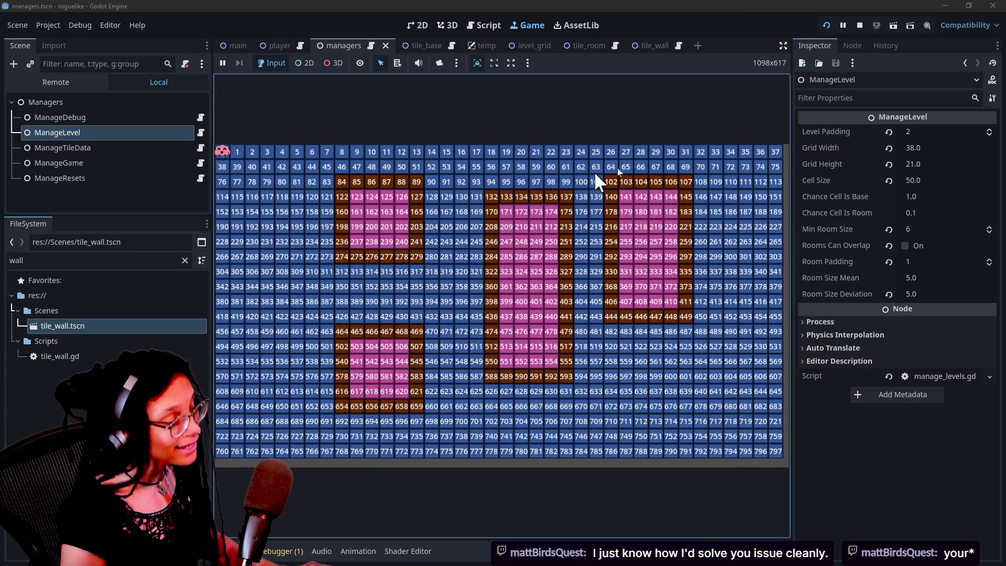
# Set ManageLevel's Room Padding to 0, leaving room overlapping switched on
pyautogui.click(947, 263)
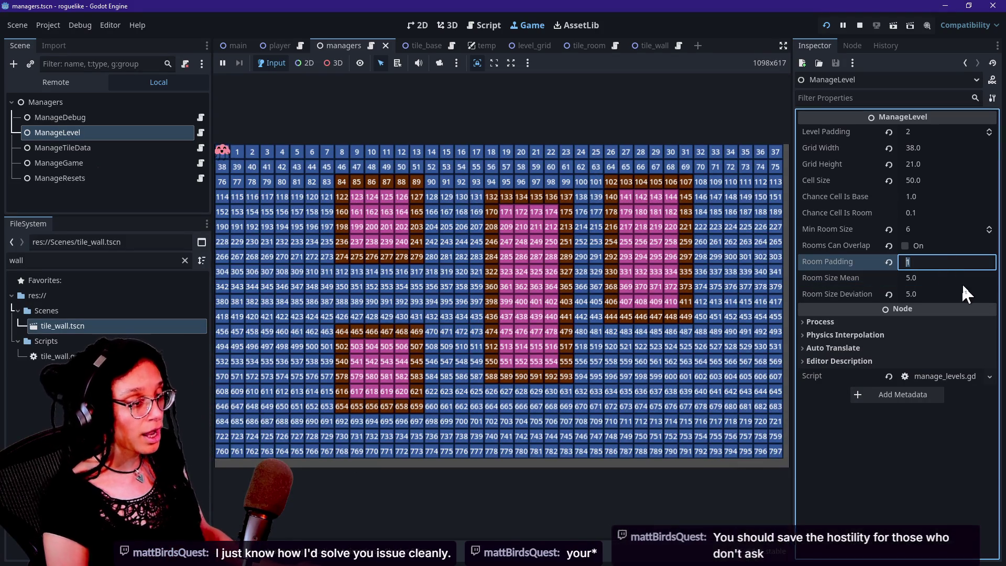
pyautogui.click(935, 245)
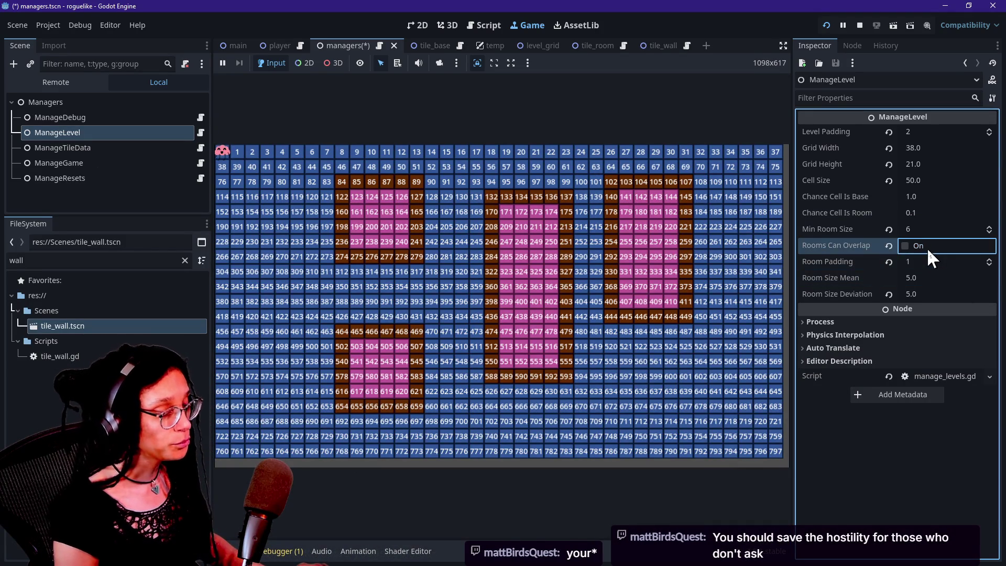
pyautogui.click(926, 247)
pyautogui.click(926, 247)
pyautogui.click(916, 261)
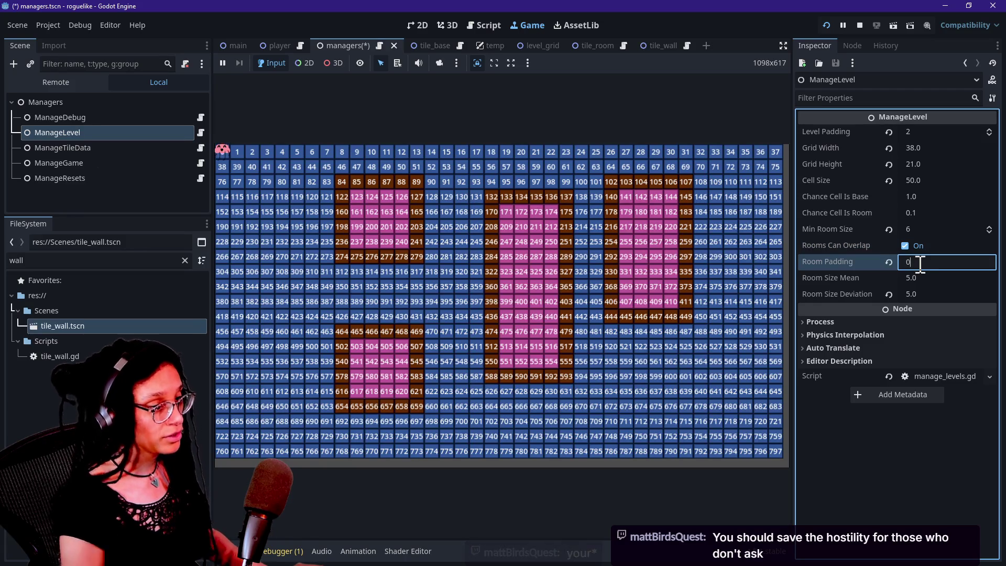
pyautogui.write('0')
pyautogui.press('Return')
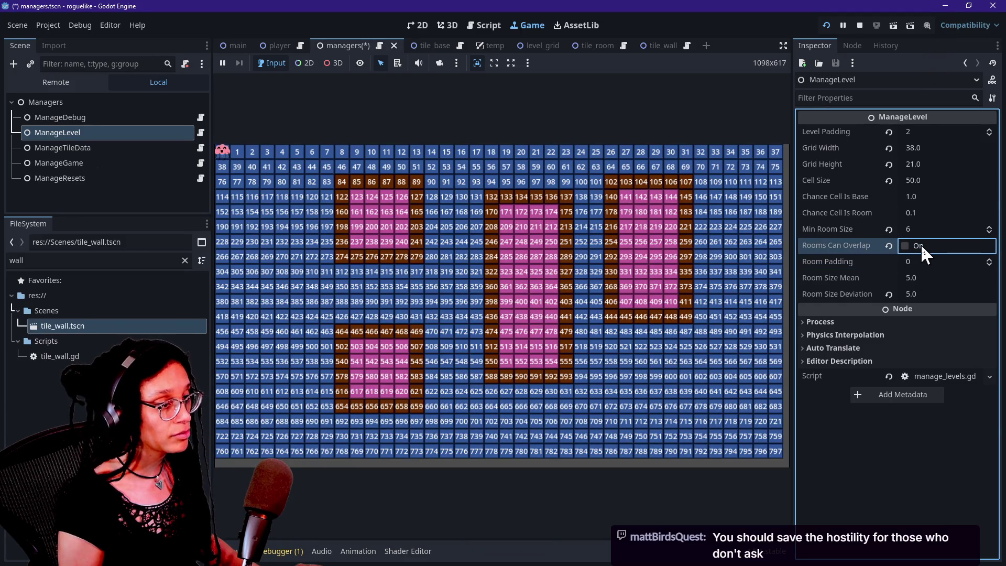
# Set Level Padding to 0 and regenerate the level layout a few times
pyautogui.click(935, 134)
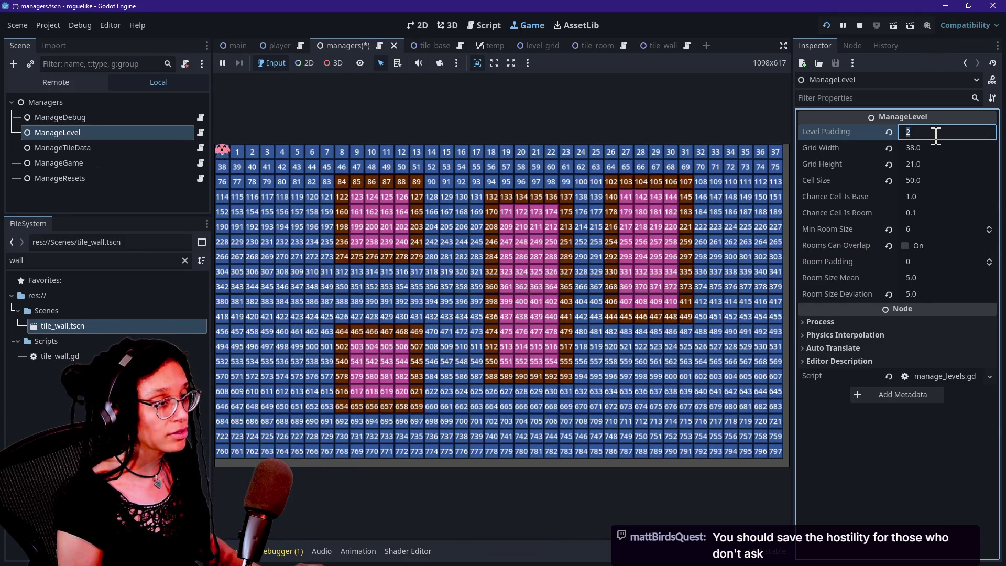
pyautogui.write('0')
pyautogui.click(719, 187)
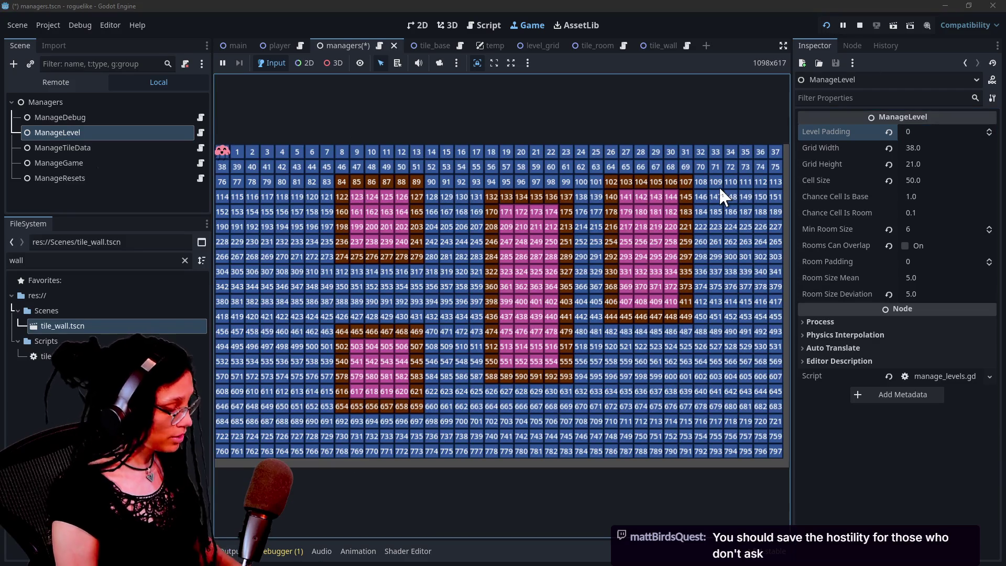
pyautogui.click(719, 187)
pyautogui.click(673, 199)
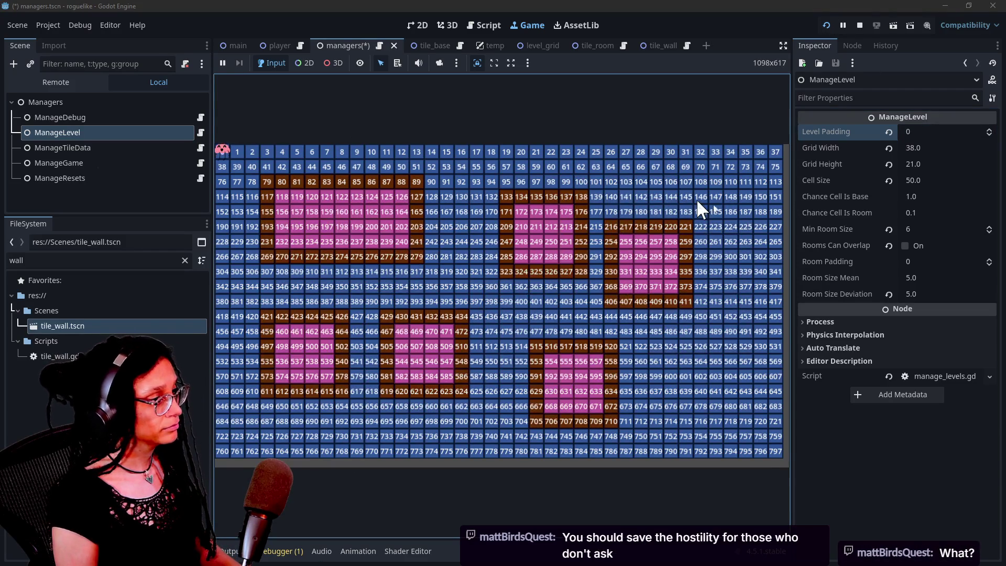
# Save the managers scene, regenerate a fresh layout and walk the player to cell 78
pyautogui.hotkey('ctrl', 's')
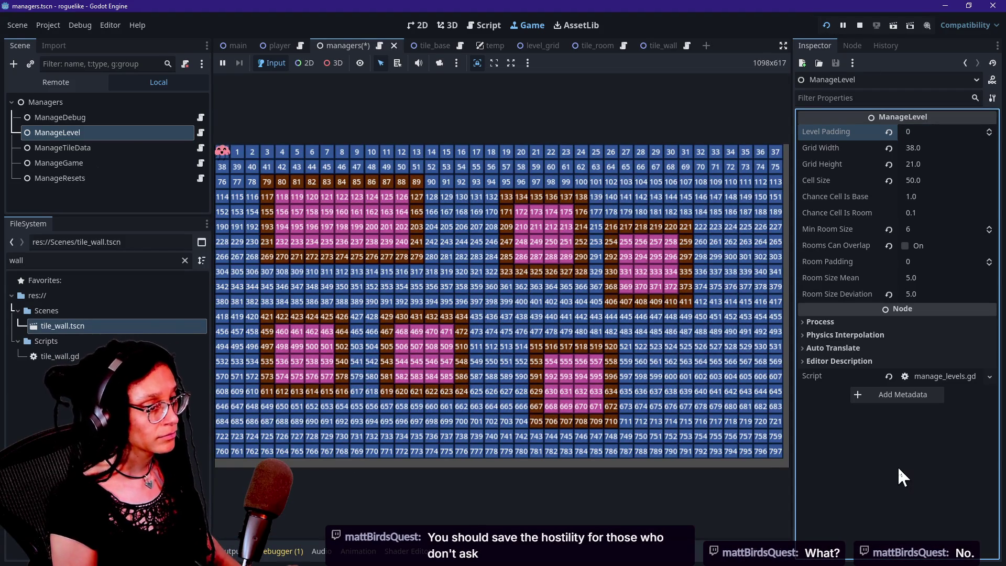
pyautogui.click(676, 309)
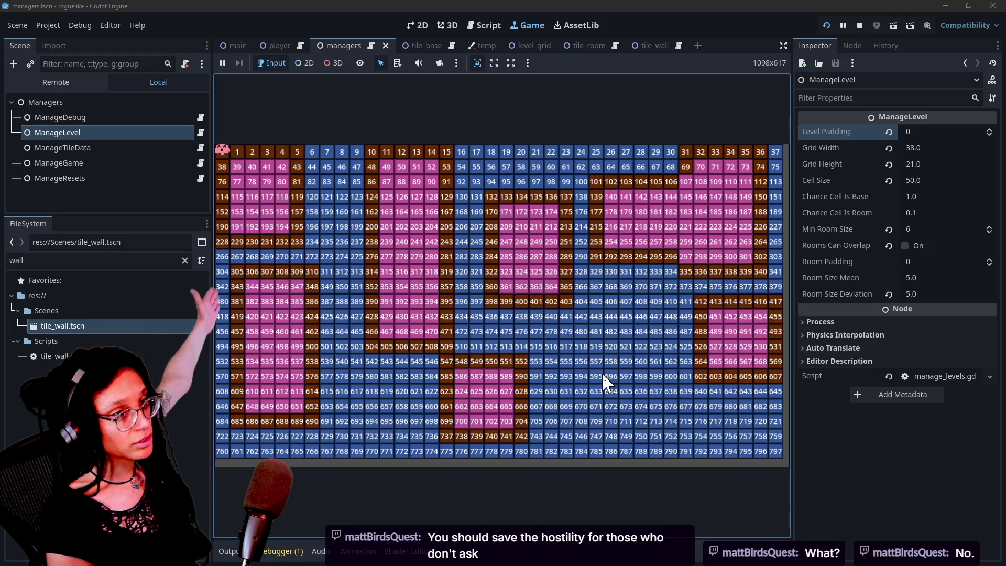
pyautogui.press('Down')
pyautogui.press('Down')
pyautogui.press('Right')
pyautogui.press('Right')
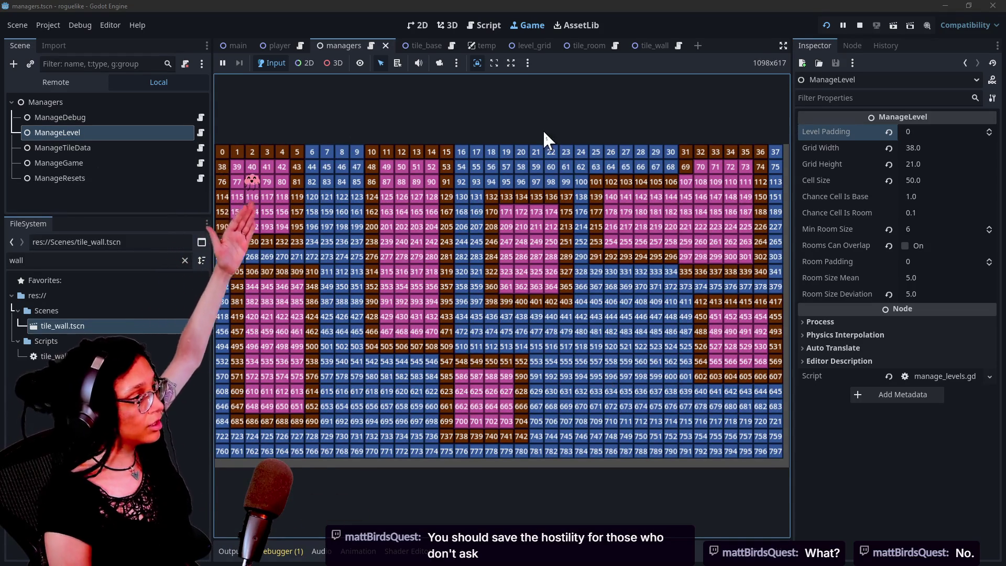
pyautogui.click(487, 25)
# Enter distraction-free mode on the ManageDebug script and bring up Quick Open at manage_tile_data.gd
pyautogui.click(382, 237)
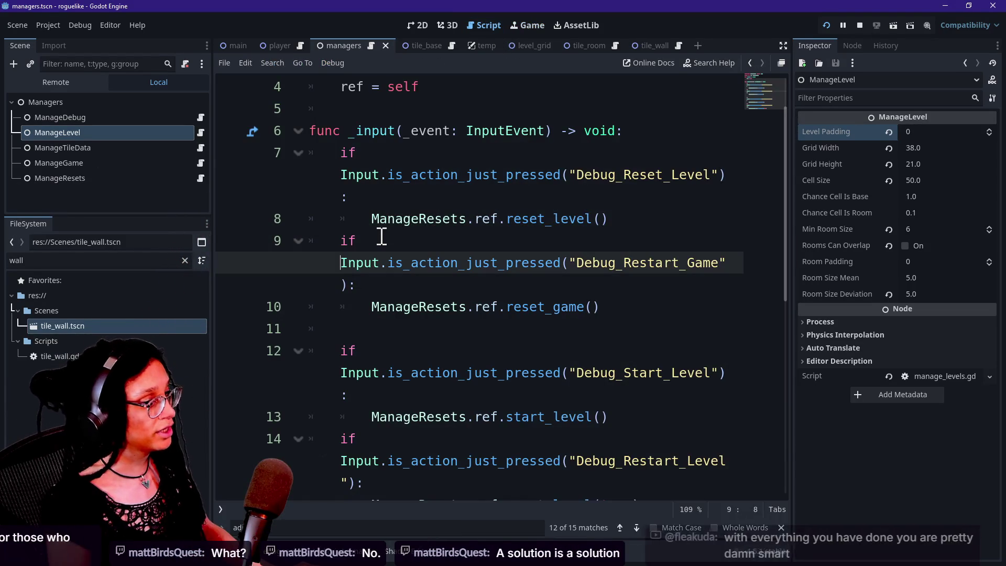
pyautogui.hotkey('ctrl', 'shift', 'F11')
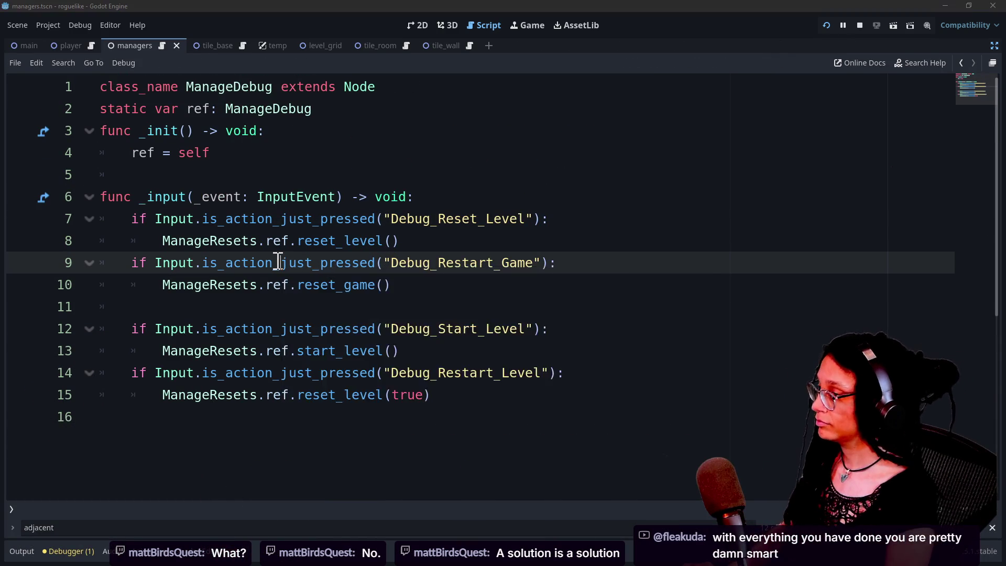
pyautogui.hotkey('alt', 'shift', 'o')
pyautogui.press('Down')
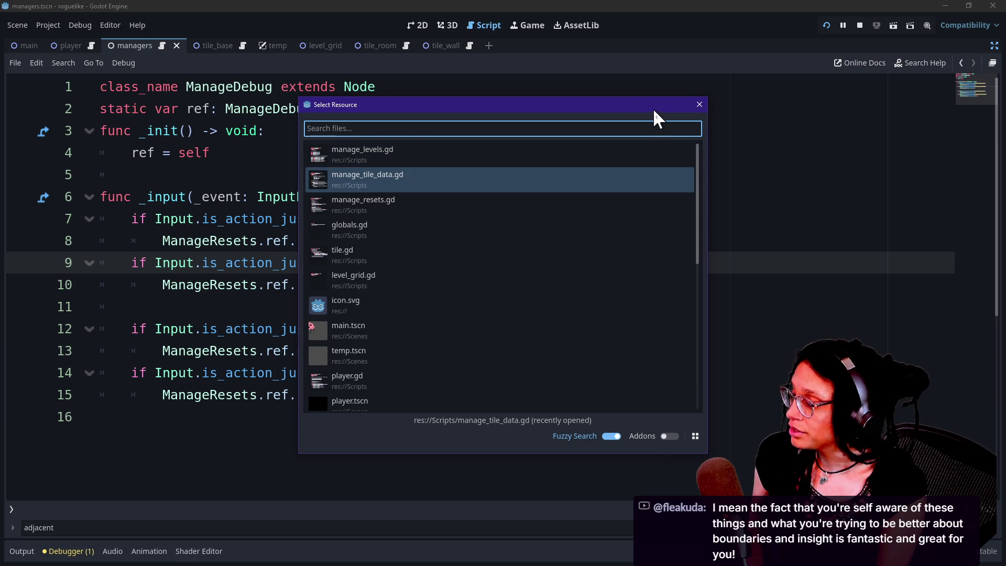
# Open the wall-check script, inspect lines 364–365, then return to the running game's tile grid
pyautogui.doubleClick(459, 173)
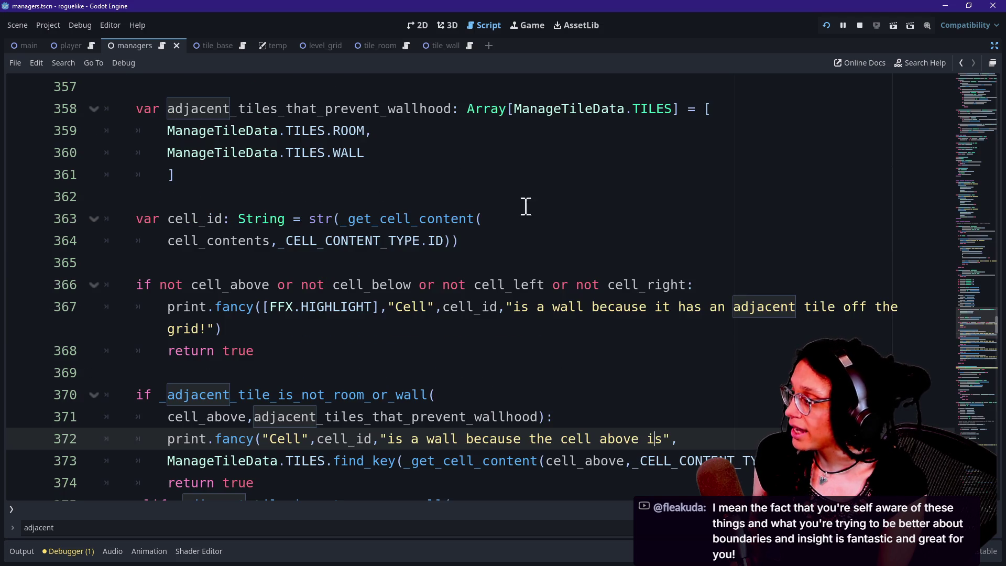
pyautogui.click(557, 241)
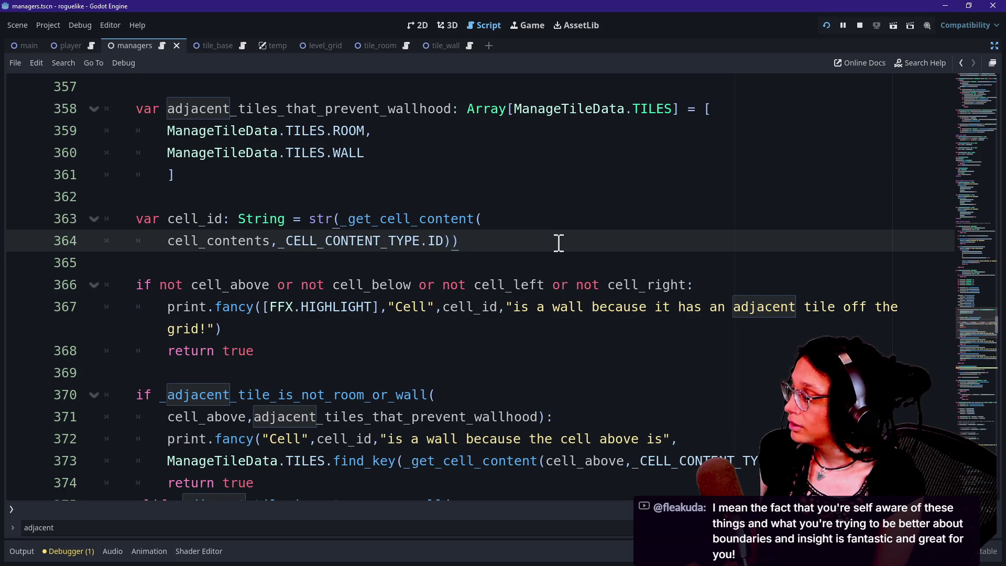
pyautogui.click(568, 254)
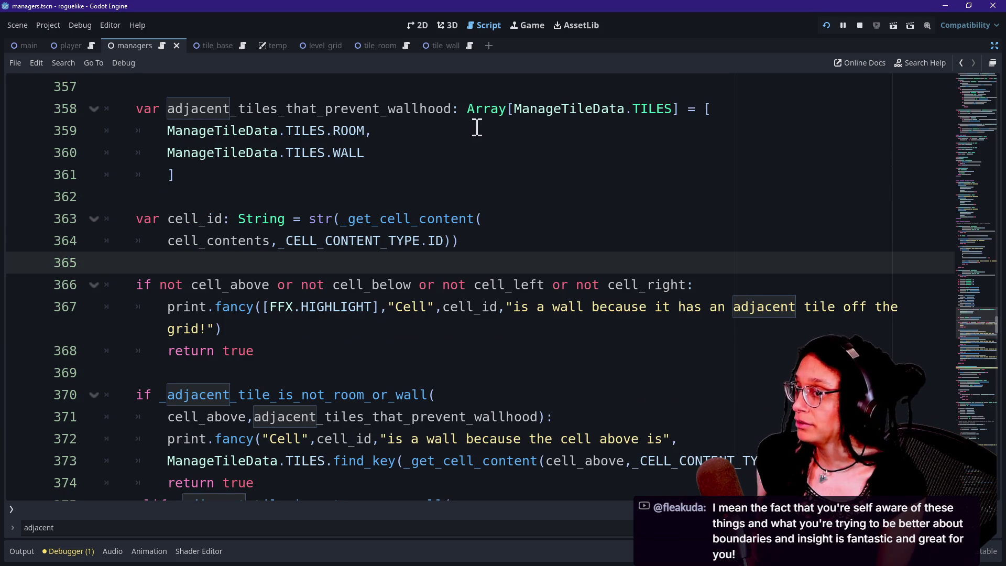
pyautogui.click(526, 25)
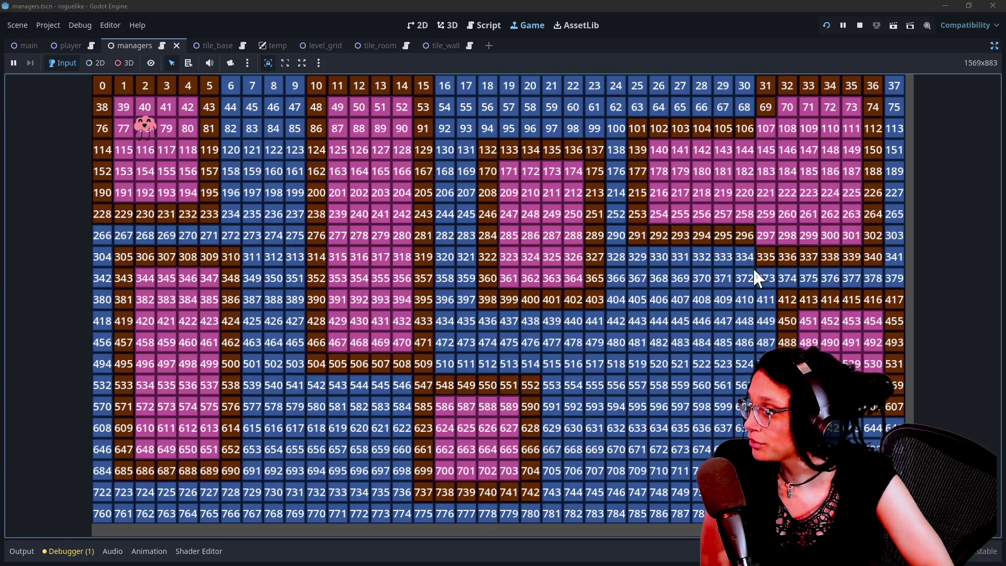
# Walk the player to grid cell 0, then switch to the YouTube live chat window
pyautogui.click(281, 168)
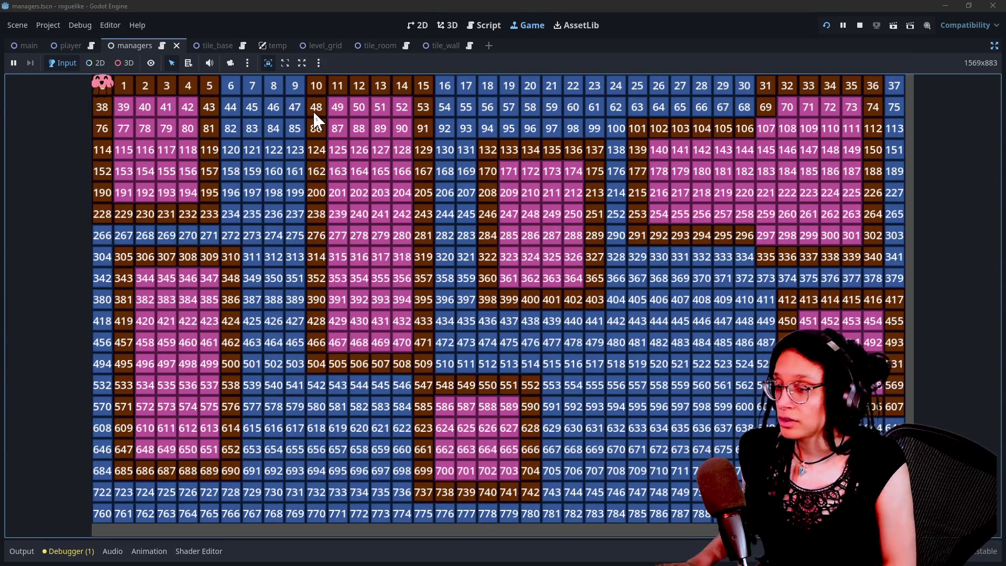
pyautogui.hotkey('alt', 'Tab')
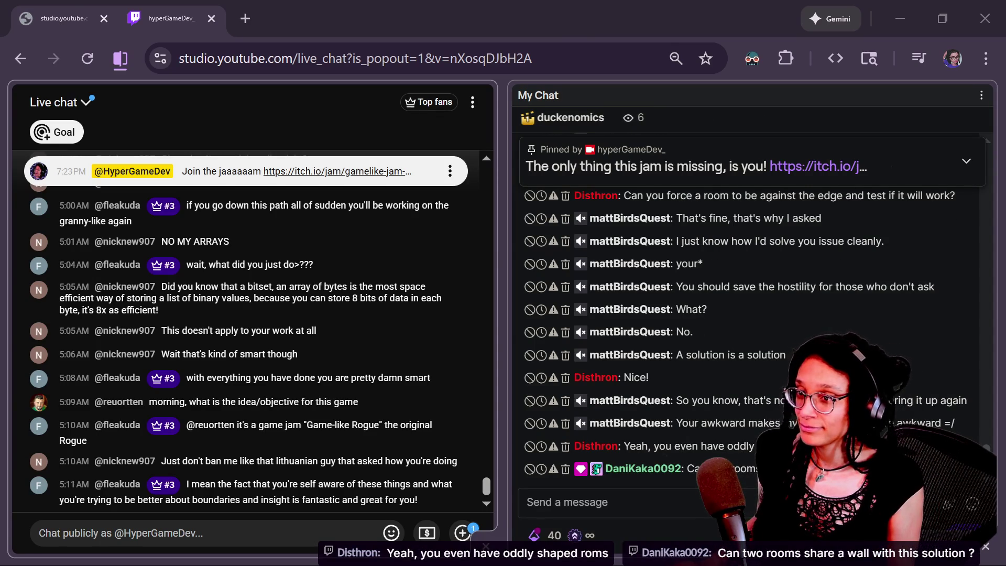
# In a new Chrome tab, go to Google Sheets via the 'sheet' address-bar suggestion
pyautogui.hotkey('alt', 'Tab')
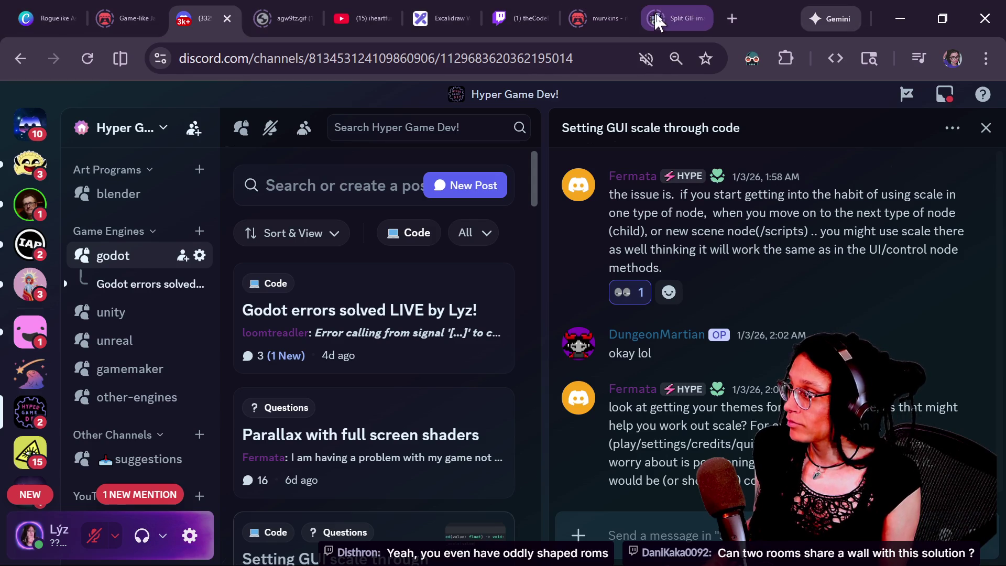
pyautogui.click(724, 17)
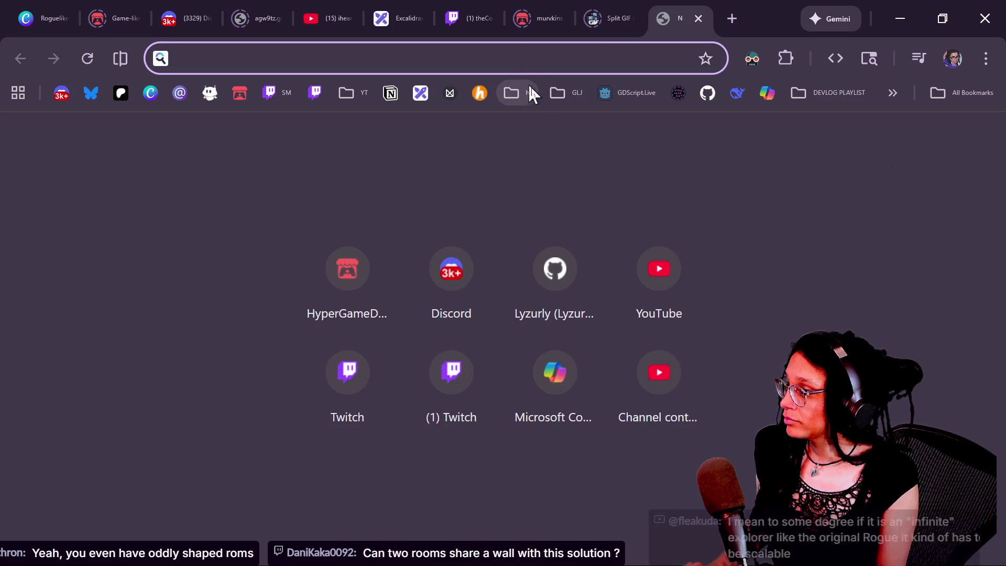
pyautogui.write('sheets.google.com')
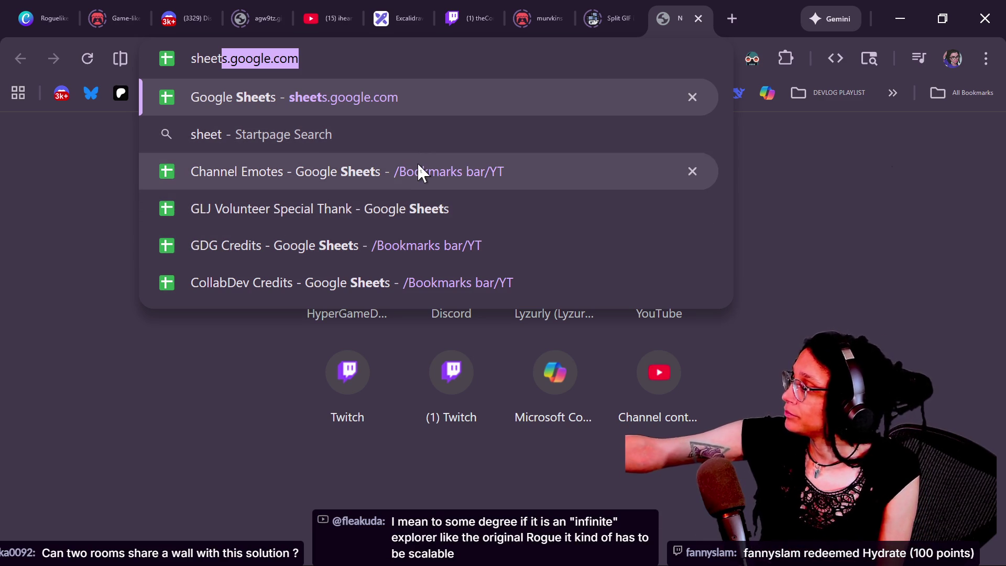
pyautogui.press('Return')
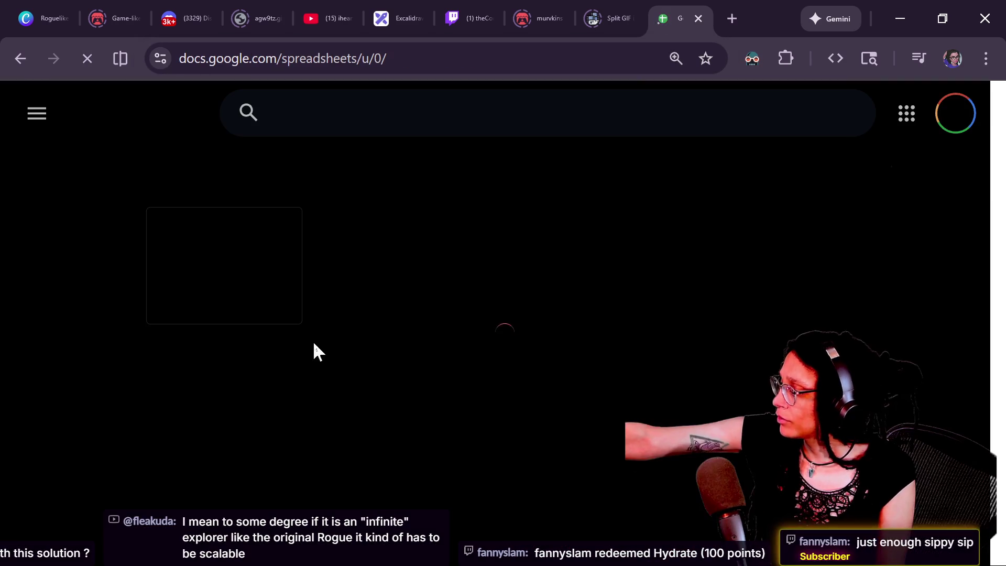
# Open the Proc gen idea spreadsheet and fill A67:E75 with light grey
pyautogui.click(265, 495)
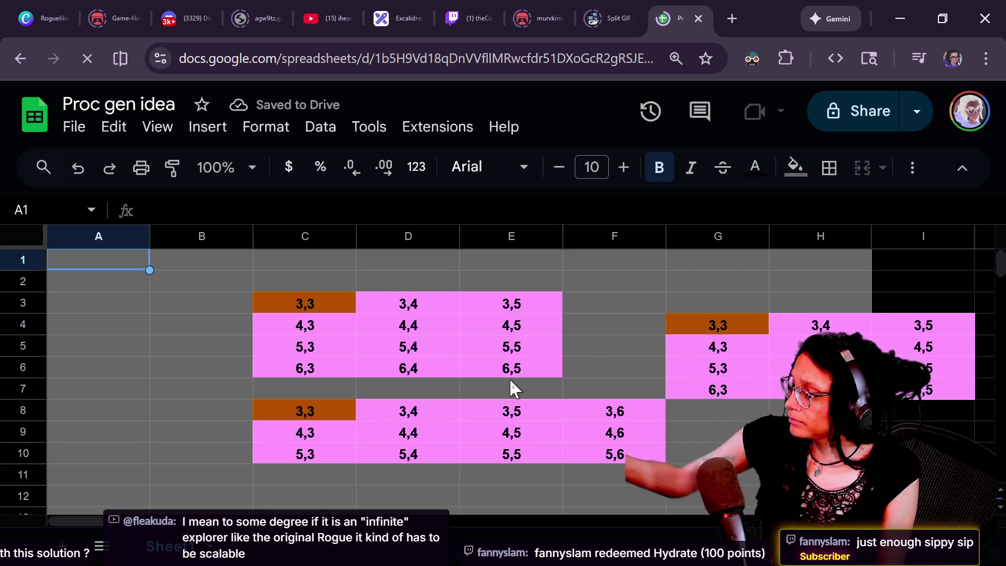
pyautogui.scroll(-20, 272, 283)
pyautogui.click(66, 289)
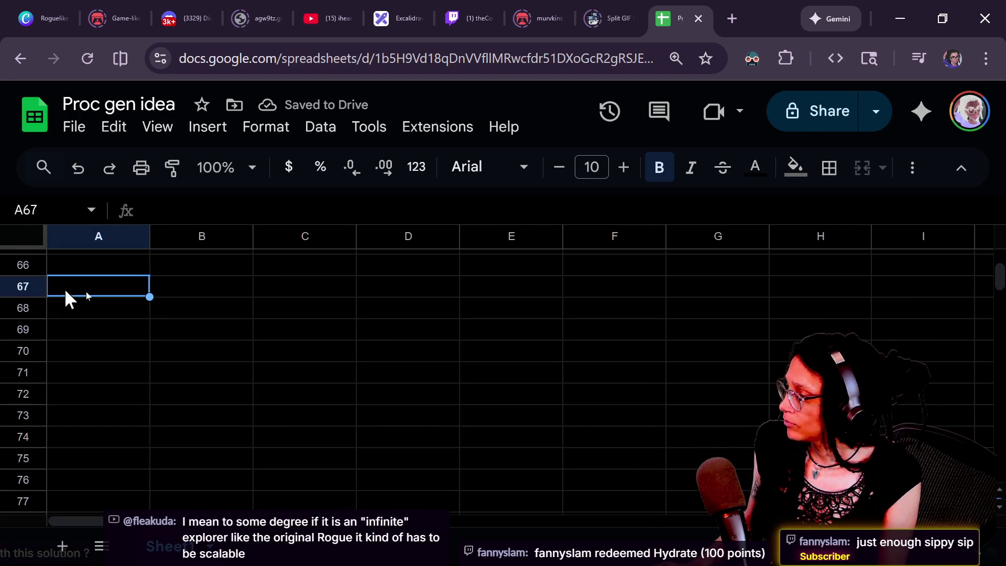
pyautogui.keyDown('shift'); pyautogui.click(473, 464); pyautogui.keyUp('shift')
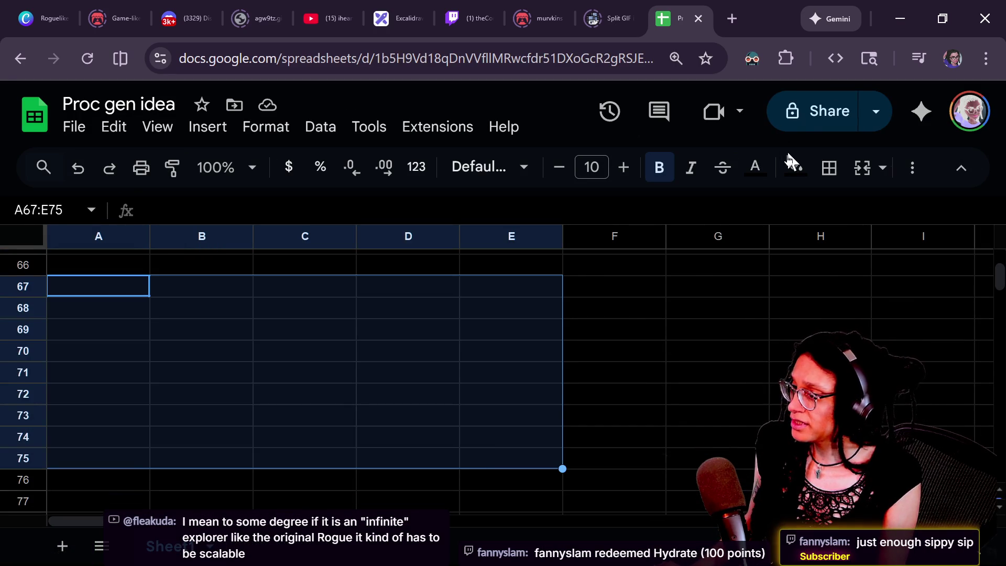
pyautogui.click(792, 163)
pyautogui.click(645, 237)
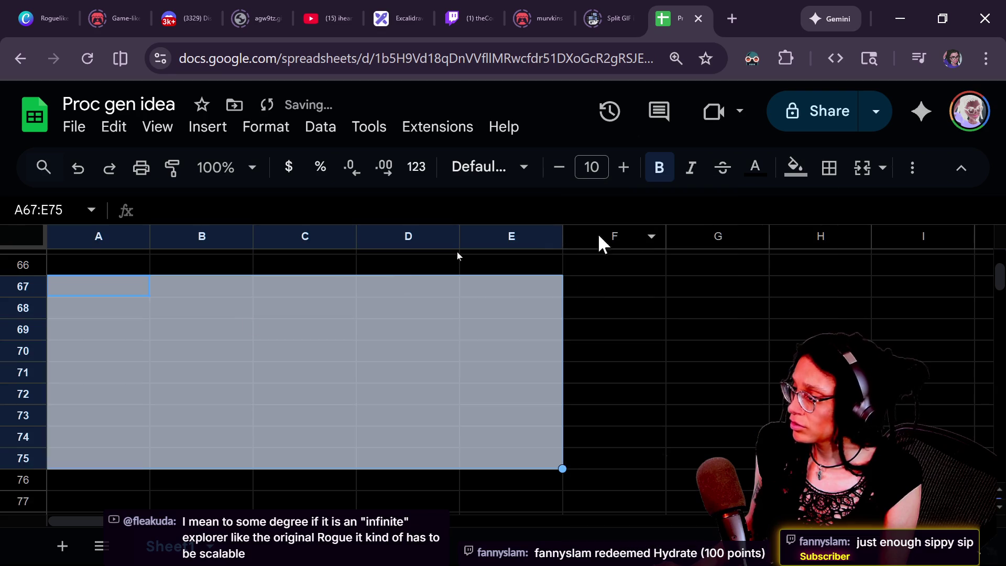
pyautogui.click(244, 315)
pyautogui.click(92, 283)
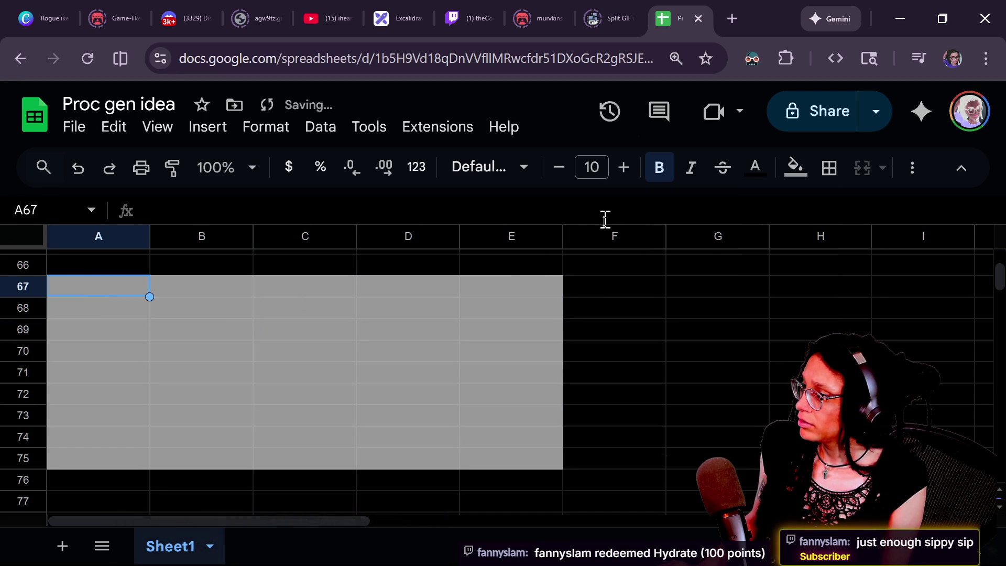
# Undo the light grey and fill A67:E75 with a darker grey instead
pyautogui.hotkey('ctrl', 'z')
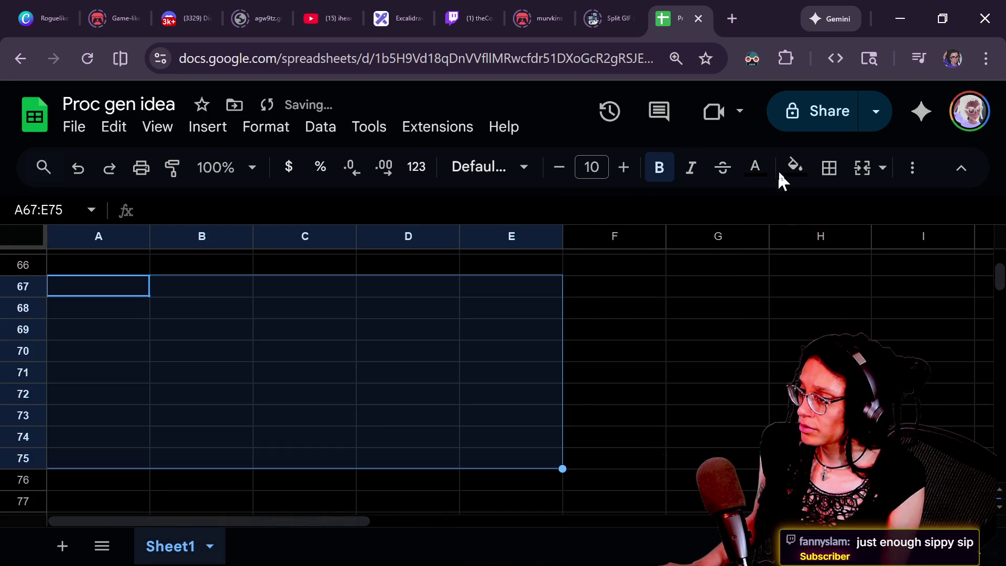
pyautogui.click(792, 166)
pyautogui.click(701, 238)
pyautogui.click(432, 302)
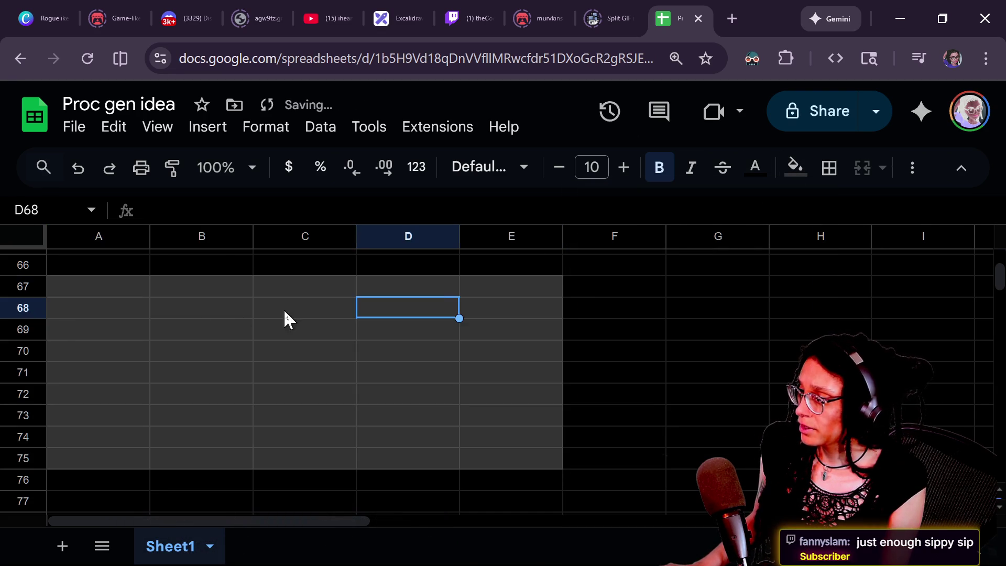
pyautogui.click(81, 294)
pyautogui.keyDown('shift'); pyautogui.click(489, 461); pyautogui.keyUp('shift')
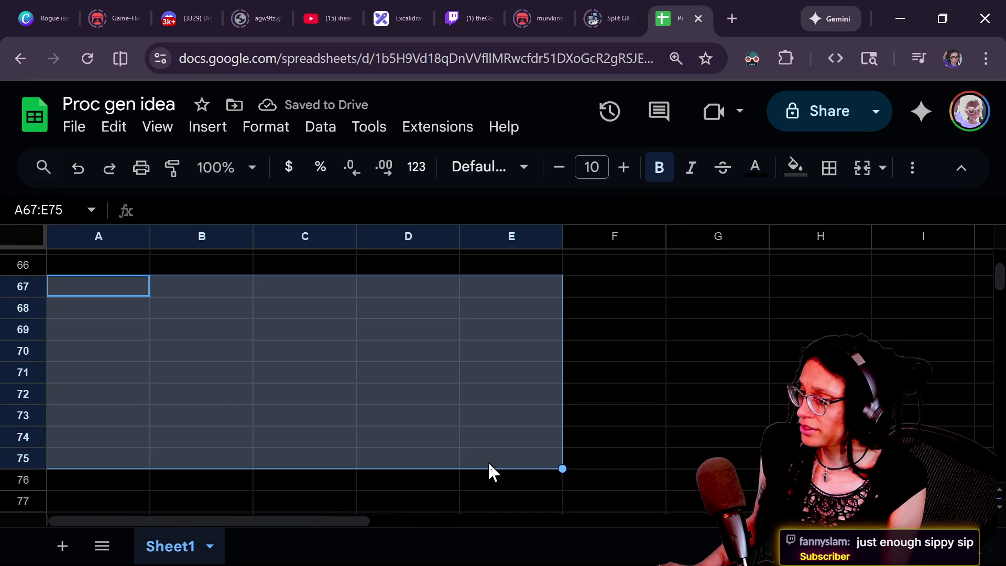
pyautogui.click(235, 397)
pyautogui.click(80, 291)
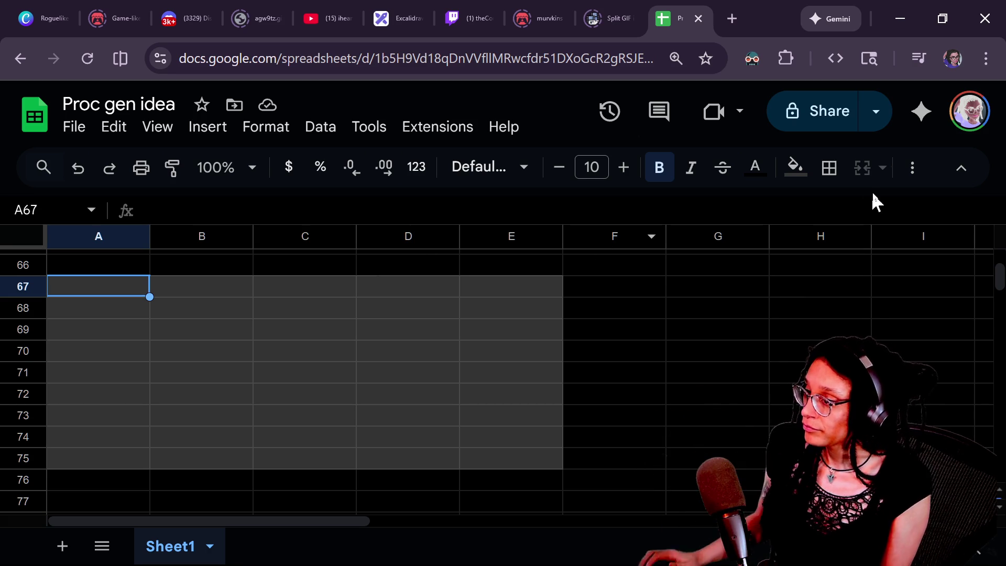
# Fill cell A67 bright magenta, replacing a first dark maroon attempt
pyautogui.click(795, 167)
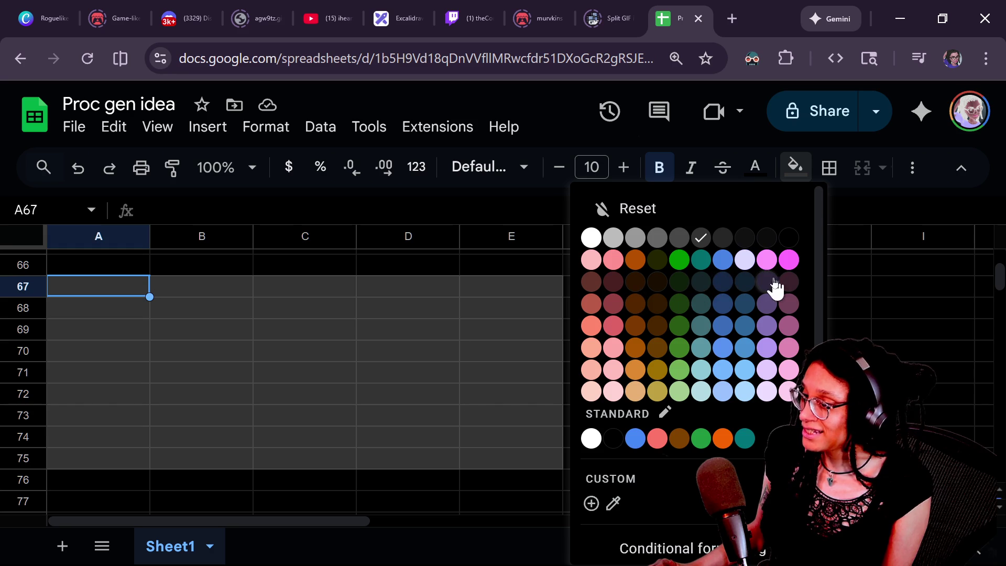
pyautogui.click(787, 281)
pyautogui.click(791, 177)
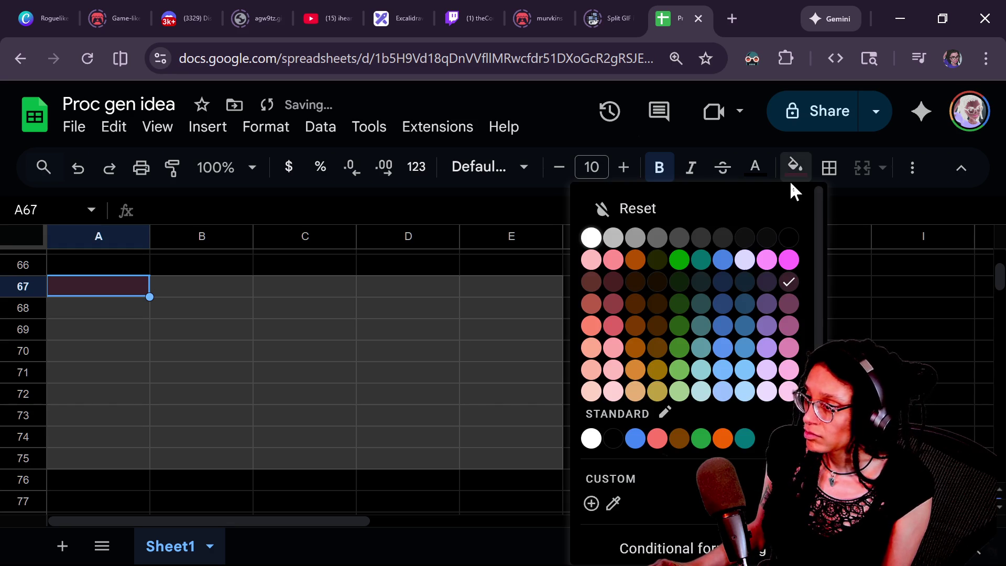
pyautogui.click(790, 260)
pyautogui.click(187, 326)
pyautogui.click(126, 285)
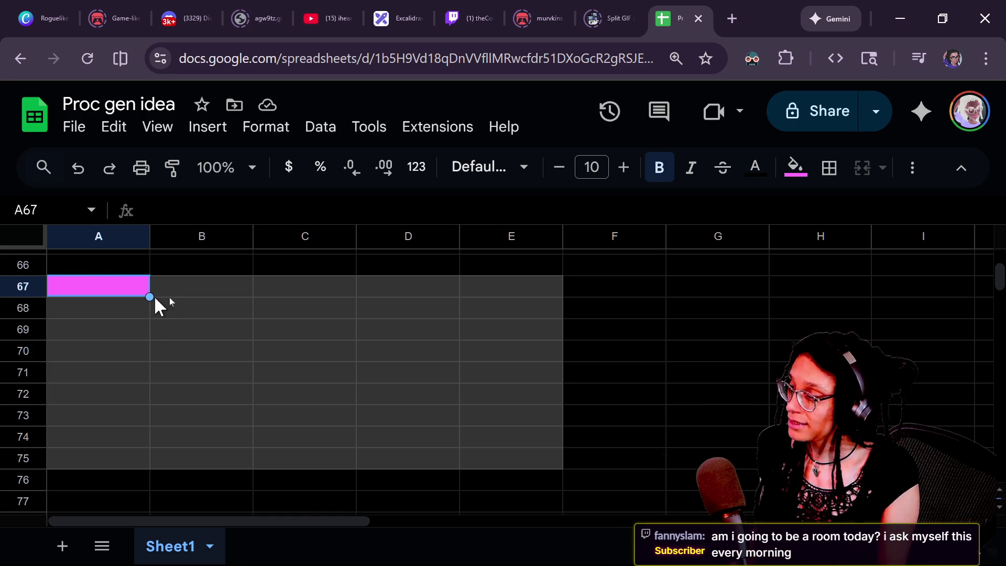
# Fill B67:C67 cornflower blue after undoing a light pink attempt
pyautogui.keyDown('shift'); pyautogui.click(298, 283); pyautogui.keyUp('shift')
pyautogui.click(297, 284)
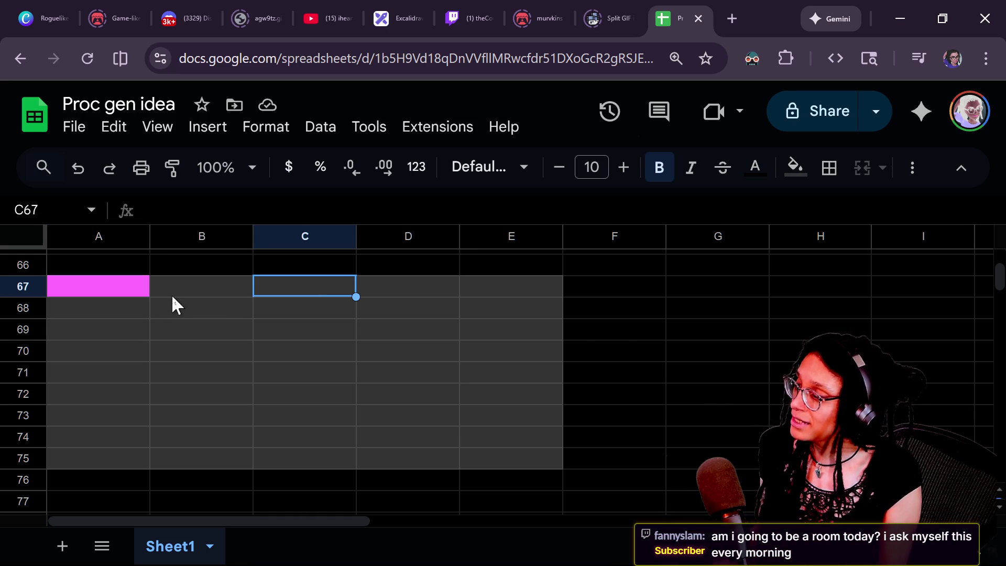
pyautogui.keyDown('shift'); pyautogui.click(171, 291); pyautogui.keyUp('shift')
pyautogui.click(797, 166)
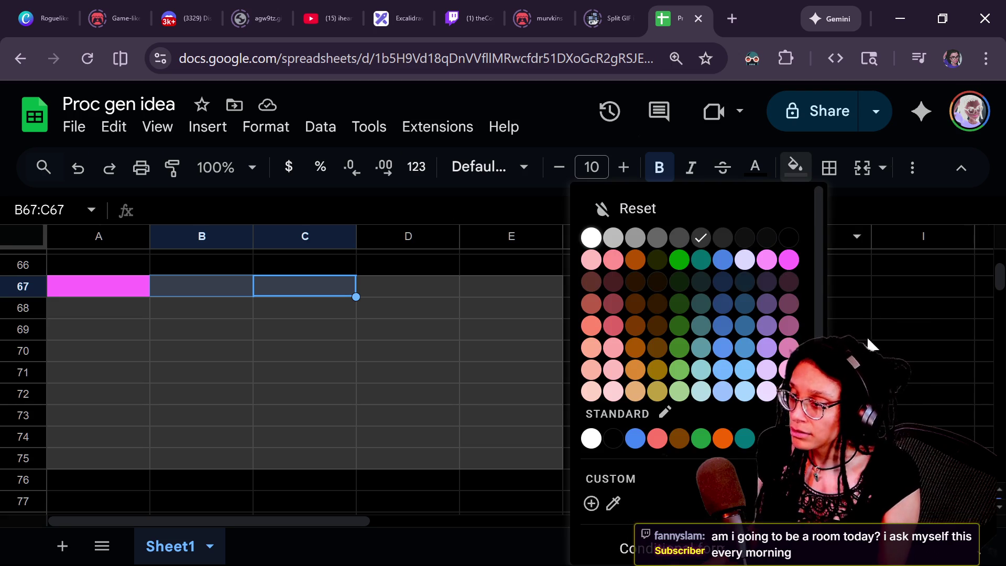
pyautogui.click(766, 260)
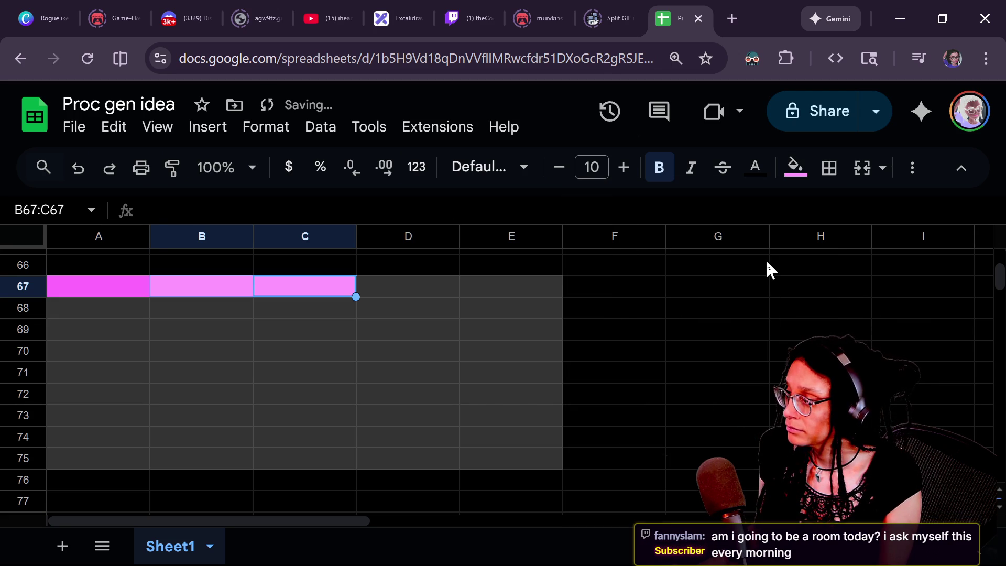
pyautogui.click(408, 350)
pyautogui.click(191, 290)
pyautogui.hotkey('ctrl', 'z')
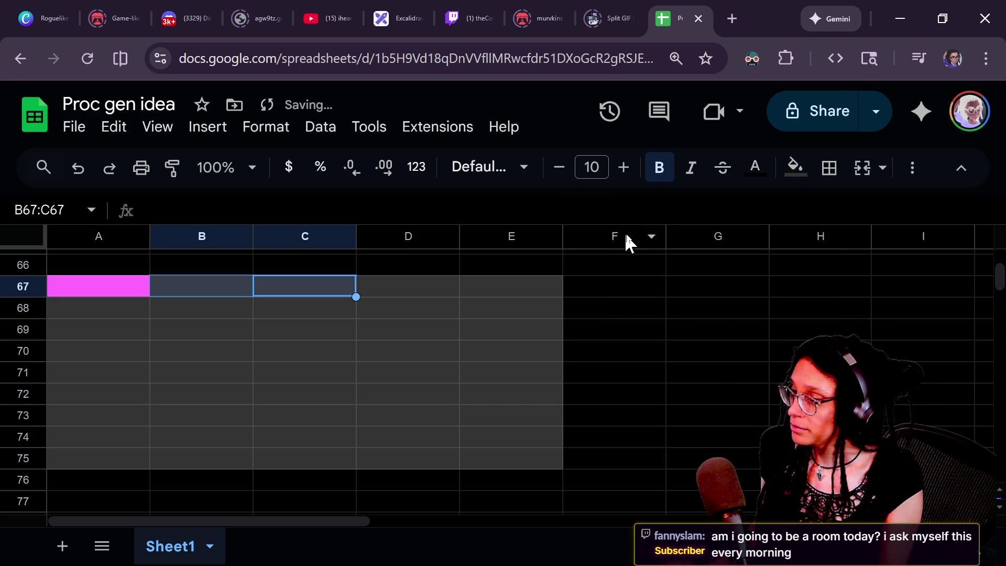
pyautogui.click(794, 168)
pyautogui.click(722, 260)
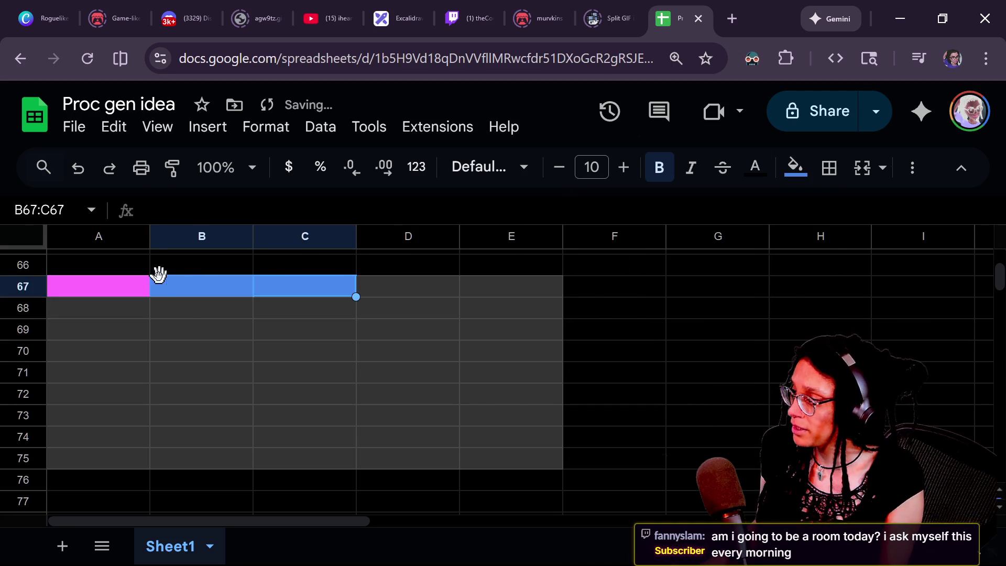
pyautogui.click(271, 286)
pyautogui.click(101, 306)
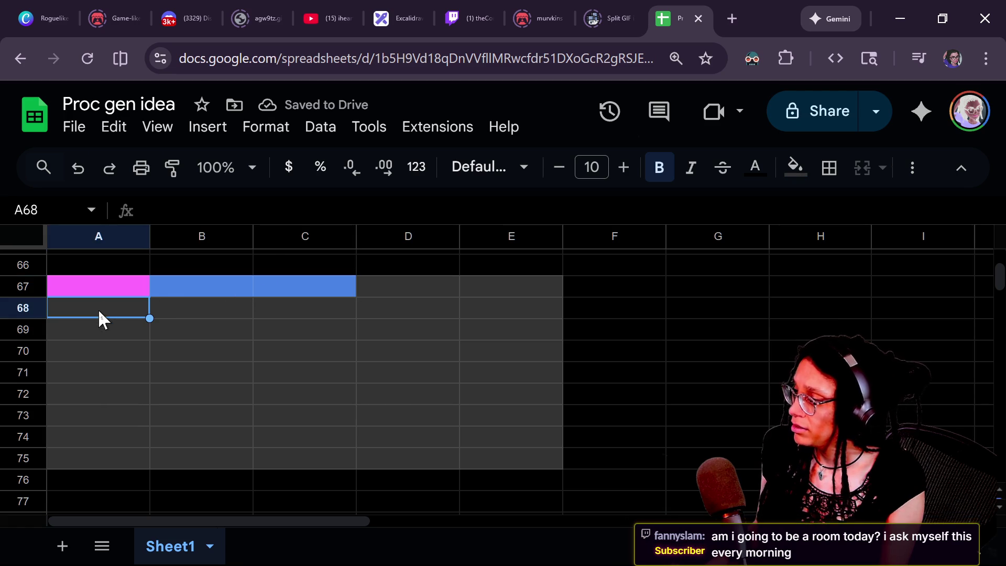
# Fill A68:A71 and B68:C71 blue, extending the coloured area down to row 71
pyautogui.keyDown('shift'); pyautogui.click(93, 379); pyautogui.keyUp('shift')
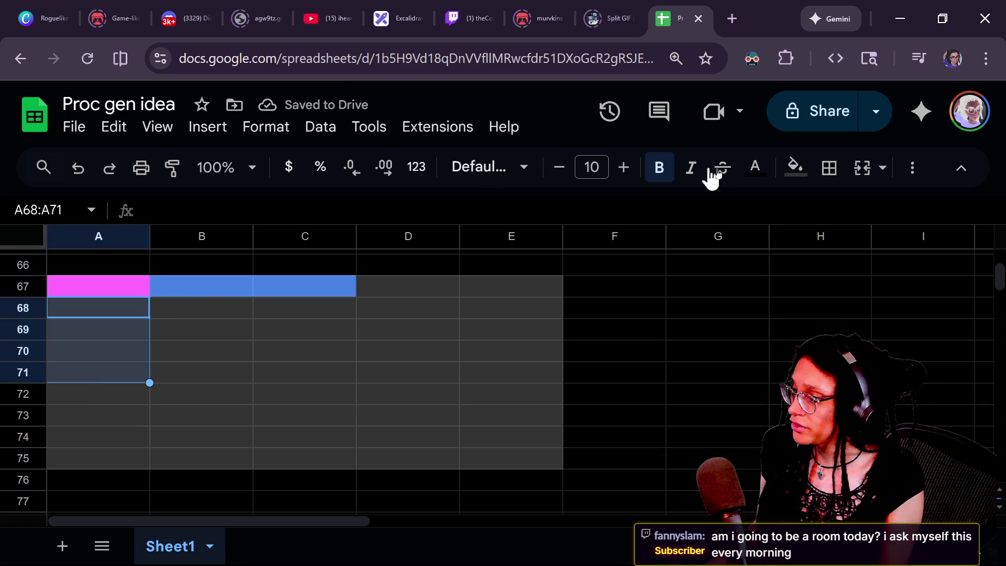
pyautogui.click(795, 167)
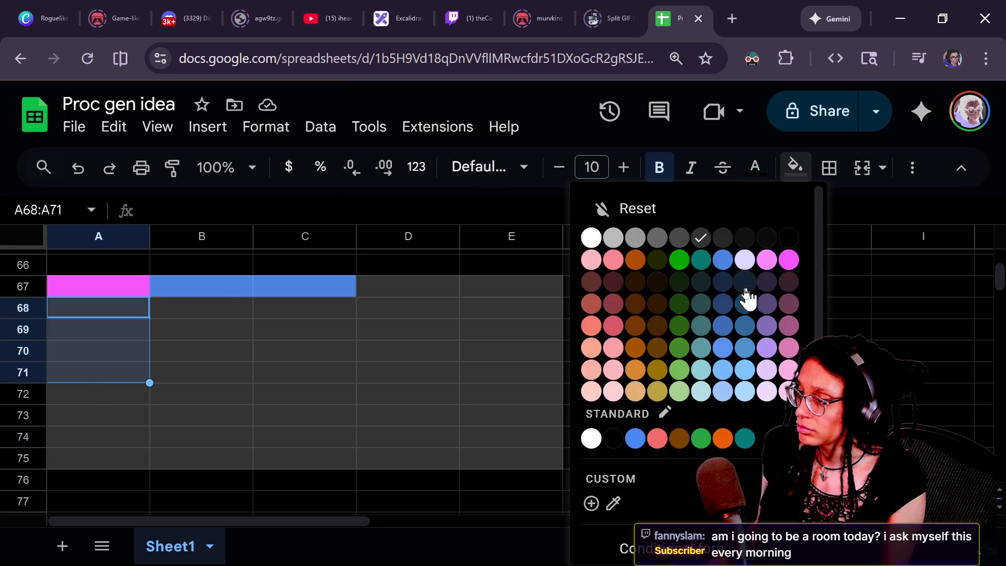
pyautogui.click(723, 260)
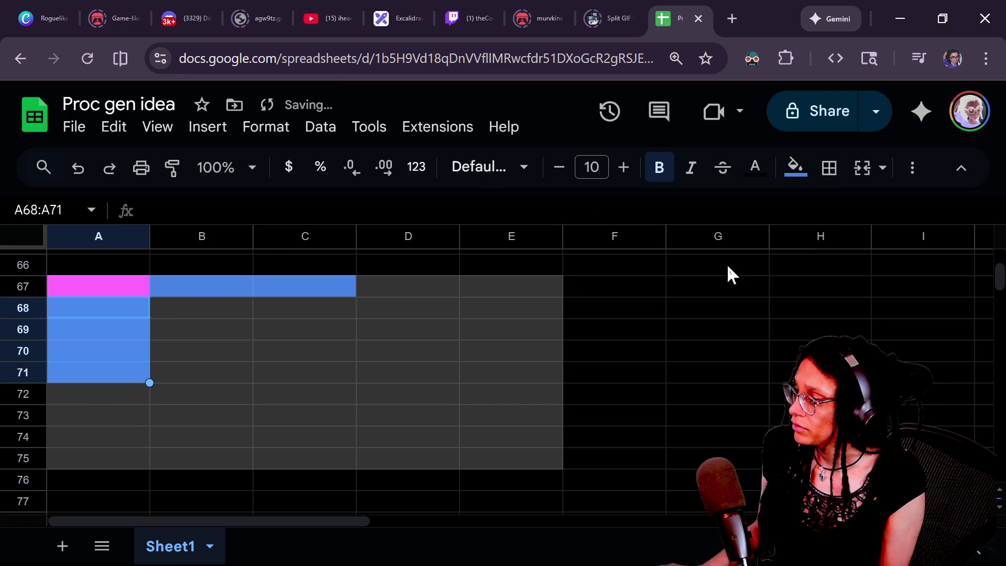
pyautogui.click(173, 315)
pyautogui.keyDown('shift'); pyautogui.click(310, 379); pyautogui.keyUp('shift')
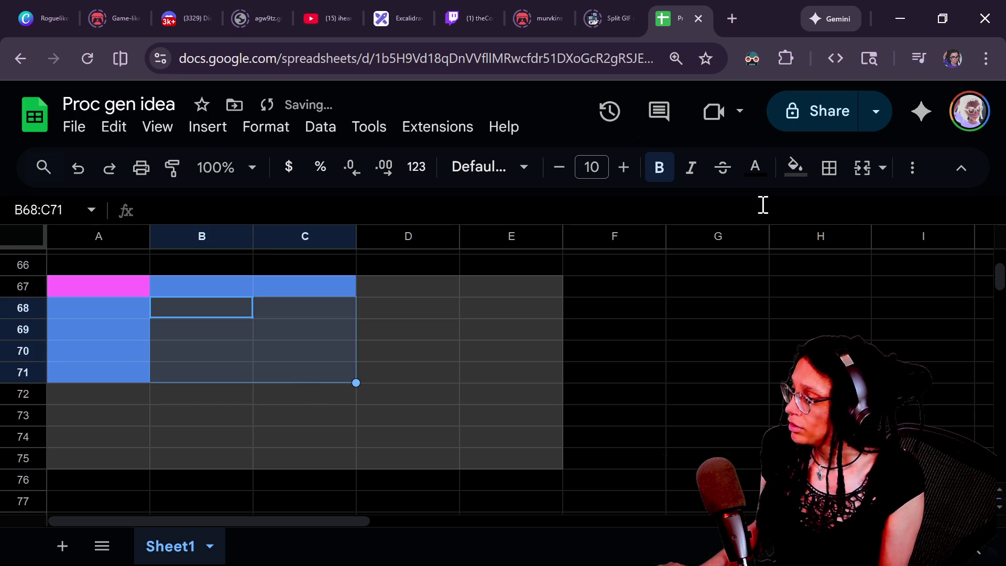
pyautogui.click(795, 167)
pyautogui.click(722, 262)
pyautogui.click(431, 337)
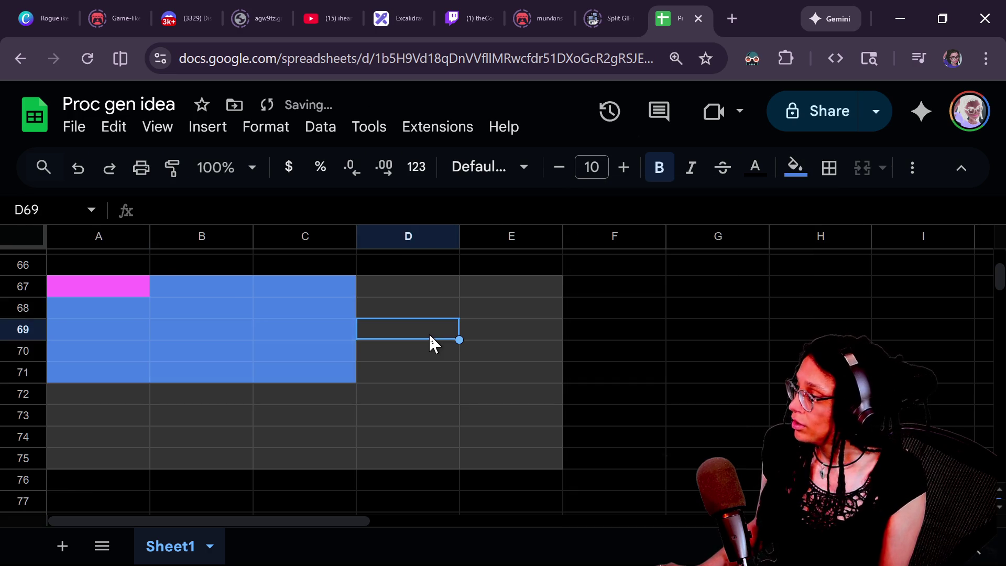
# Select parts of block A67:C71 and step through its cells with Tab and Enter
pyautogui.click(111, 288)
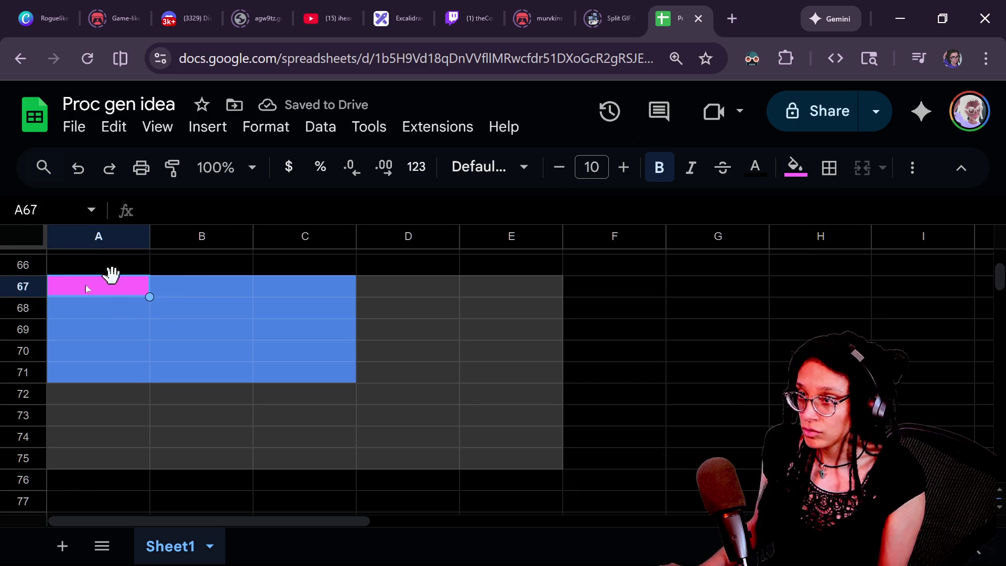
pyautogui.moveTo(166, 291); pyautogui.dragTo(314, 288)
pyautogui.moveTo(110, 317)
pyautogui.mouseDown()
pyautogui.moveTo(103, 382)
pyautogui.moveTo(258, 388)
pyautogui.moveTo(271, 314)
pyautogui.mouseUp()
pyautogui.click(202, 331)
pyautogui.click(197, 292)
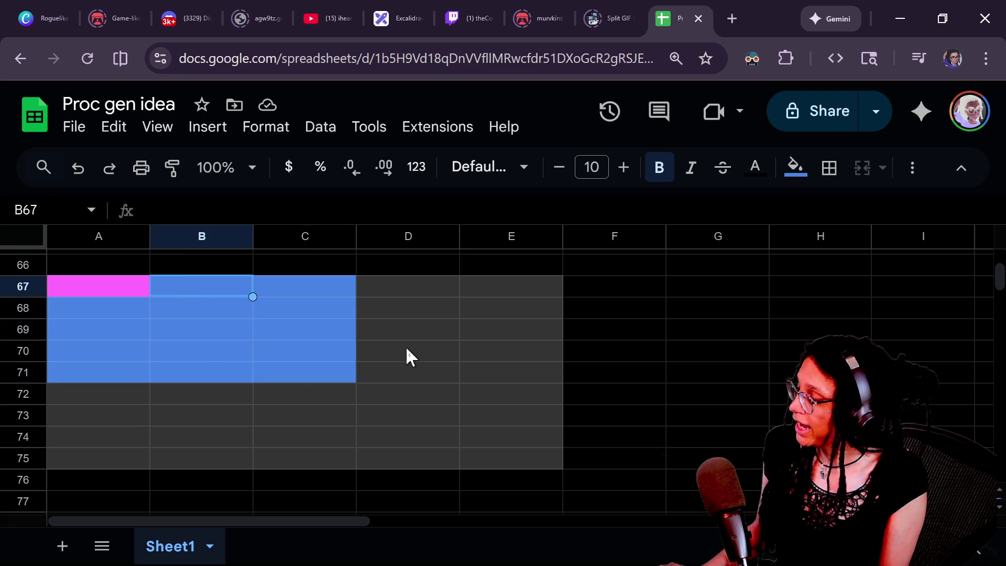
pyautogui.press('Left')
pyautogui.press('Tab')
pyautogui.press('Tab')
pyautogui.hotkey('shift', 'Tab')
pyautogui.press('Tab')
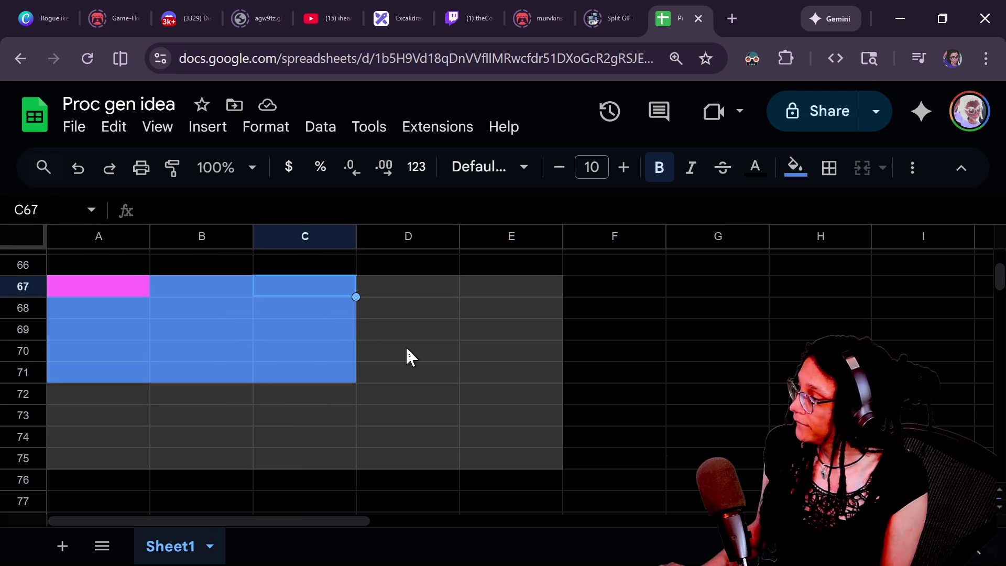
pyautogui.press('Return')
pyautogui.press('Tab')
pyautogui.press('Tab')
pyautogui.hotkey('shift', 'Tab')
pyautogui.hotkey('shift', 'Tab')
pyautogui.hotkey('shift', 'Tab')
pyautogui.press('Tab')
pyautogui.press('Tab')
pyautogui.hotkey('shift', 'Tab')
pyautogui.hotkey('shift', 'Tab')
pyautogui.hotkey('shift', 'Tab')
pyautogui.press('Tab')
pyautogui.press('Return')
pyautogui.hotkey('shift', 'Return')
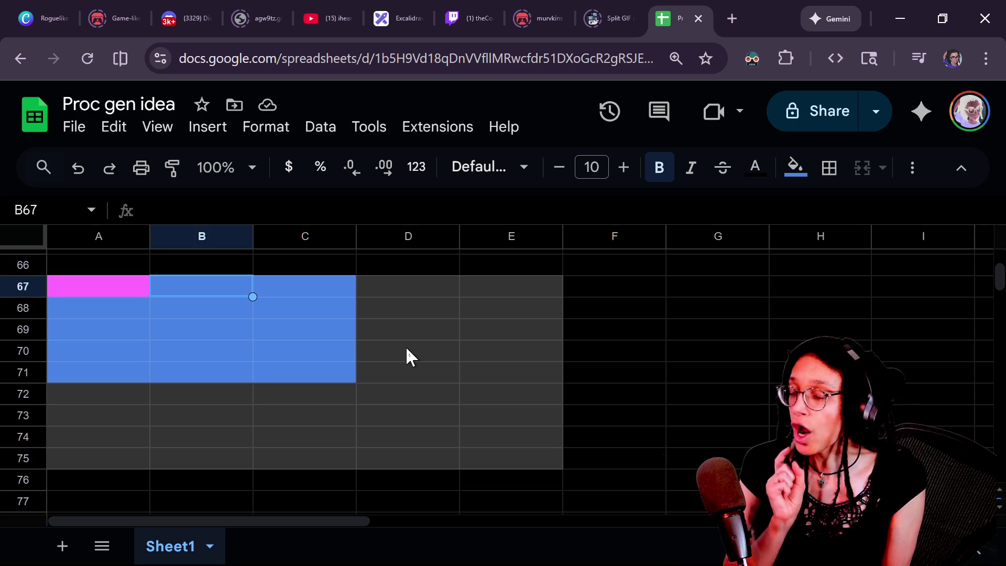
pyautogui.press('Tab')
pyautogui.press('Return')
pyautogui.press('Tab')
pyautogui.press('Tab')
pyautogui.hotkey('shift', 'Tab')
pyautogui.press('Return')
pyautogui.press('Tab')
pyautogui.press('Return')
pyautogui.press('Return')
pyautogui.hotkey('shift', 'Tab')
pyautogui.hotkey('shift', 'Return')
pyautogui.hotkey('shift', 'Return')
pyautogui.hotkey('shift', 'Return')
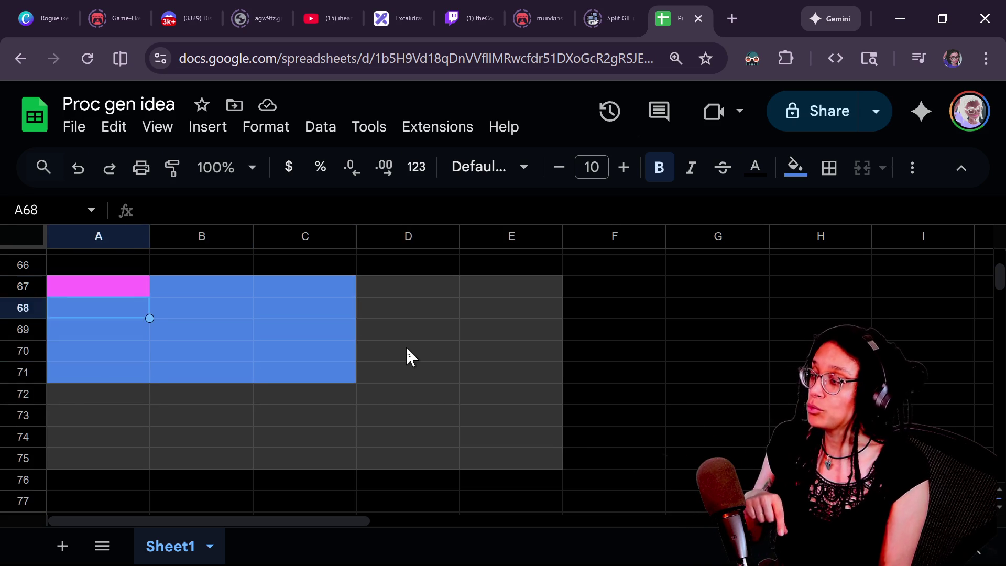
pyautogui.hotkey('shift', 'Return')
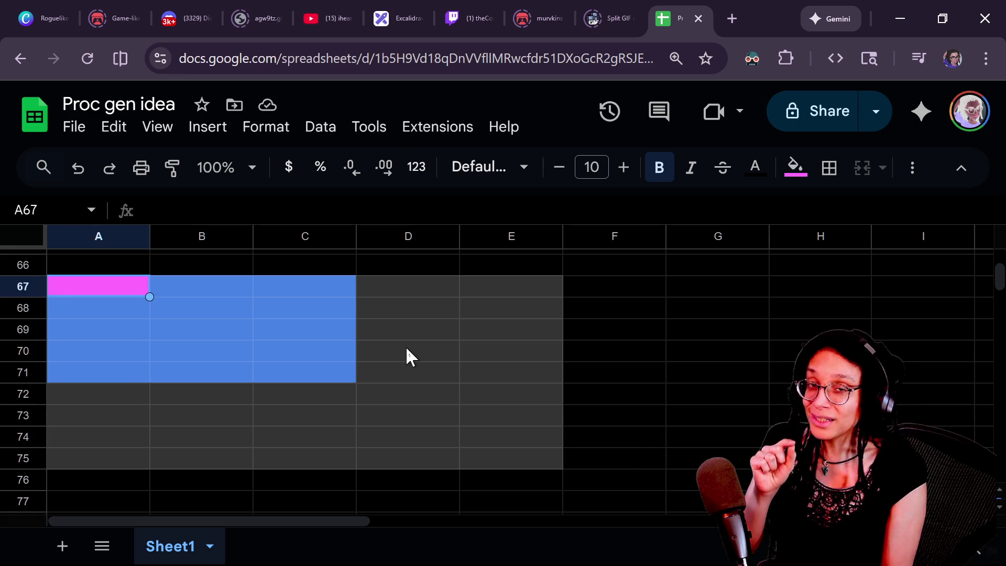
# Select A67:C71 and fill the whole block magenta
pyautogui.click(224, 265)
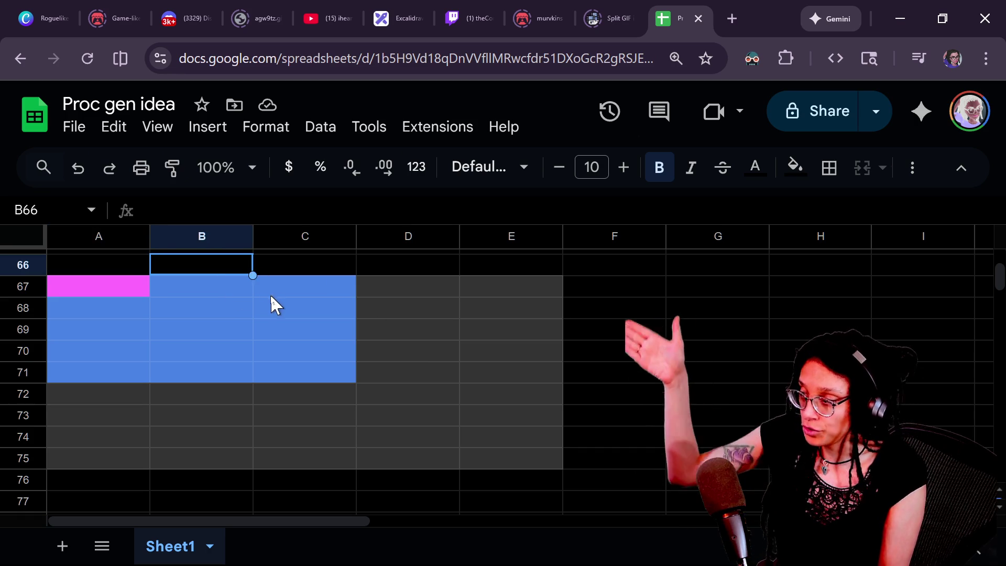
pyautogui.click(224, 287)
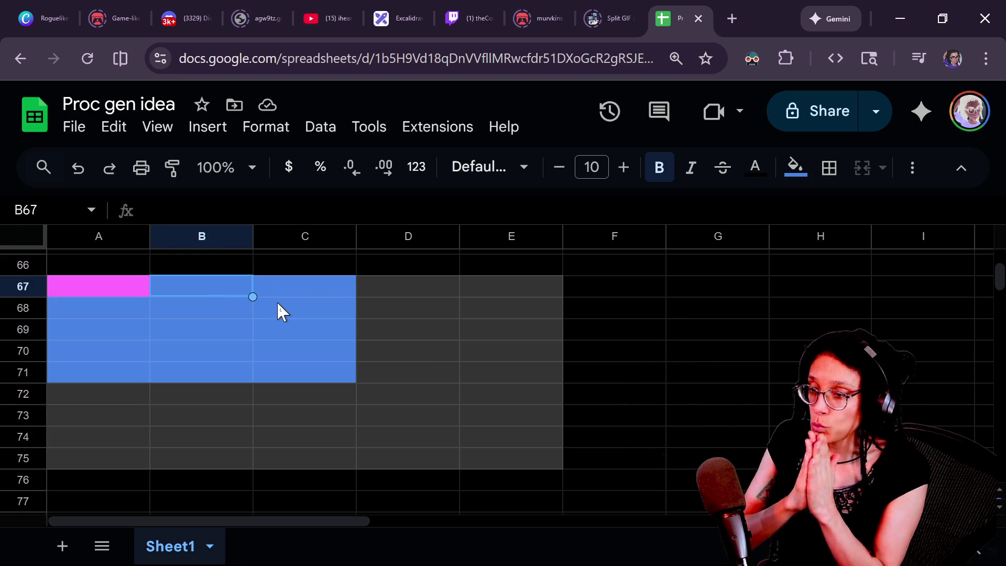
pyautogui.moveTo(78, 289)
pyautogui.mouseDown()
pyautogui.moveTo(348, 393)
pyautogui.moveTo(346, 376)
pyautogui.mouseUp()
pyautogui.click(348, 373)
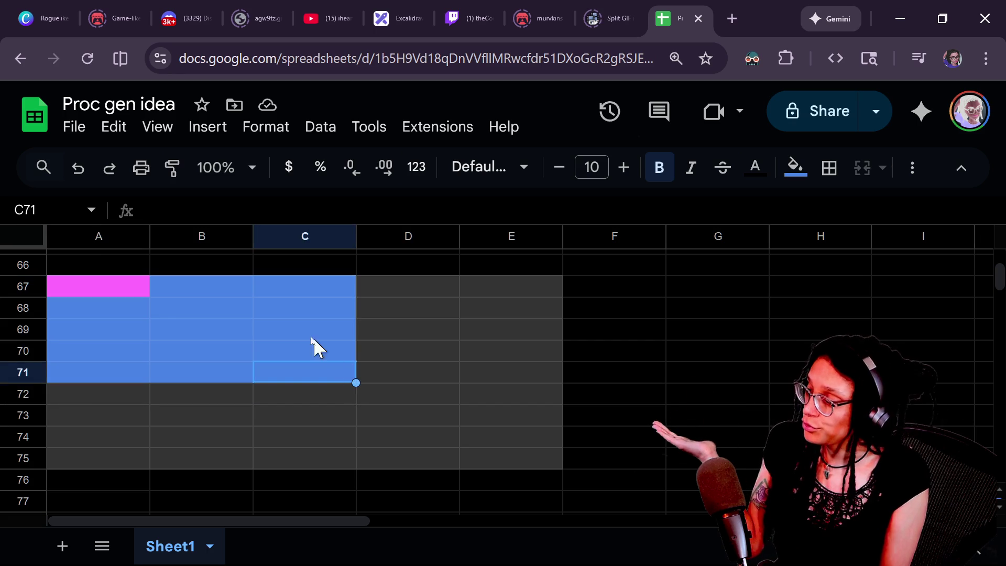
pyautogui.moveTo(122, 285); pyautogui.dragTo(382, 376)
pyautogui.click(382, 376)
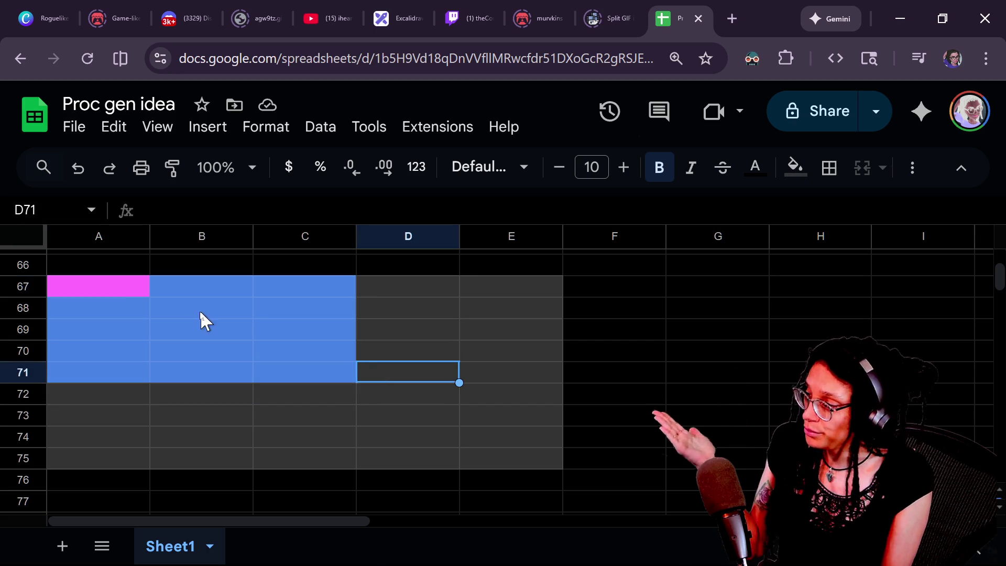
pyautogui.moveTo(136, 296); pyautogui.dragTo(314, 373)
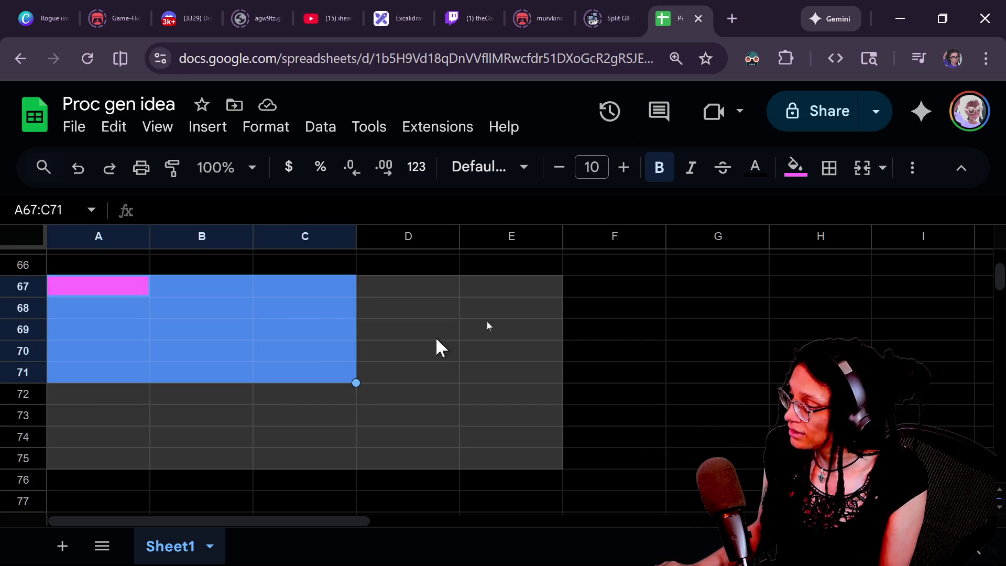
pyautogui.click(794, 168)
pyautogui.click(788, 262)
pyautogui.click(360, 355)
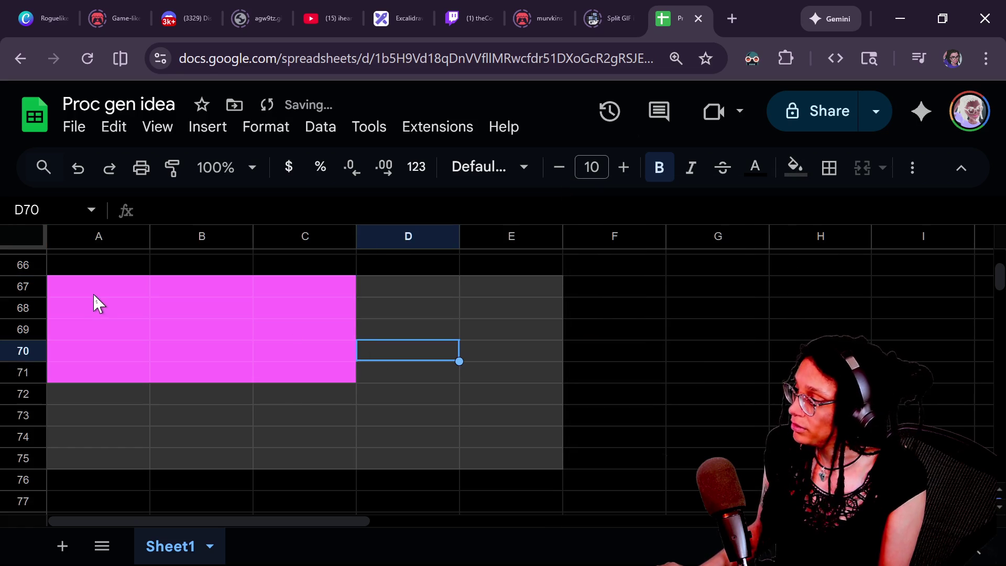
pyautogui.click(281, 402)
pyautogui.click(85, 291)
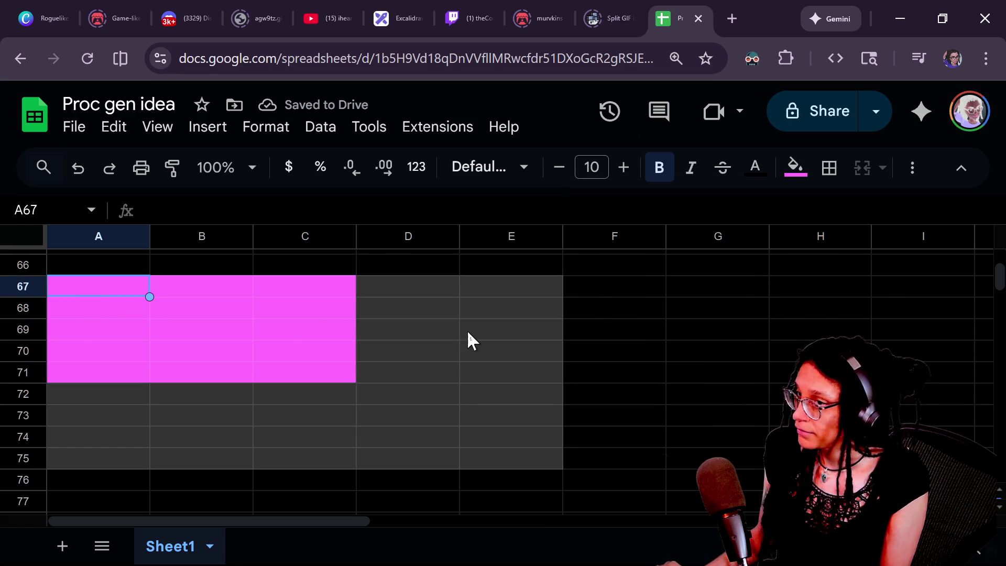
pyautogui.press('Right')
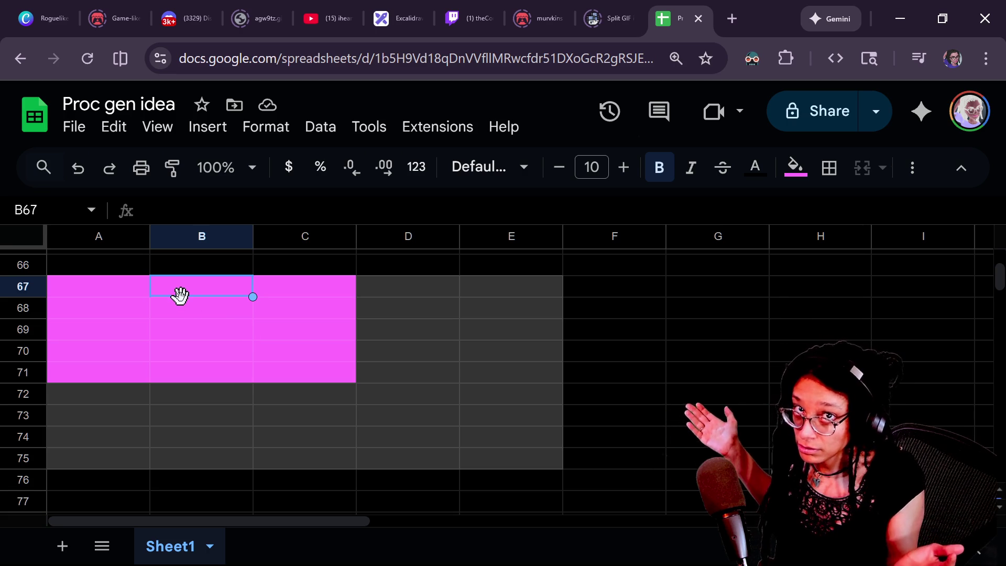
pyautogui.press('Right')
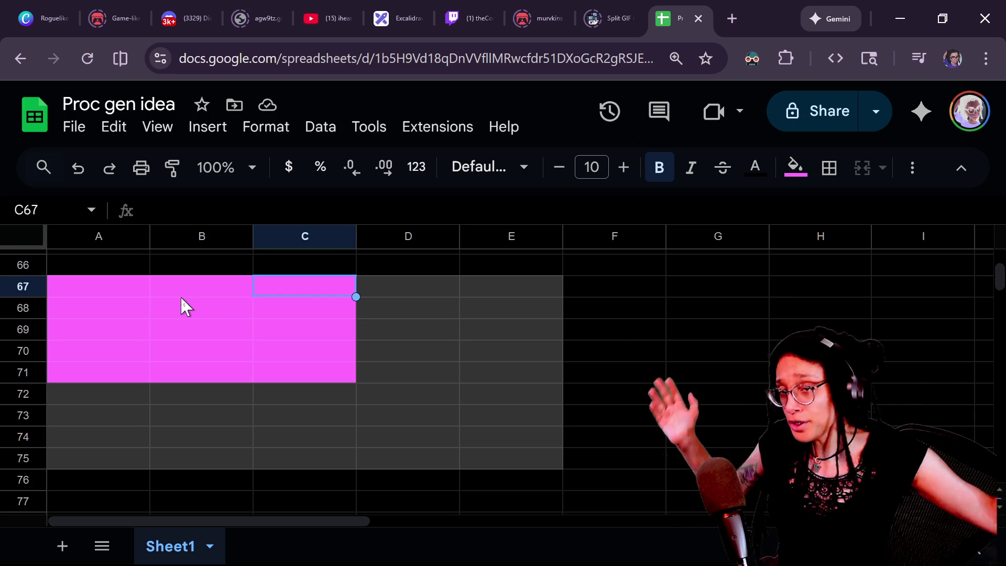
pyautogui.press('Right')
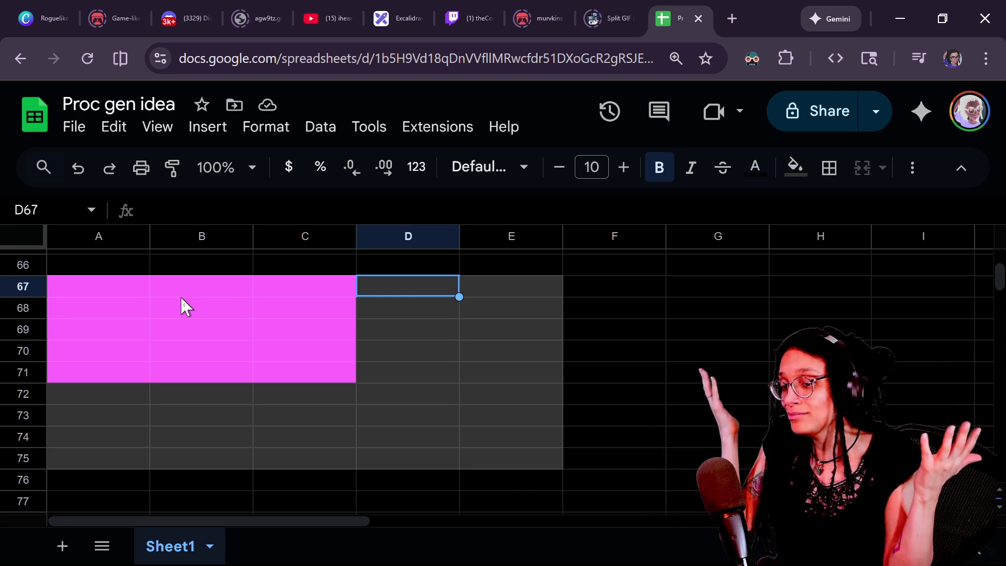
pyautogui.press('Right')
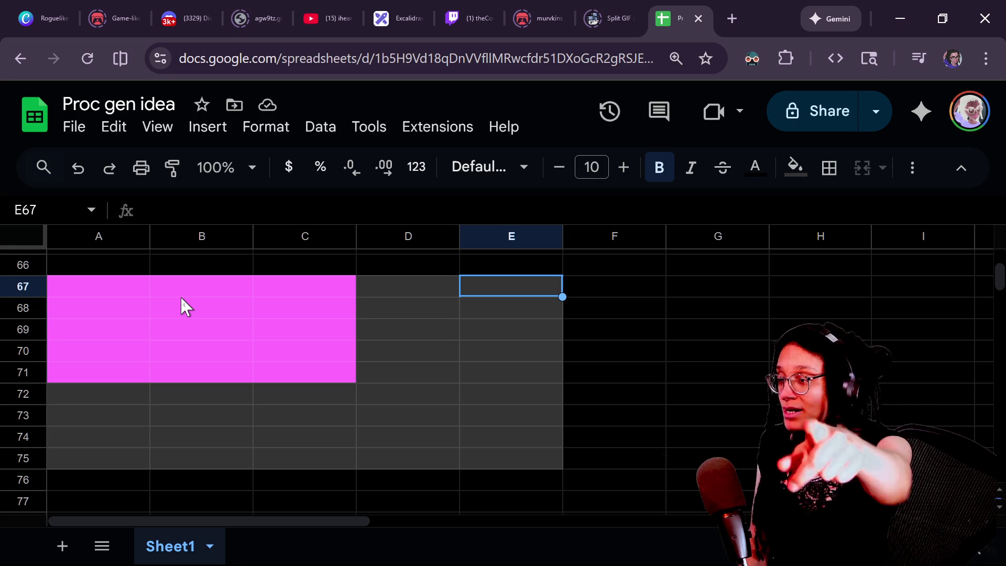
# Fill cell E67 magenta and reselect it
pyautogui.click(794, 168)
pyautogui.click(775, 255)
pyautogui.click(557, 334)
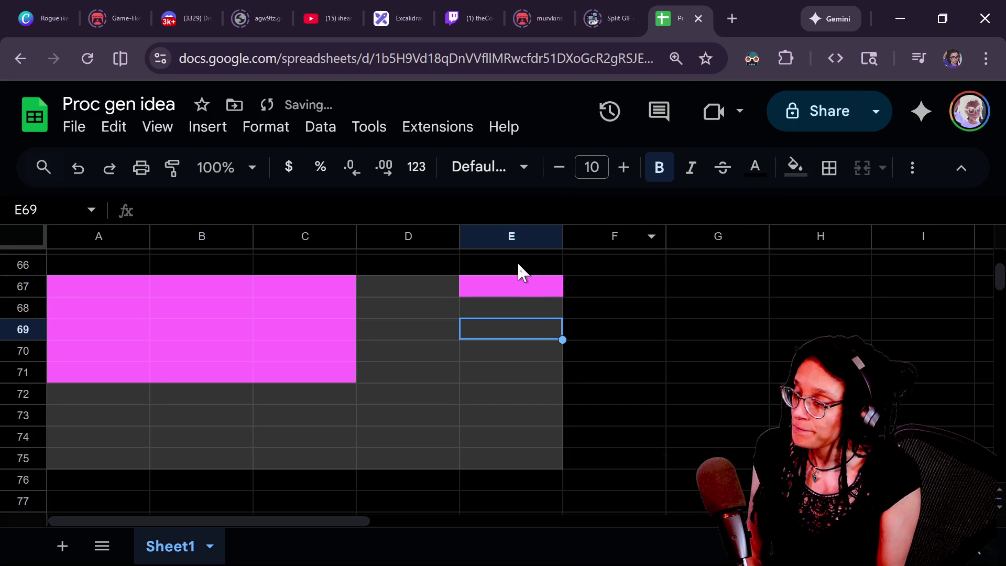
pyautogui.click(526, 289)
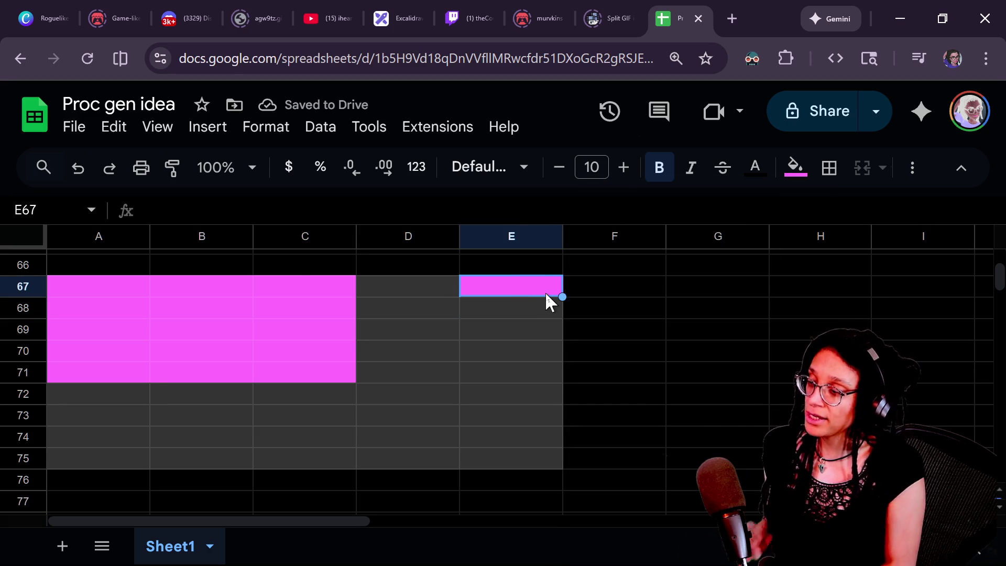
# Fill F67:H67 blue, to the right of the magenta cell
pyautogui.press('Right')
pyautogui.hotkey('shift', 'Right')
pyautogui.hotkey('shift', 'Right')
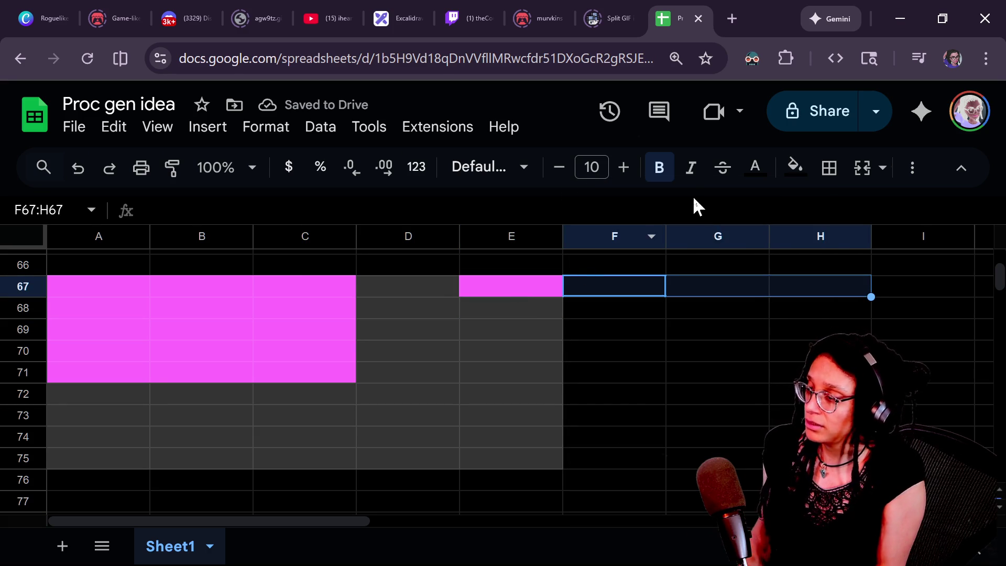
pyautogui.click(794, 168)
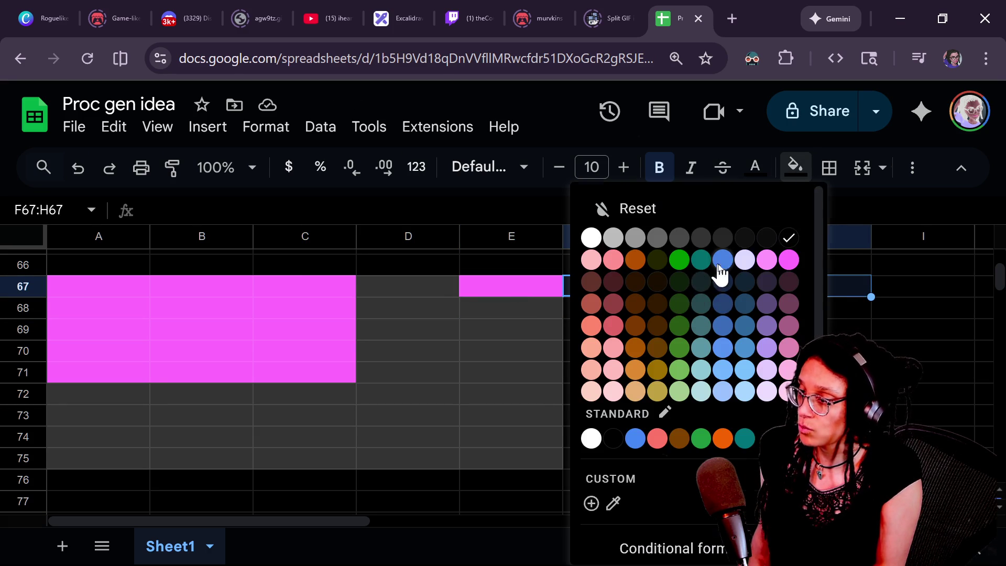
pyautogui.click(719, 264)
# Fill E68:E69 and F68:H69 blue to complete the blue block
pyautogui.click(496, 315)
pyautogui.keyDown('shift'); pyautogui.click(502, 352); pyautogui.keyUp('shift')
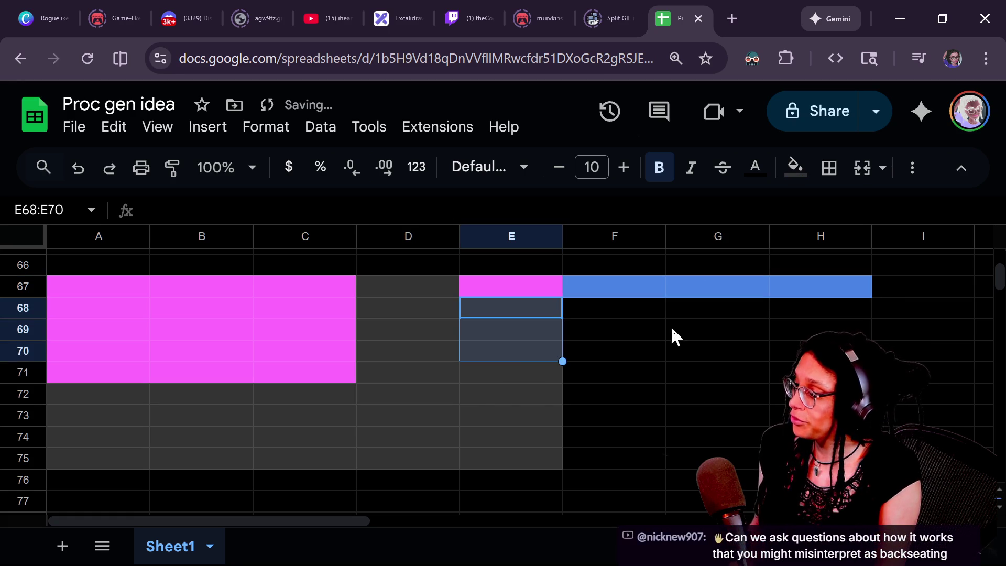
pyautogui.moveTo(541, 311); pyautogui.dragTo(530, 328)
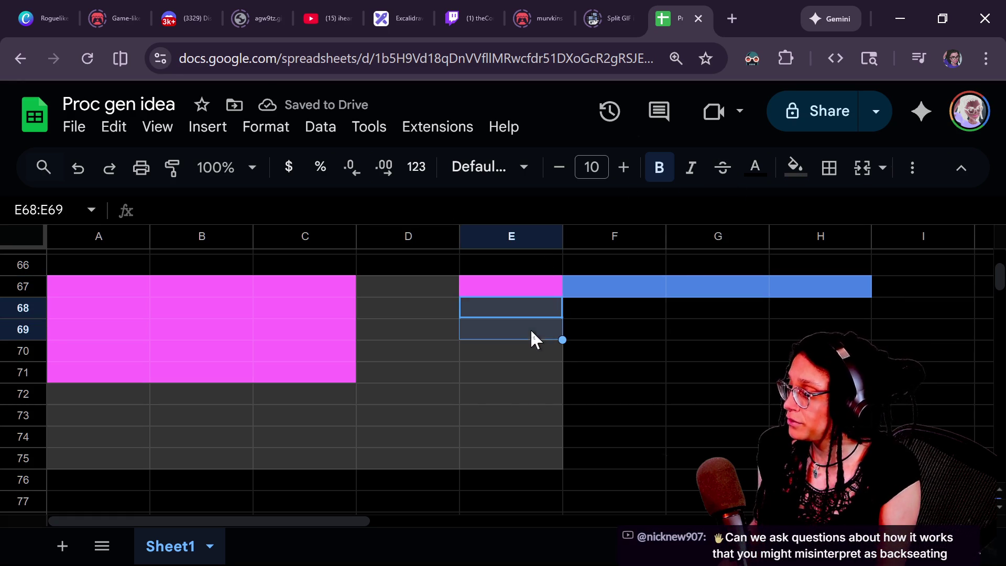
pyautogui.click(793, 169)
pyautogui.click(719, 265)
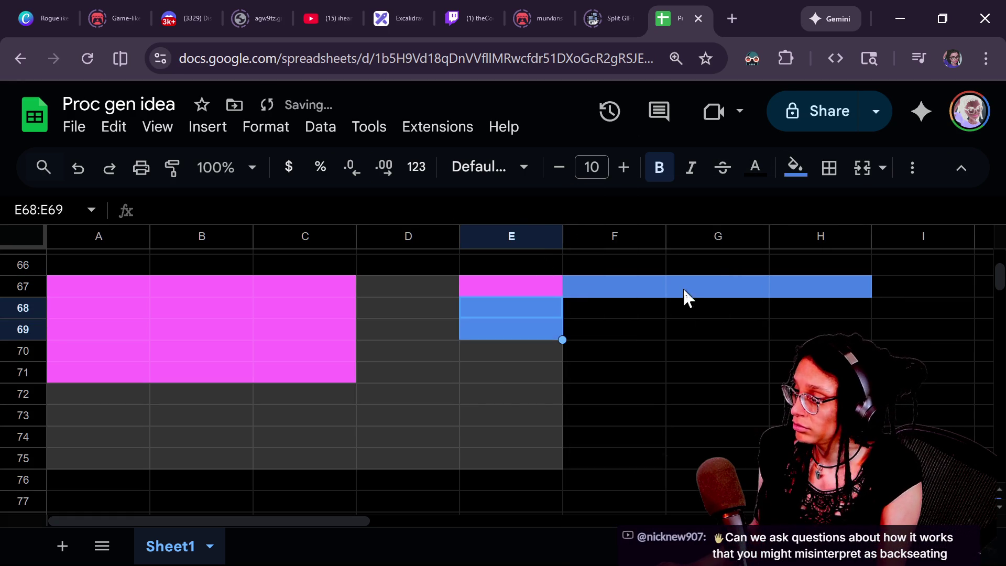
pyautogui.click(638, 307)
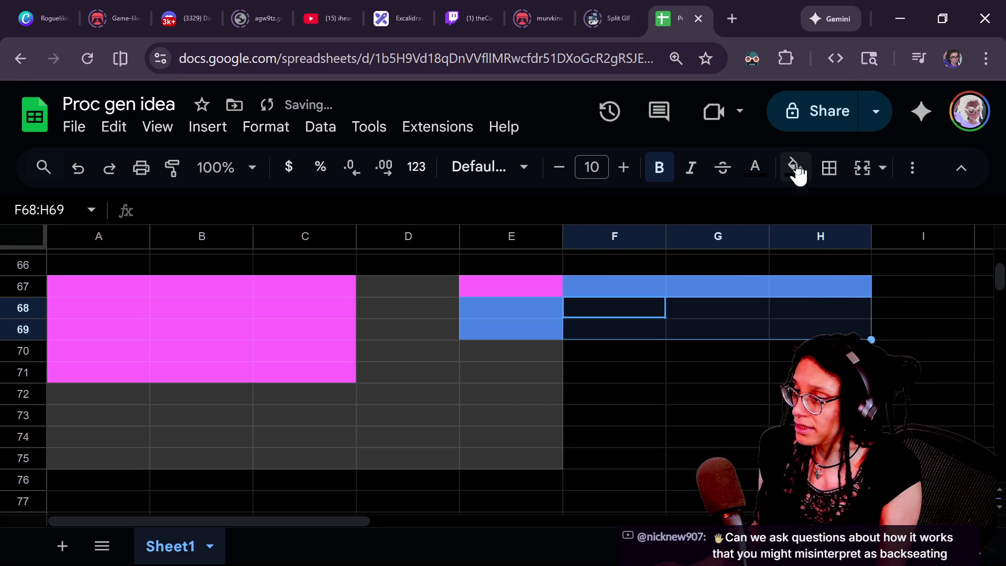
pyautogui.click(795, 168)
pyautogui.click(731, 263)
# Check the filled room area E67:H69 by moving the selection through its cells
pyautogui.click(719, 330)
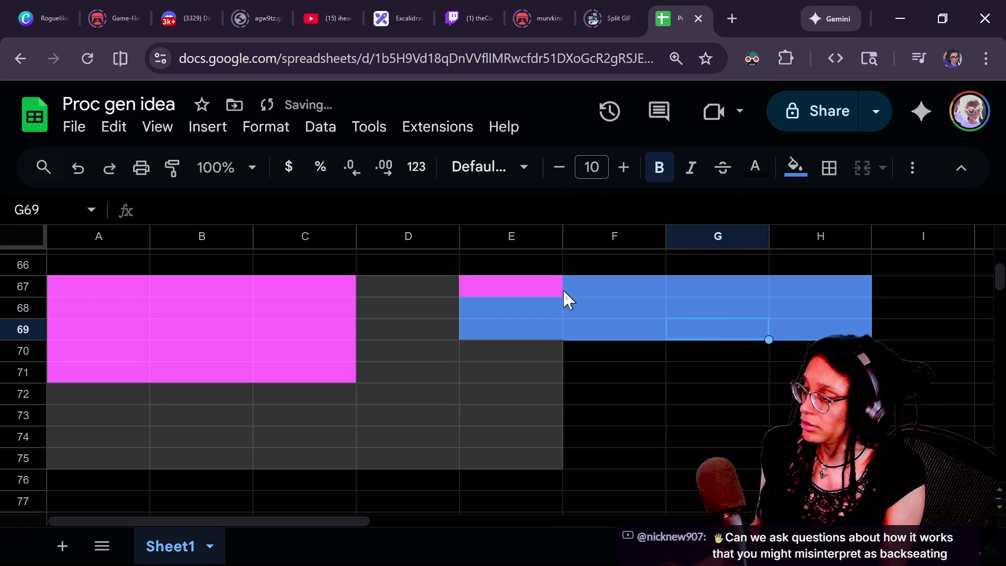
pyautogui.moveTo(511, 286); pyautogui.dragTo(810, 335)
pyautogui.click(810, 329)
pyautogui.click(517, 290)
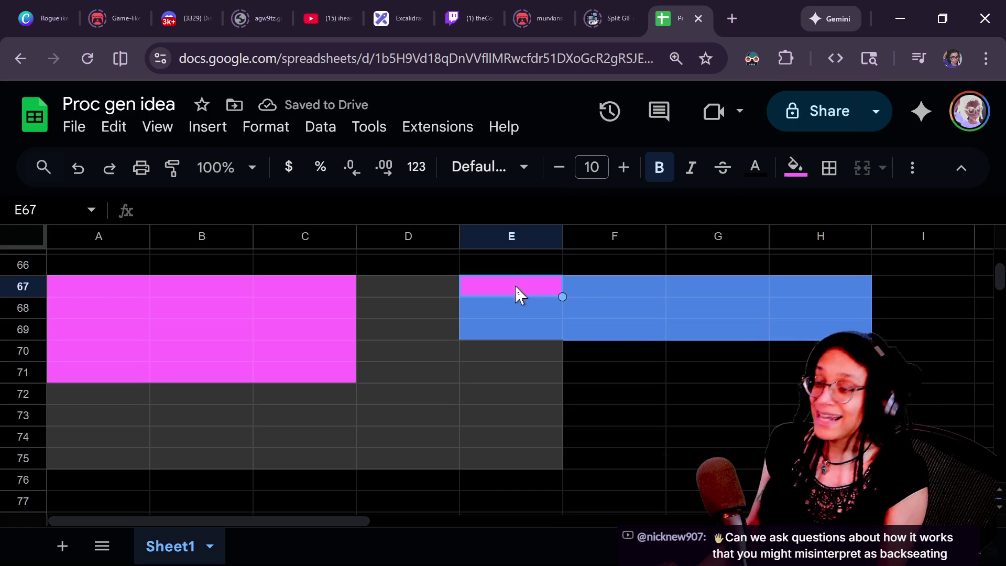
pyautogui.click(587, 295)
pyautogui.press('Right')
pyautogui.press('Right')
pyautogui.press('Left')
pyautogui.press('Left')
pyautogui.press('Left')
pyautogui.press('Right')
pyautogui.press('Down')
pyautogui.press('Right')
pyautogui.press('Left')
pyautogui.press('Left')
pyautogui.press('Up')
pyautogui.press('Right')
pyautogui.press('Right')
pyautogui.press('Right')
pyautogui.press('Left')
pyautogui.press('Left')
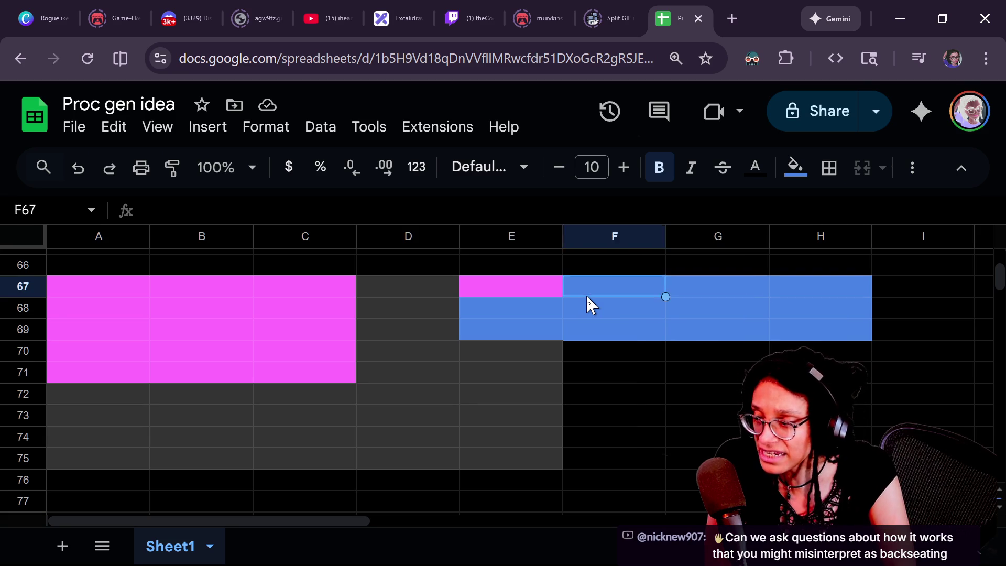
pyautogui.press('Left')
pyautogui.press('Down')
pyautogui.press('Right')
pyautogui.press('Right')
pyautogui.press('Right')
pyautogui.press('Left')
pyautogui.press('Left')
pyautogui.press('Left')
pyautogui.press('Left')
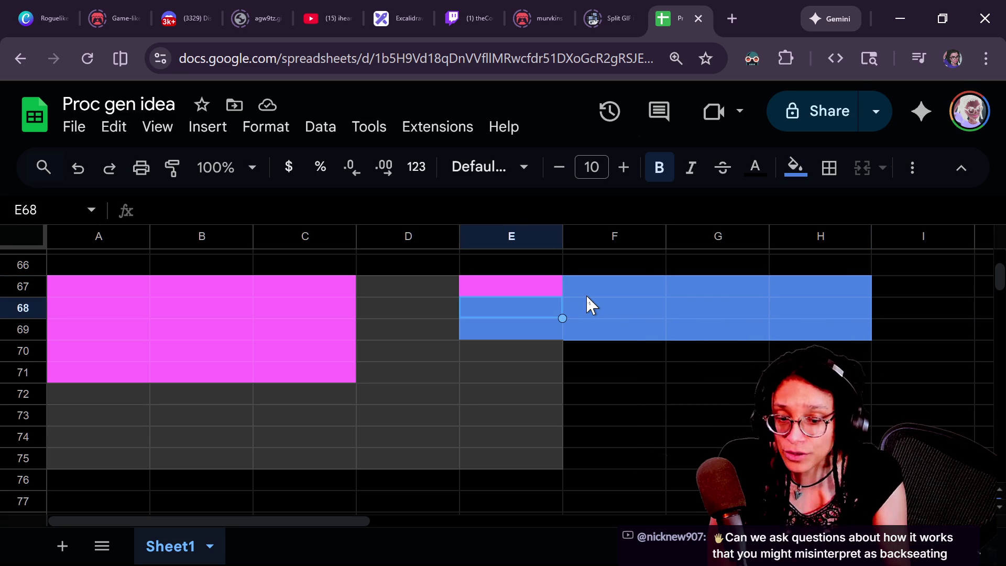
pyautogui.press('Up')
pyautogui.press('Down')
pyautogui.press('Up')
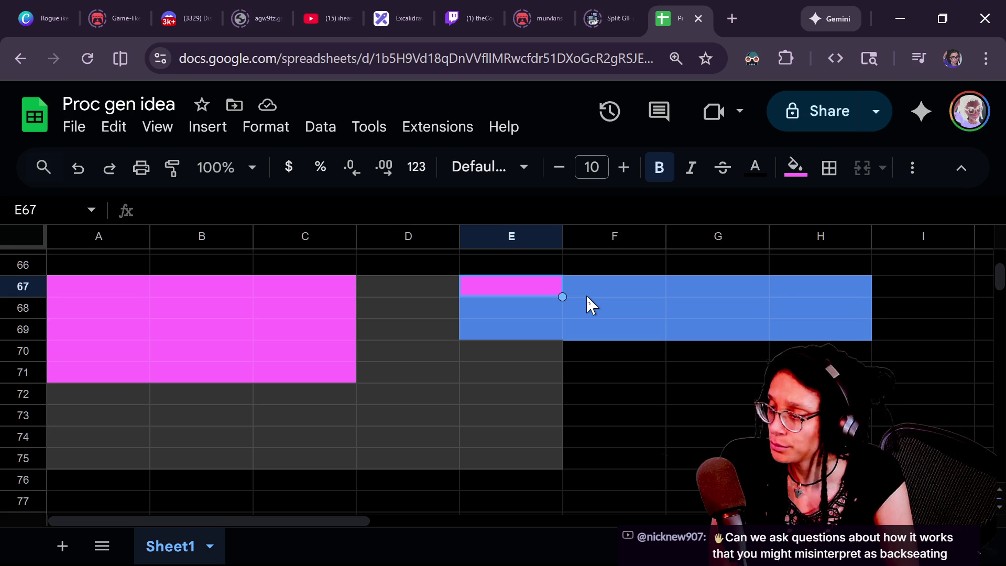
pyautogui.press('Right')
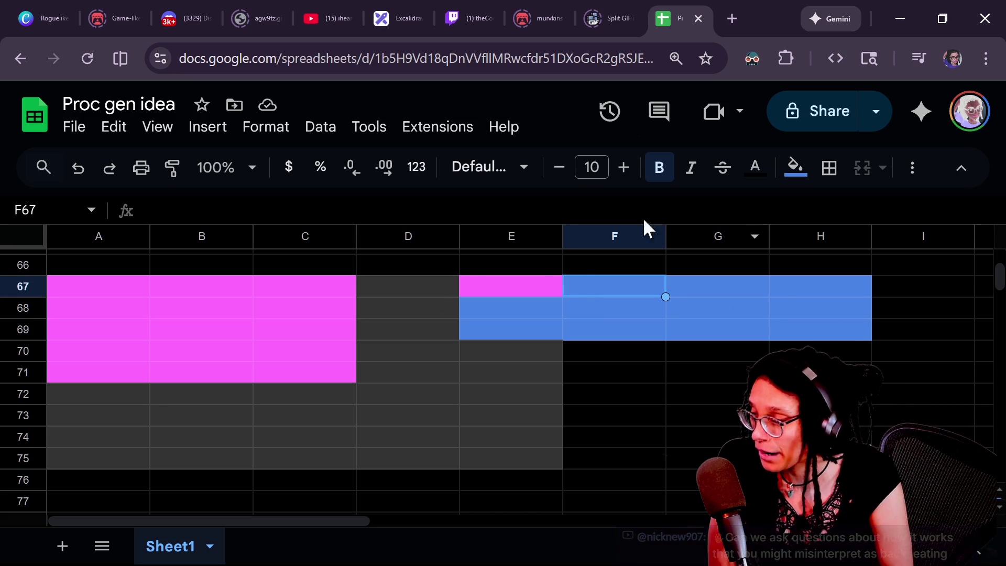
# Reset F67:H69 to no fill, removing the blue block
pyautogui.click(793, 168)
pyautogui.click(790, 237)
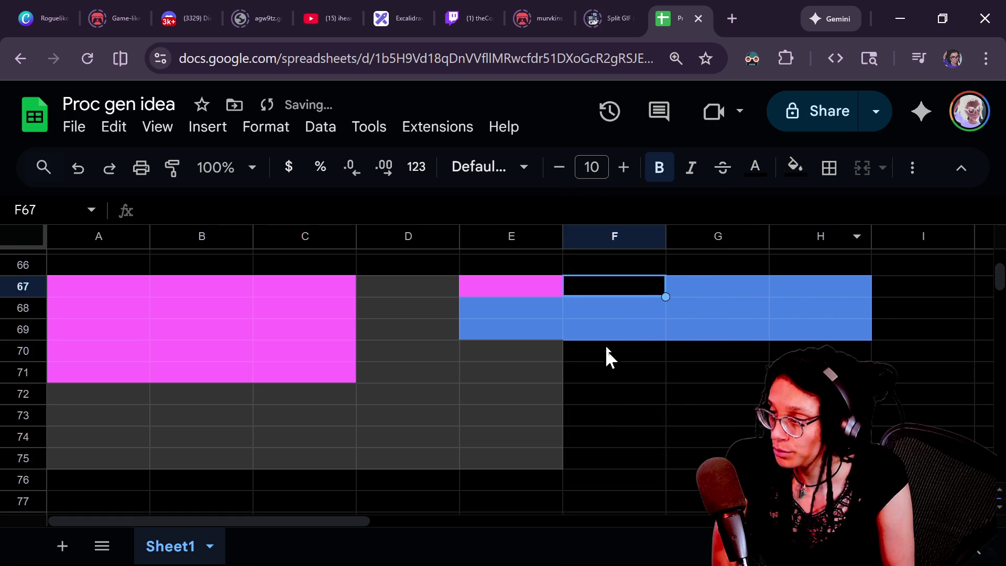
pyautogui.click(795, 167)
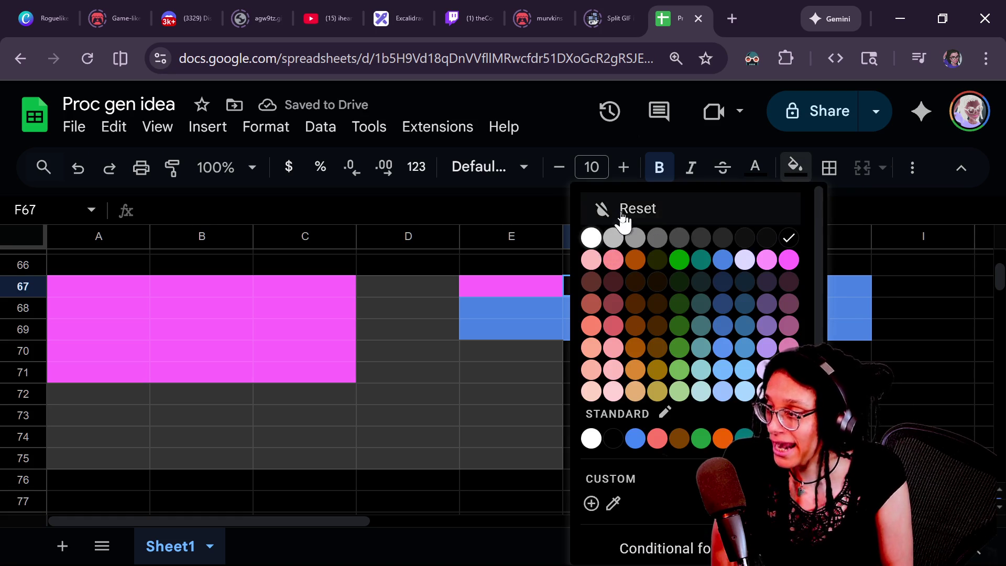
pyautogui.click(624, 210)
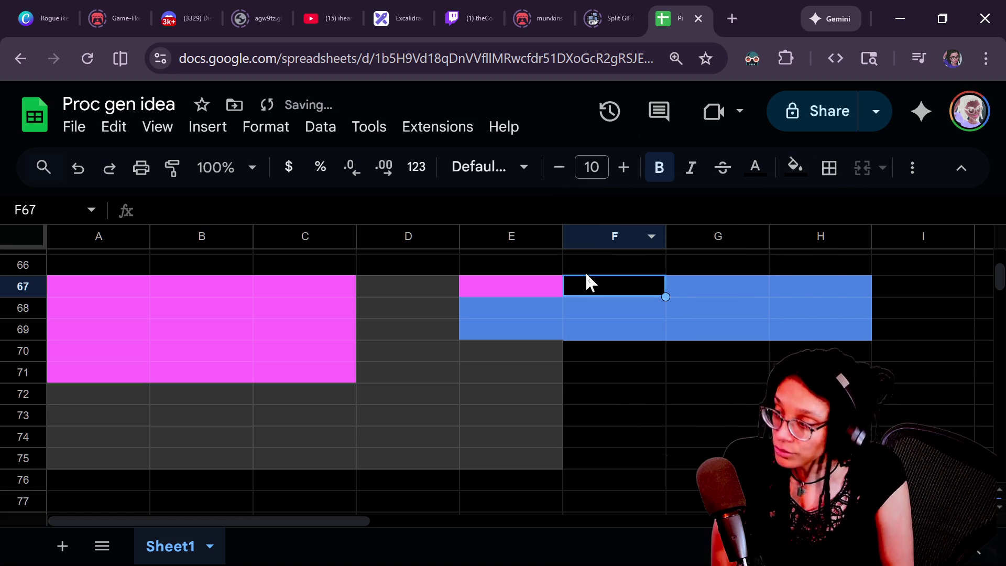
pyautogui.click(545, 292)
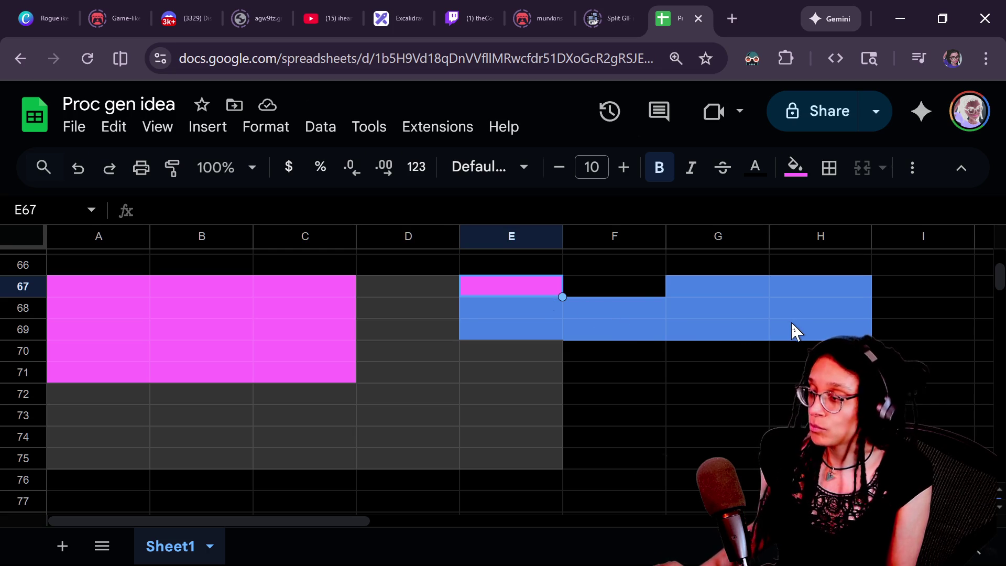
pyautogui.click(655, 289)
pyautogui.keyDown('shift'); pyautogui.click(809, 335); pyautogui.keyUp('shift')
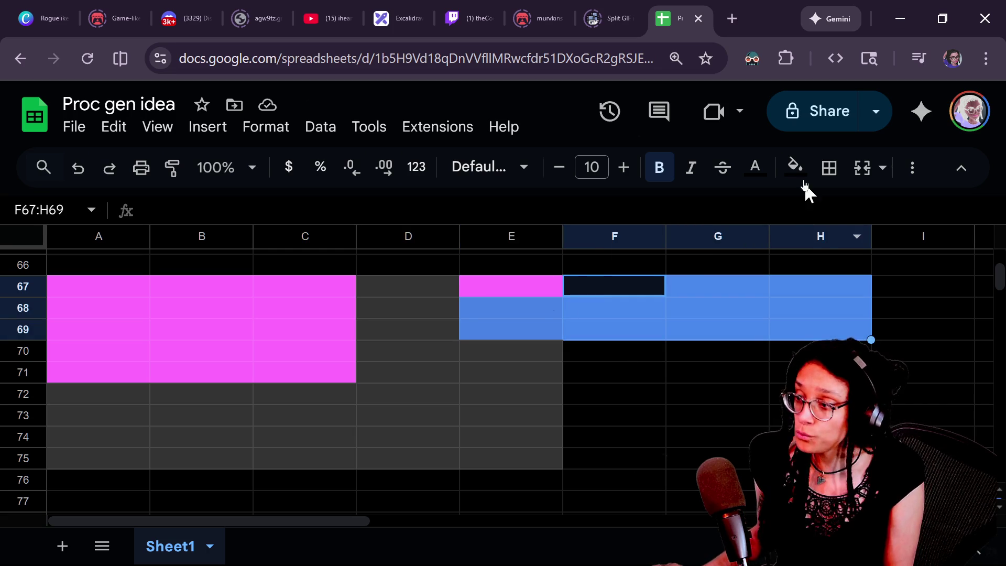
pyautogui.click(795, 168)
pyautogui.click(622, 207)
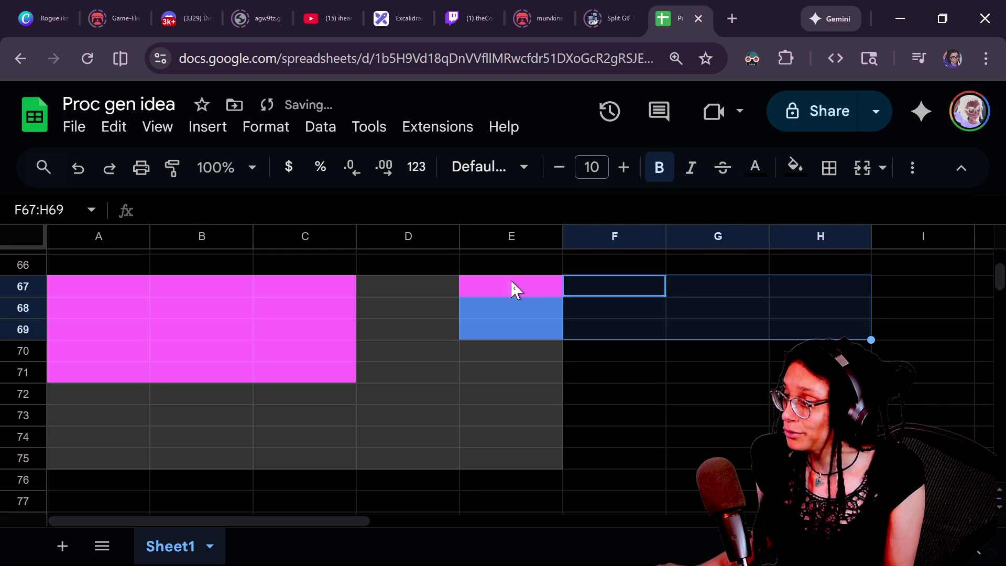
# Fill E67 dark grey and clear the blue fill from E68:E69
pyautogui.click(510, 290)
pyautogui.click(795, 167)
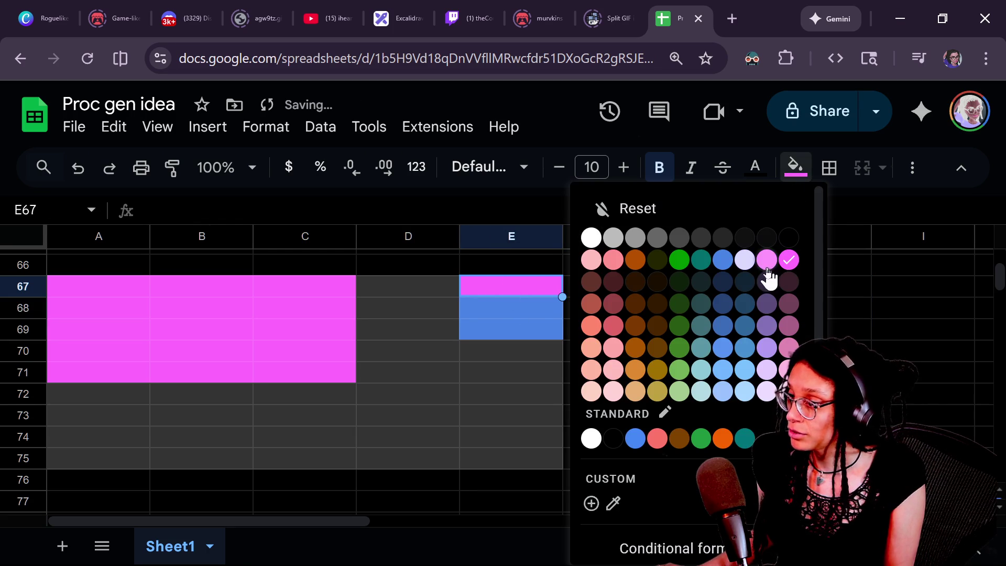
pyautogui.click(723, 242)
pyautogui.click(471, 350)
pyautogui.moveTo(488, 304); pyautogui.dragTo(490, 329)
pyautogui.click(795, 169)
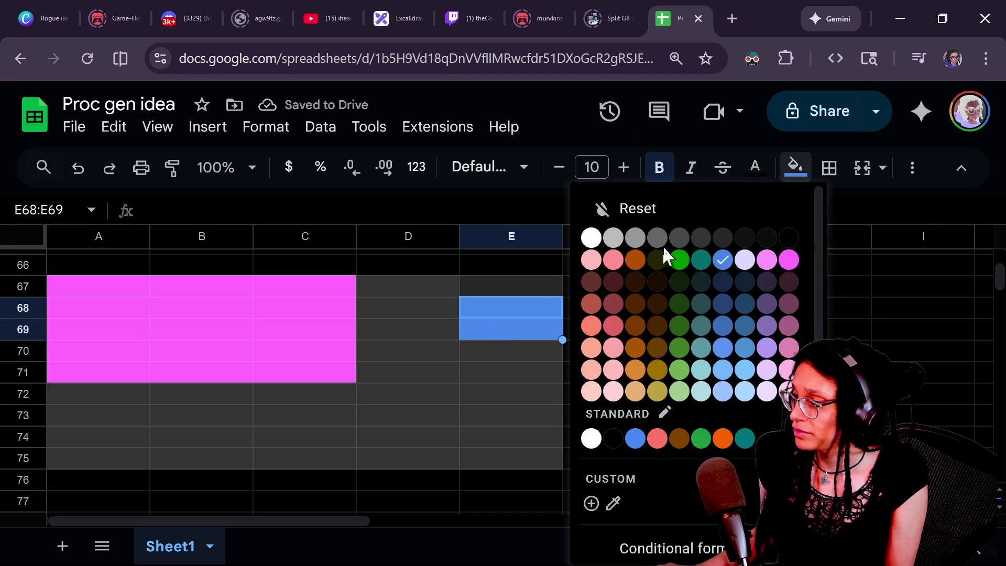
pyautogui.click(629, 209)
# Fill E67:E69 dark grey to match column D
pyautogui.click(544, 286)
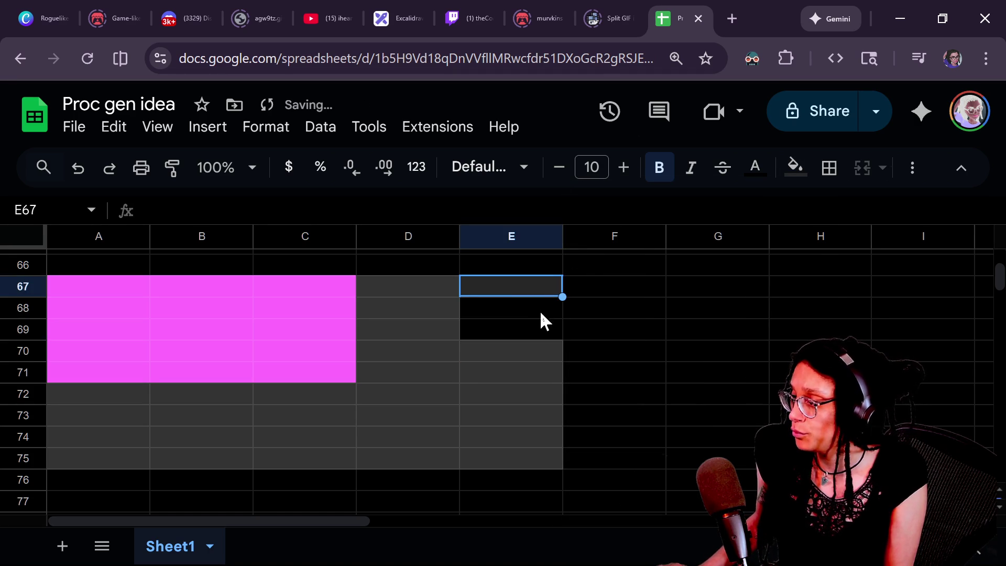
pyautogui.keyDown('shift'); pyautogui.click(558, 330); pyautogui.keyUp('shift')
pyautogui.click(795, 169)
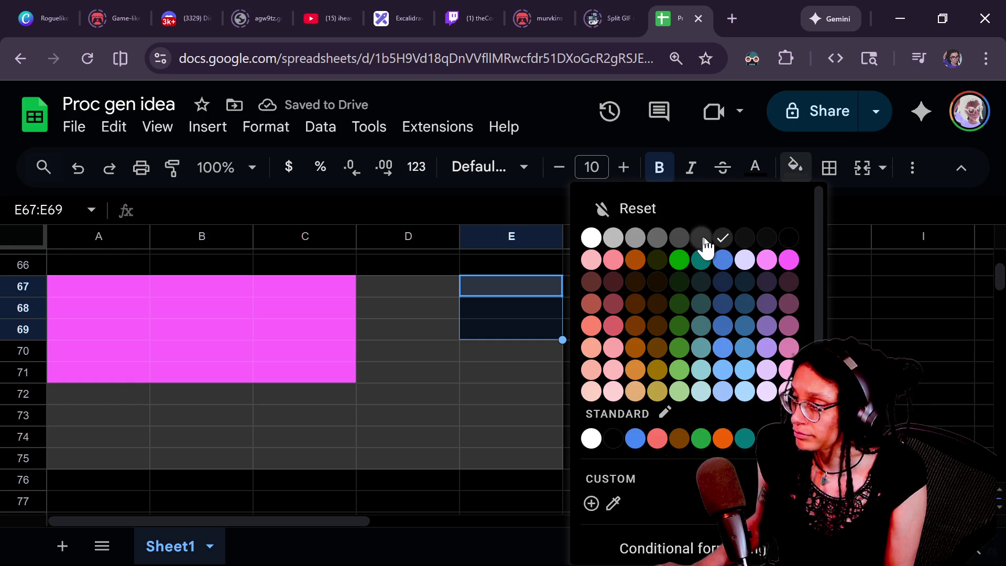
pyautogui.click(702, 243)
pyautogui.click(633, 333)
pyautogui.click(486, 294)
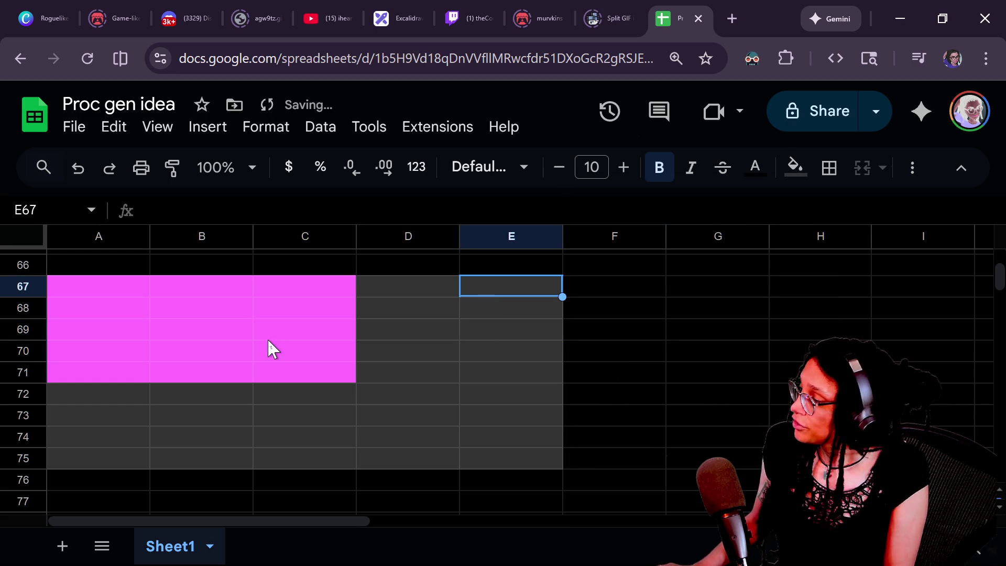
pyautogui.click(87, 310)
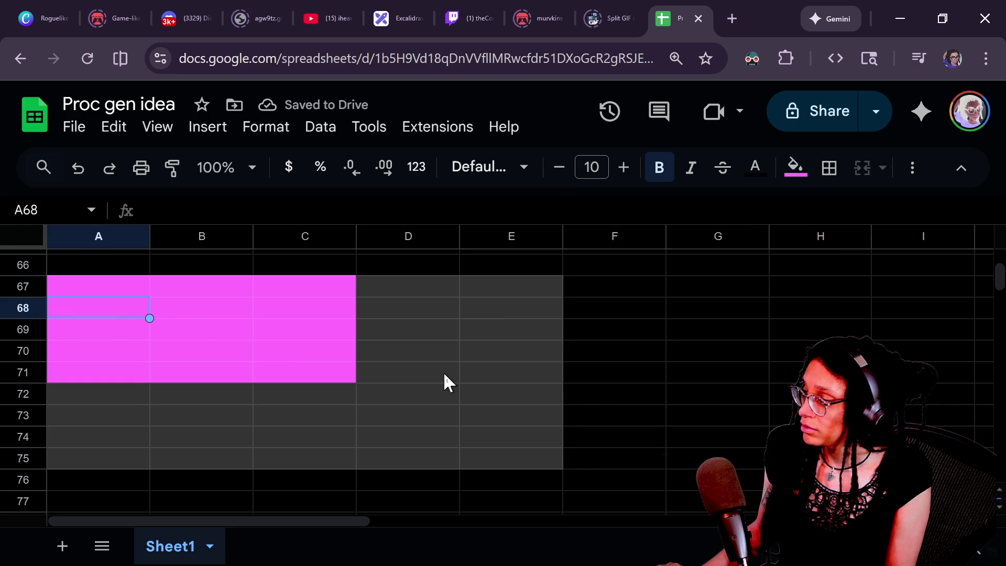
# Fill D68 and then D68:E70 magenta, widening the pink room through column E
pyautogui.press('Right')
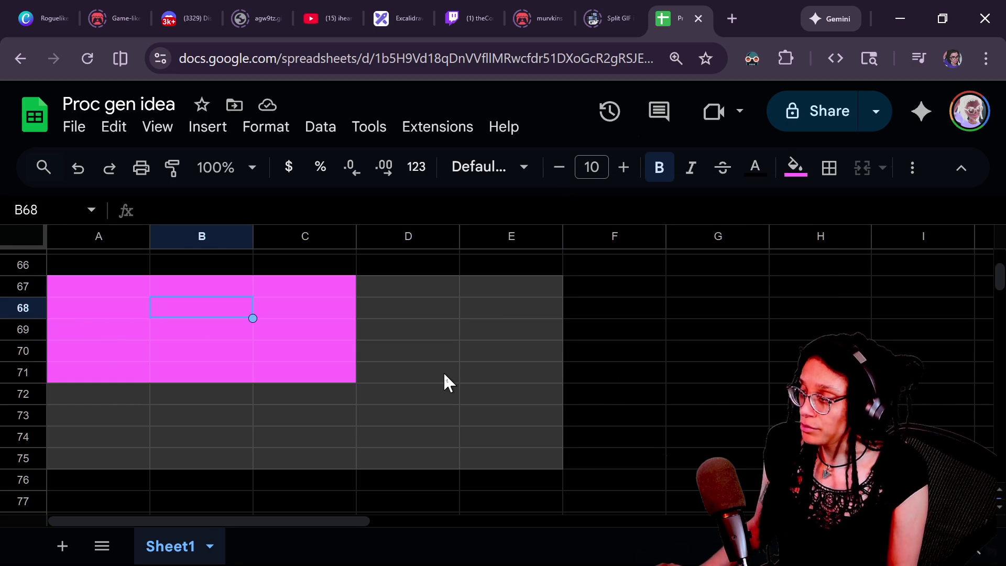
pyautogui.press('Right')
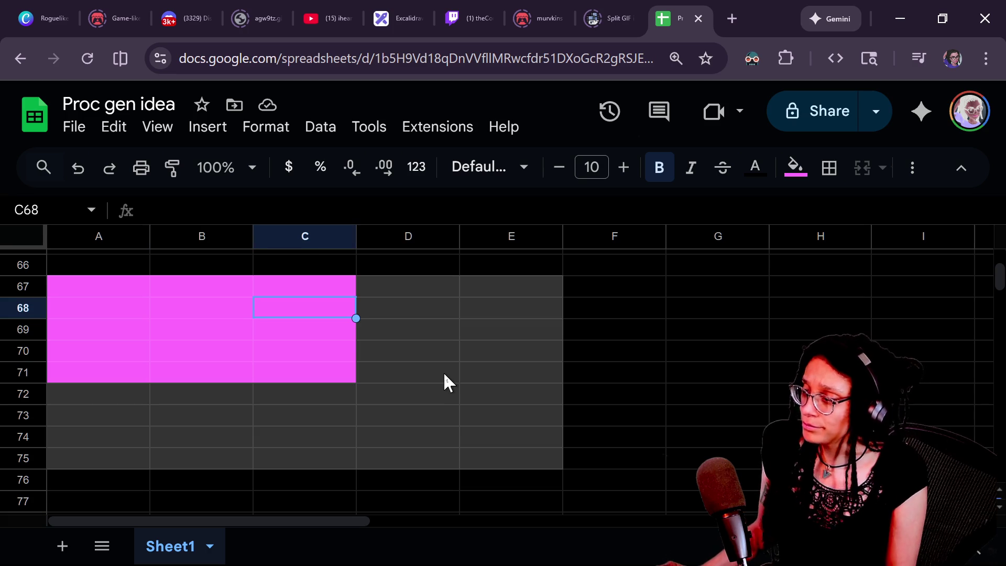
pyautogui.press('Right')
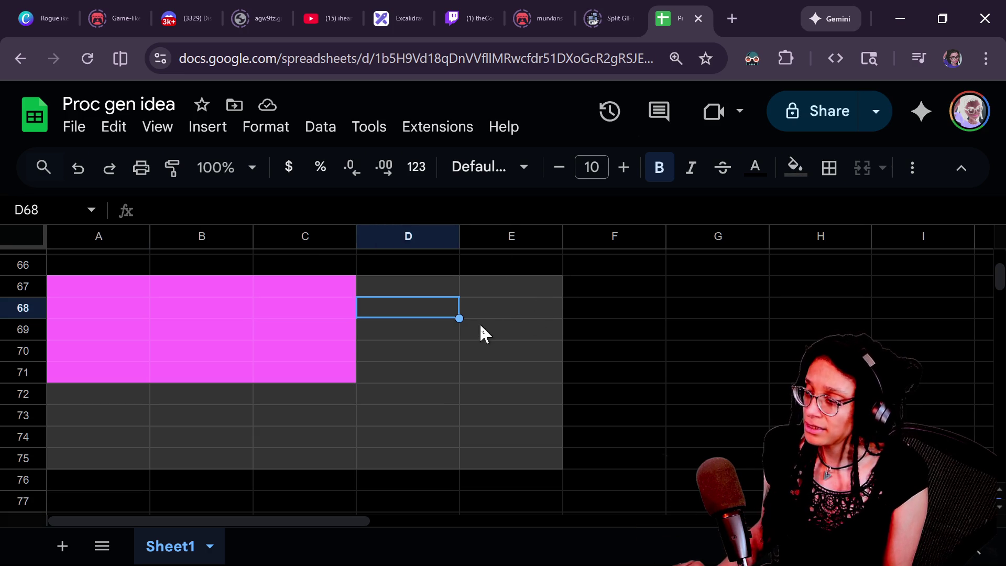
pyautogui.click(796, 168)
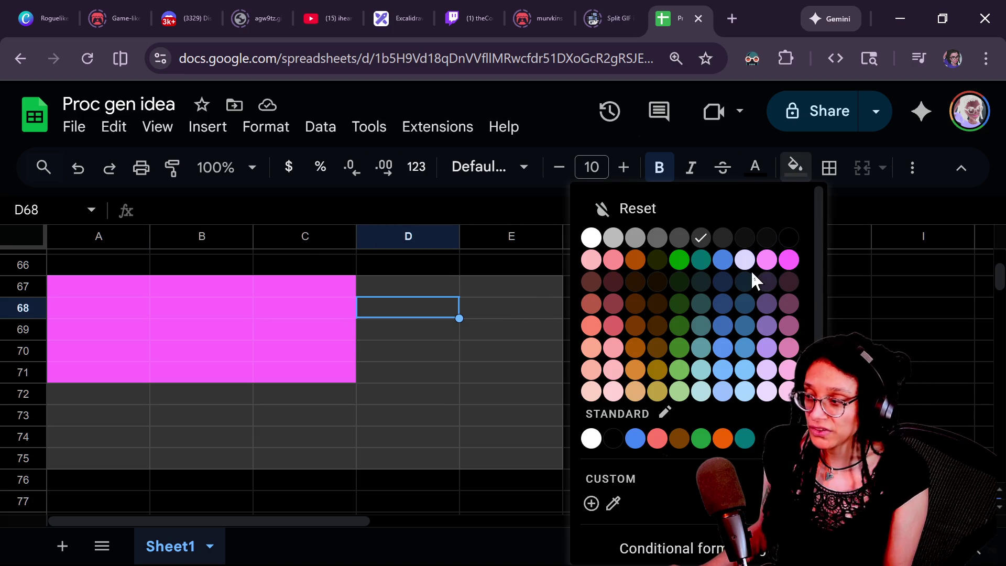
pyautogui.click(787, 259)
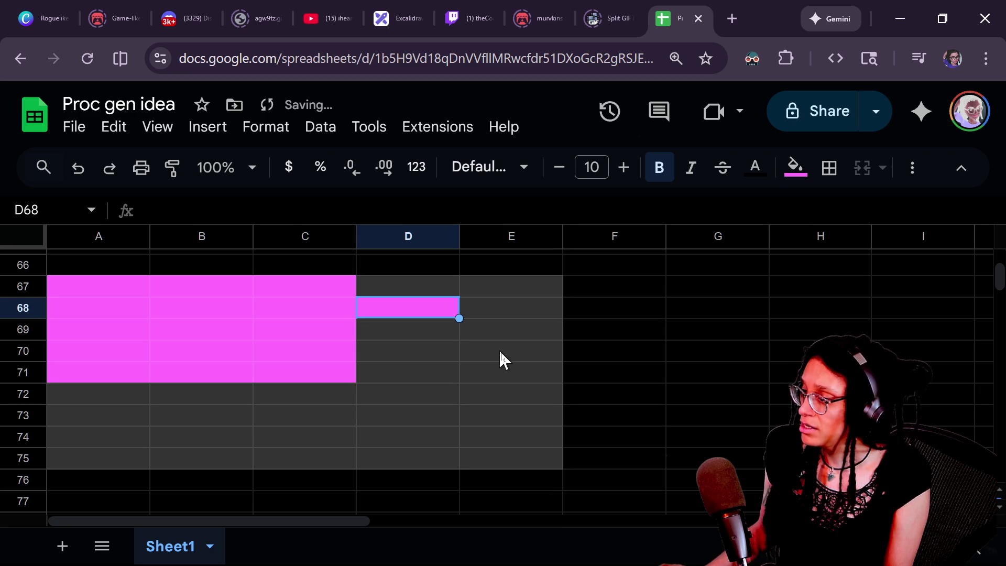
pyautogui.keyDown('shift'); pyautogui.click(508, 356); pyautogui.keyUp('shift')
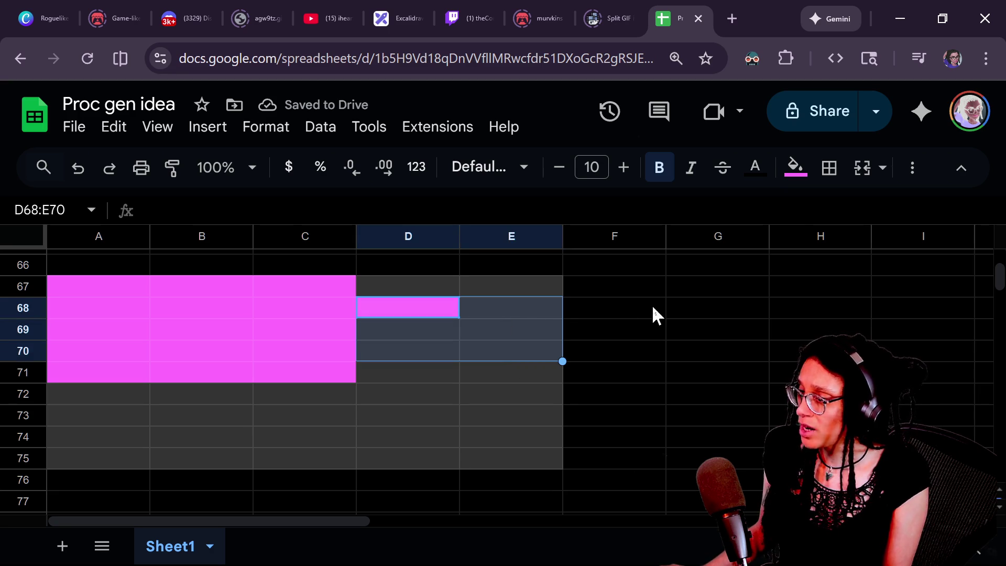
pyautogui.click(795, 169)
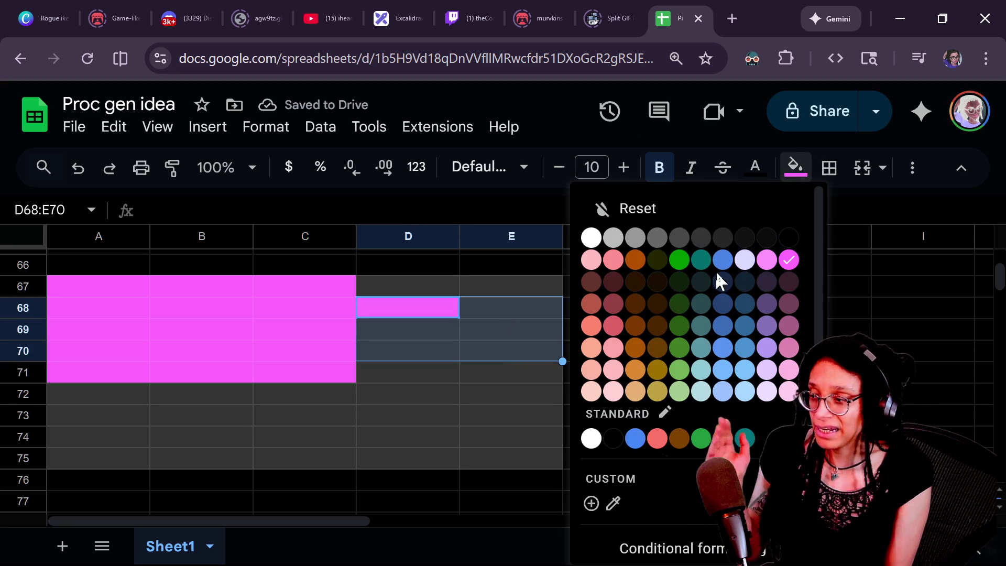
pyautogui.click(789, 261)
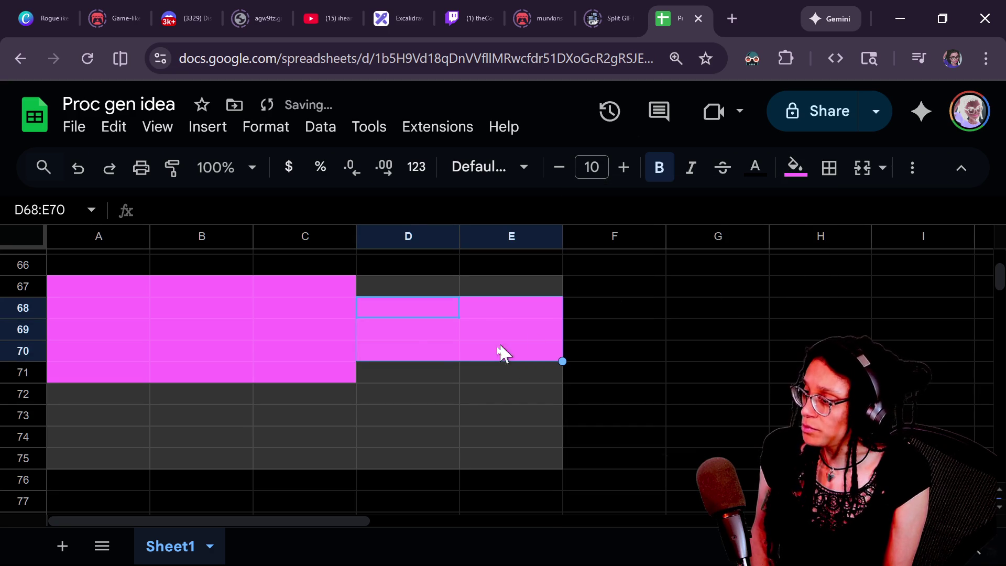
pyautogui.click(397, 321)
pyautogui.click(398, 302)
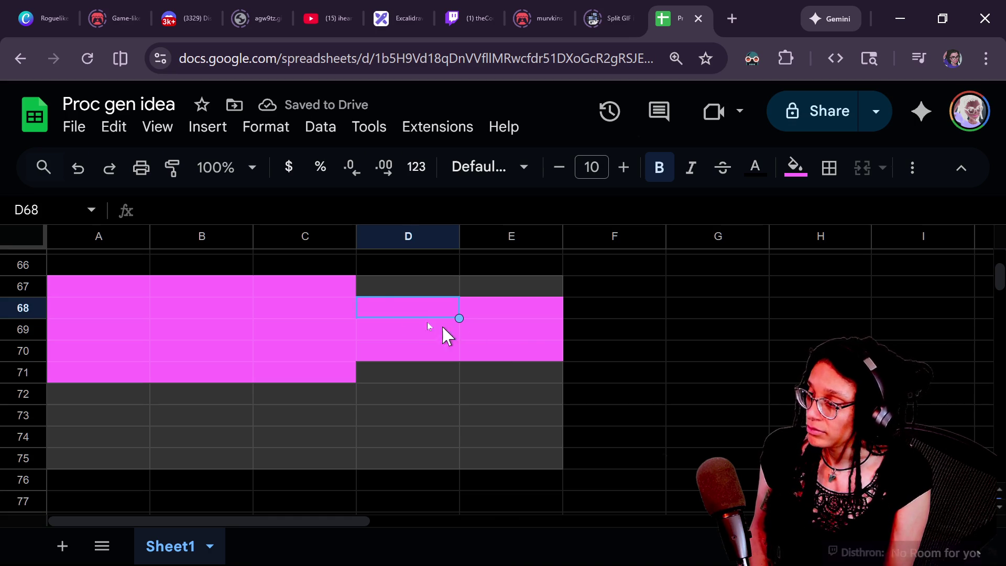
pyautogui.moveTo(168, 399); pyautogui.dragTo(175, 417)
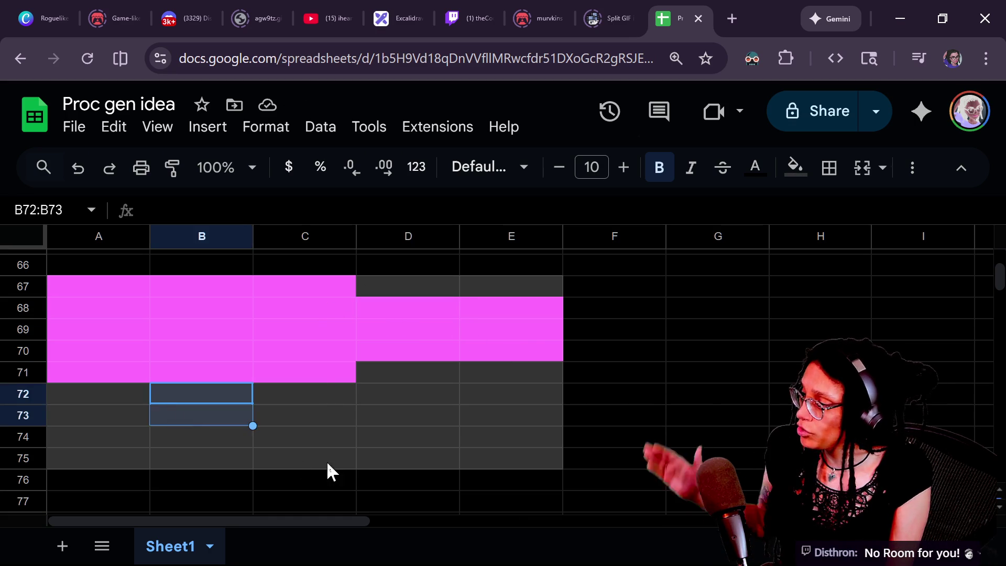